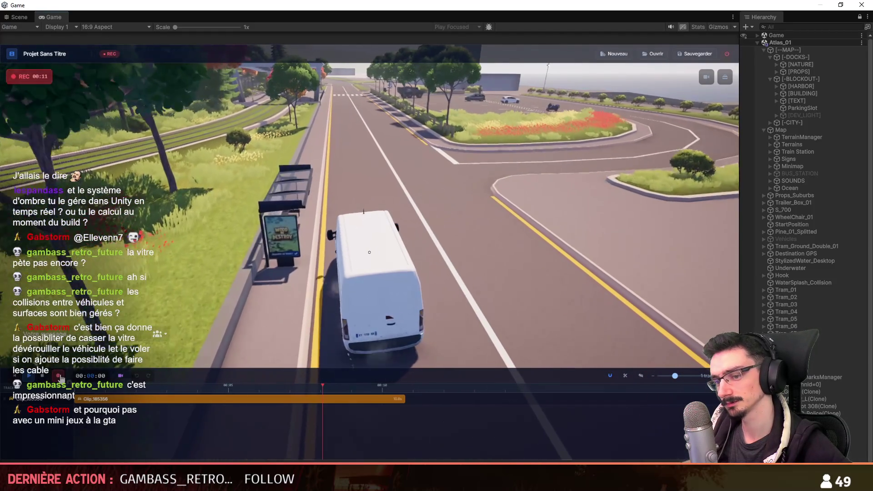
Stop the current in-game recording and start a new recording project.
{"action": "left_click", "coordinate": [59, 376]}
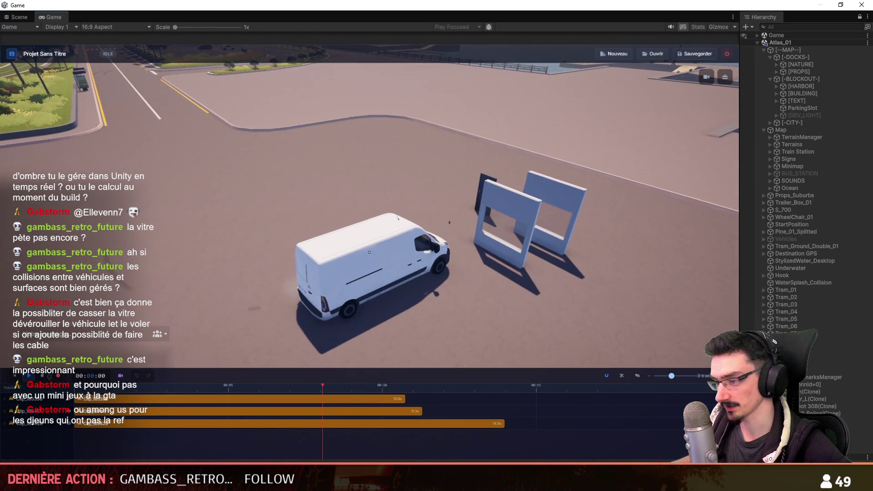
{"action": "left_click", "coordinate": [605, 56]}
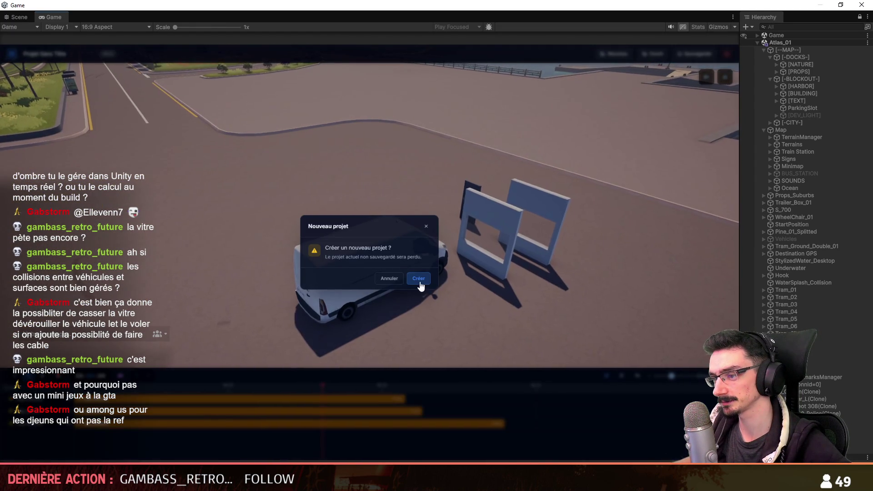
Create the new untitled project and run the character toward the blockout walls.
{"action": "left_click", "coordinate": [419, 281]}
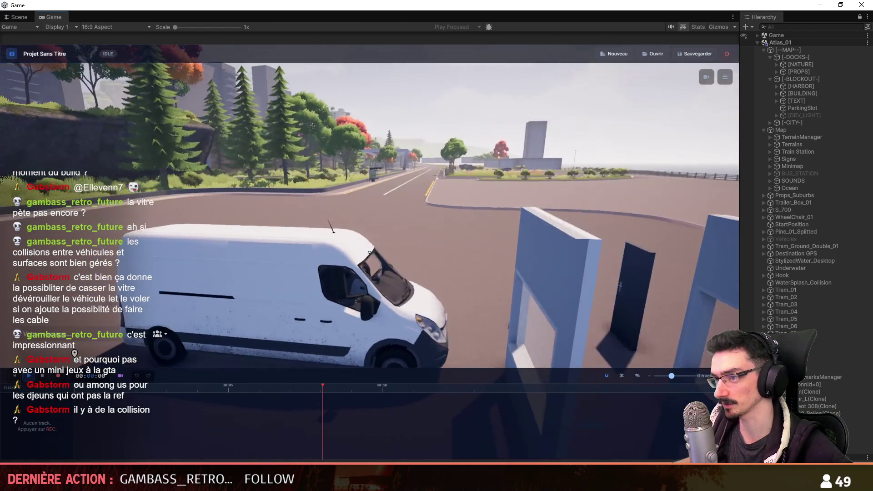
{"action": "key", "text": "f"}
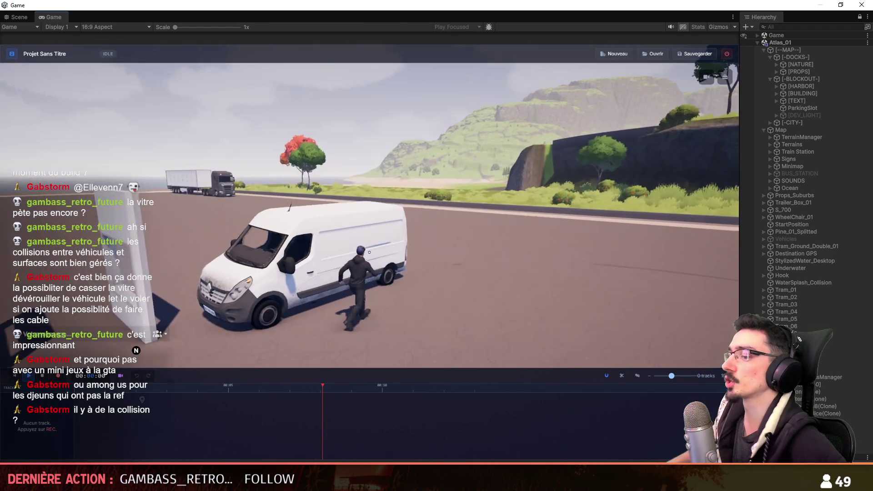
{"action": "key", "text": "w"}
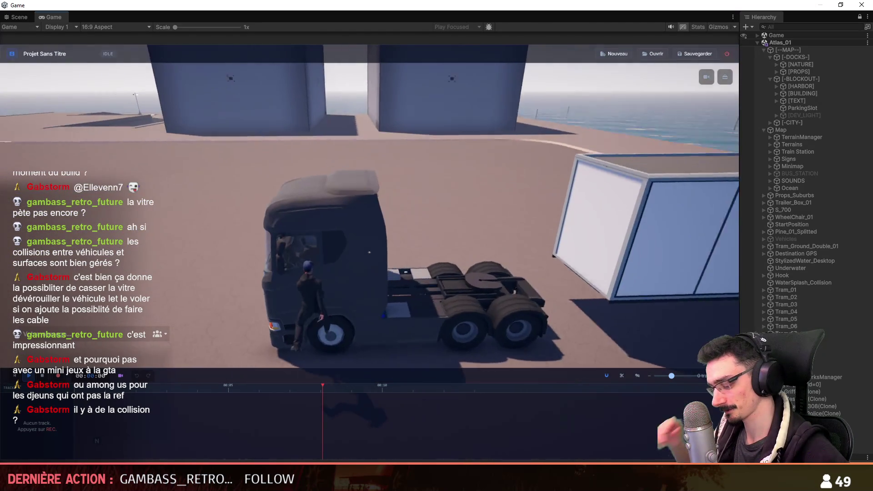
Drive the truck tractor away, climb out on foot, and select Atlas_01 in the Hierarchy.
{"action": "key", "text": "f"}
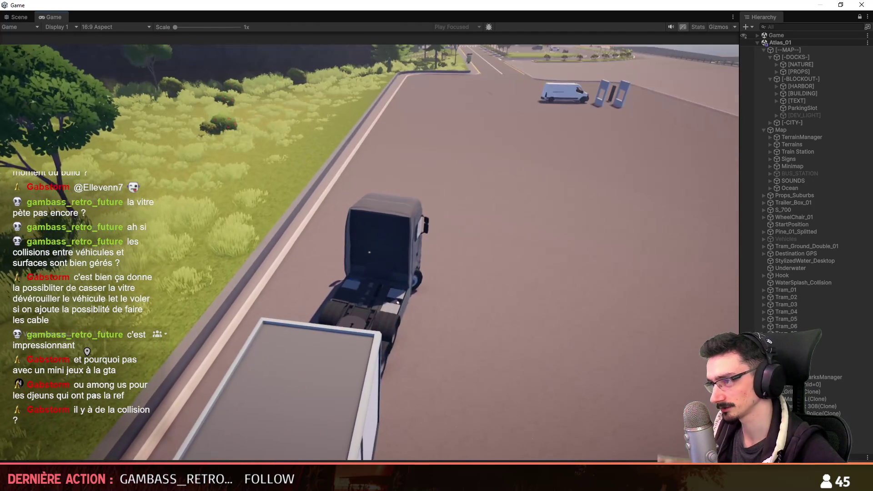
{"action": "key", "text": "w"}
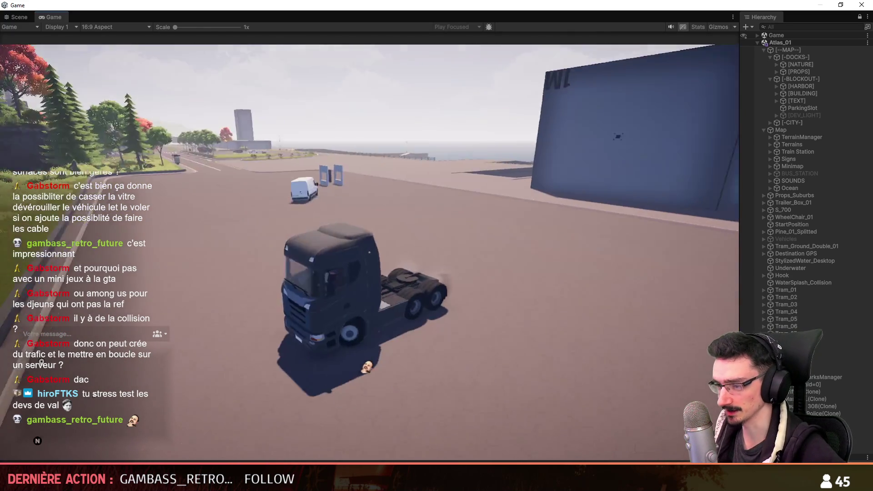
{"action": "key", "text": "f"}
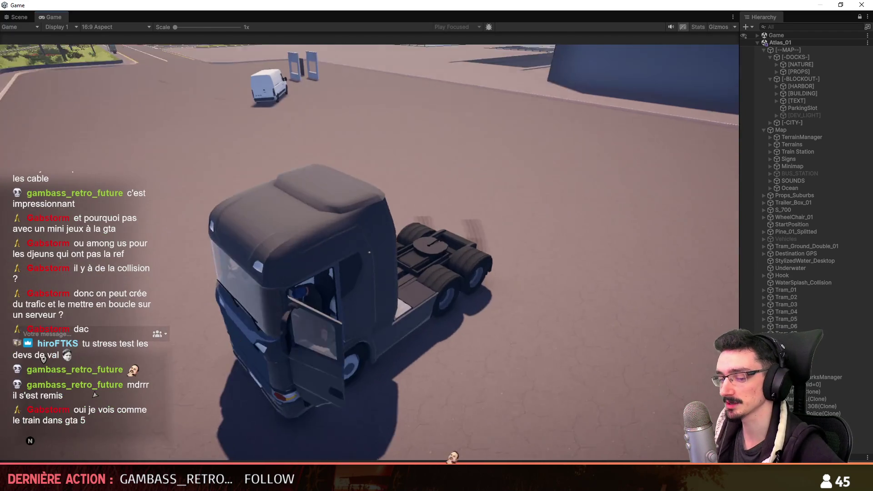
{"action": "key", "text": "space"}
{"action": "key", "text": "w"}
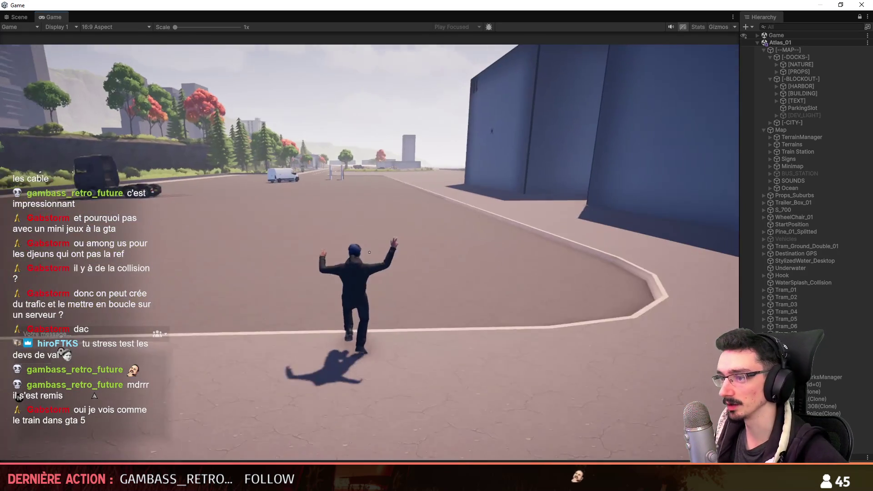
{"action": "left_click", "coordinate": [760, 42]}
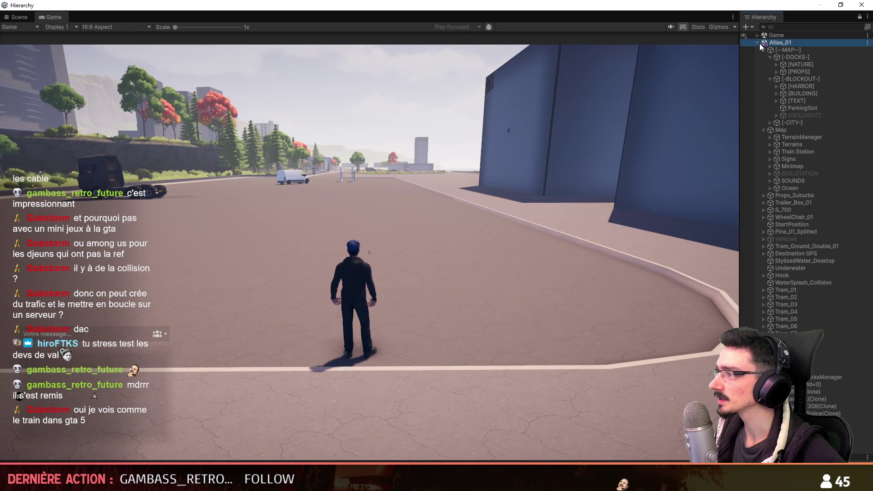
Expand the Game scene in the Hierarchy, turn toward the sea and select MinimapHolder.
{"action": "left_click", "coordinate": [756, 35]}
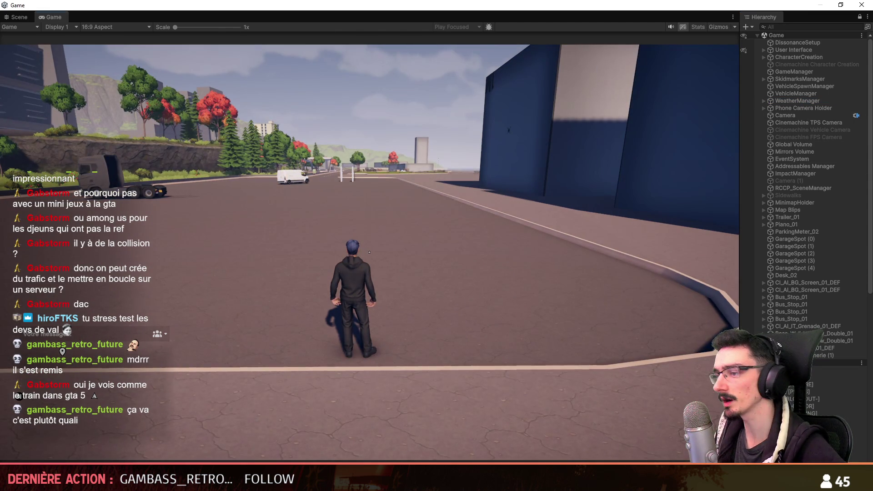
{"action": "left_click", "coordinate": [418, 215]}
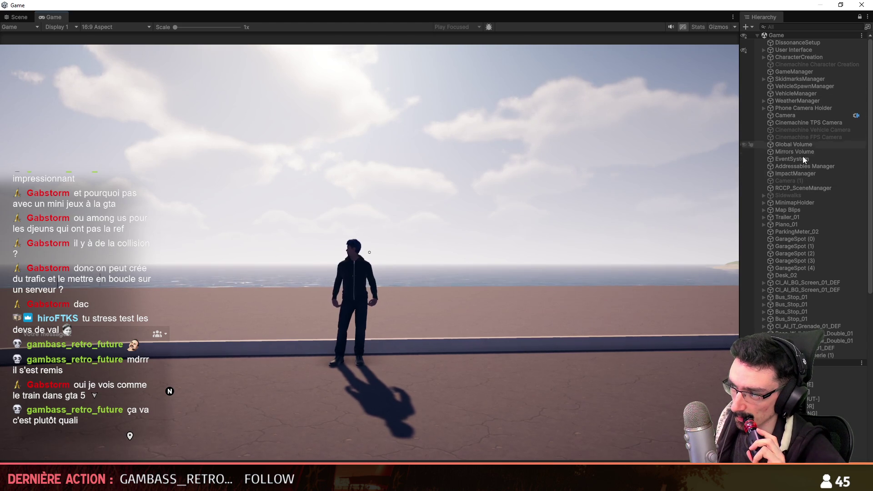
{"action": "left_click", "coordinate": [806, 202]}
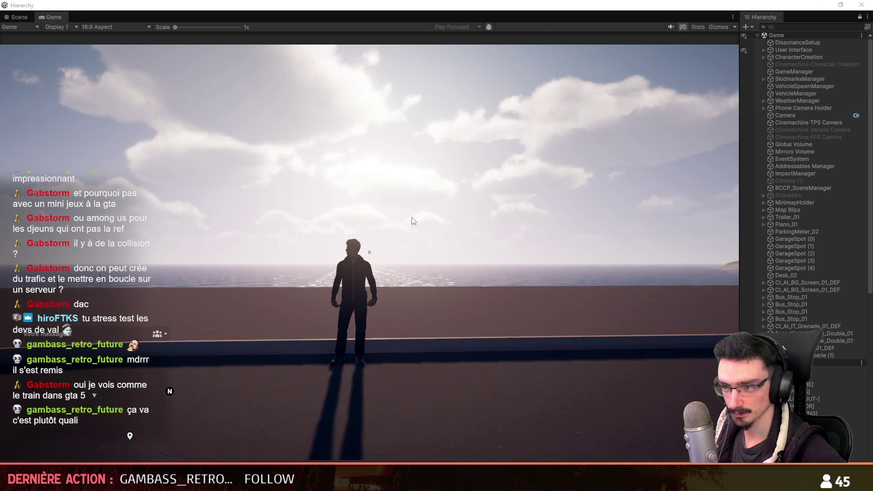
Walk the character back onto the road and widen the Game view.
{"action": "left_click", "coordinate": [286, 220]}
{"action": "key", "text": "w"}
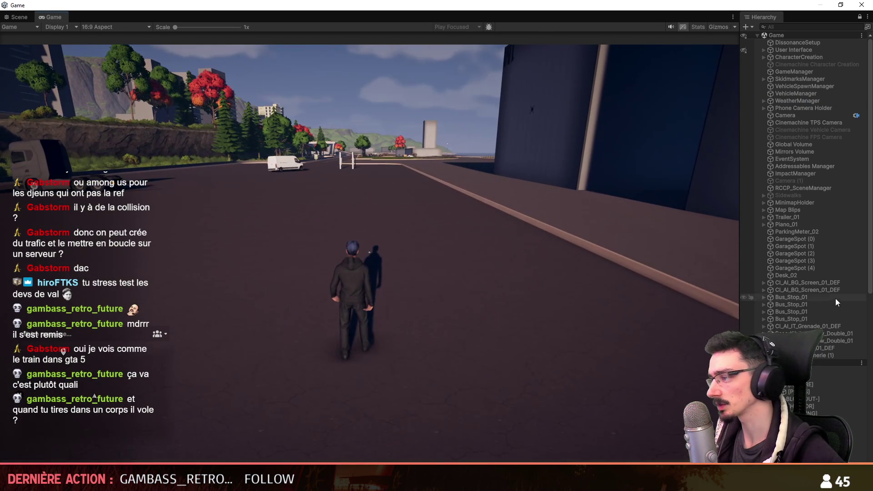
{"action": "left_click_drag", "start_coordinate": [738, 220], "coordinate": [827, 220]}
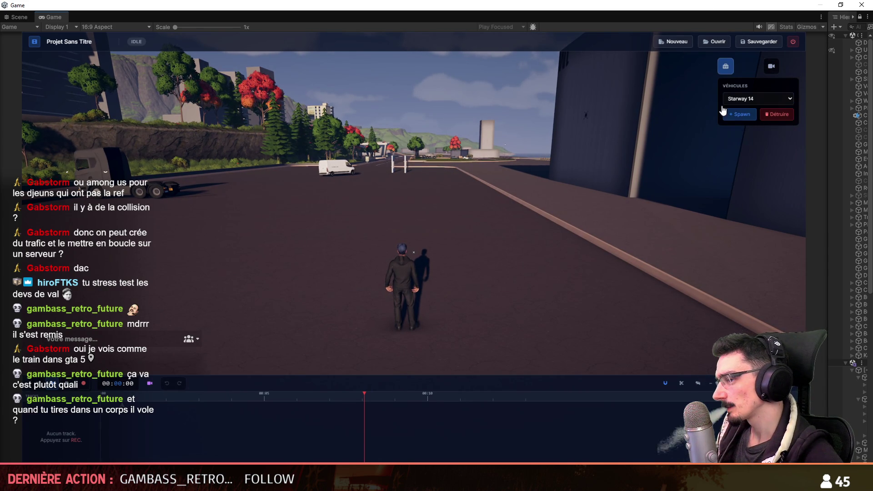
Spawn the Starway 14 bus, hide the overlay and cycle through its camera views.
{"action": "left_click", "coordinate": [736, 114]}
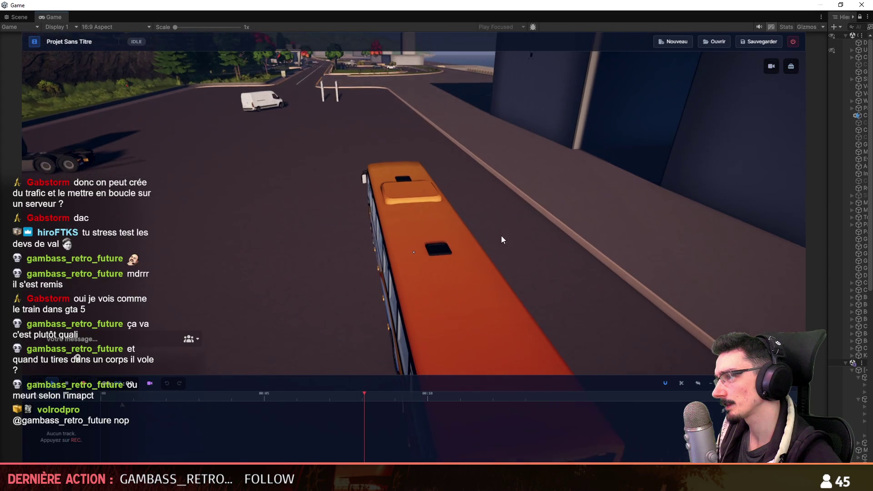
{"action": "key", "text": "Tab"}
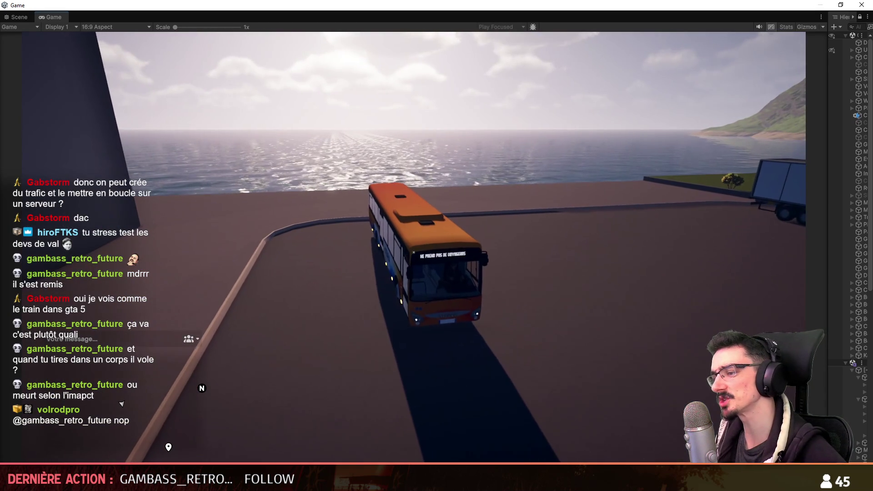
{"action": "key", "text": "c"}
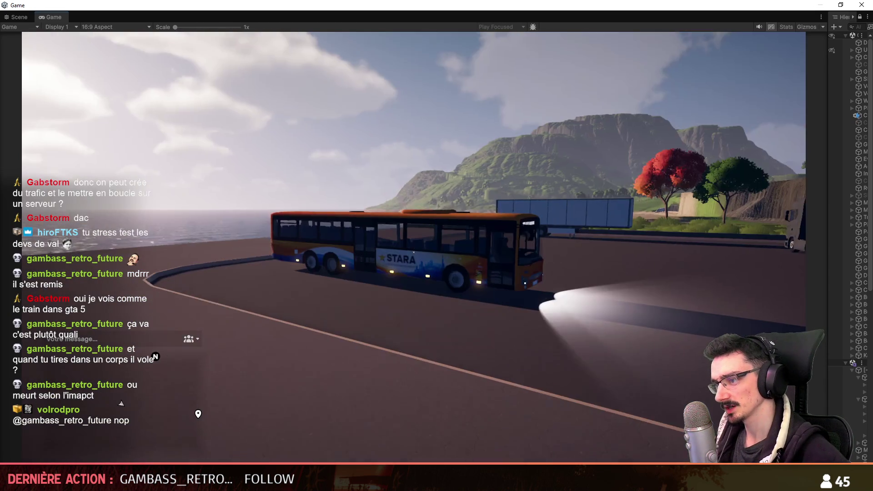
{"action": "key", "text": "c"}
{"action": "key", "text": "c"}
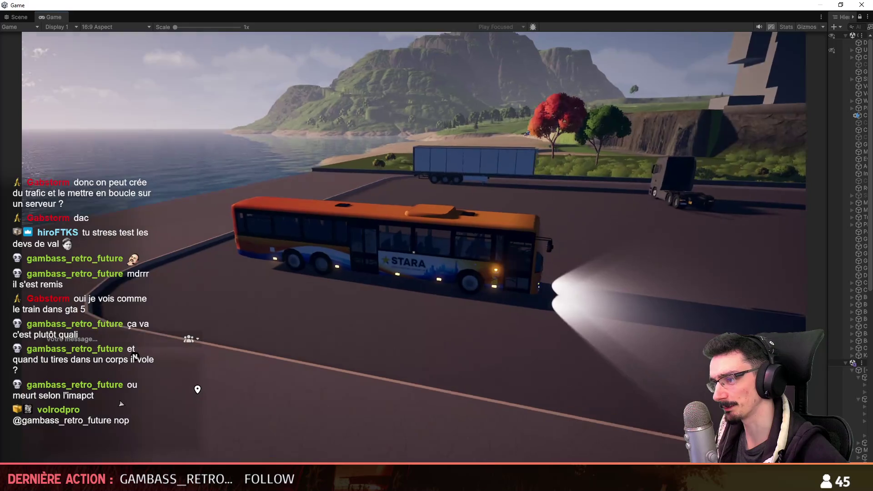
{"action": "key", "text": "c"}
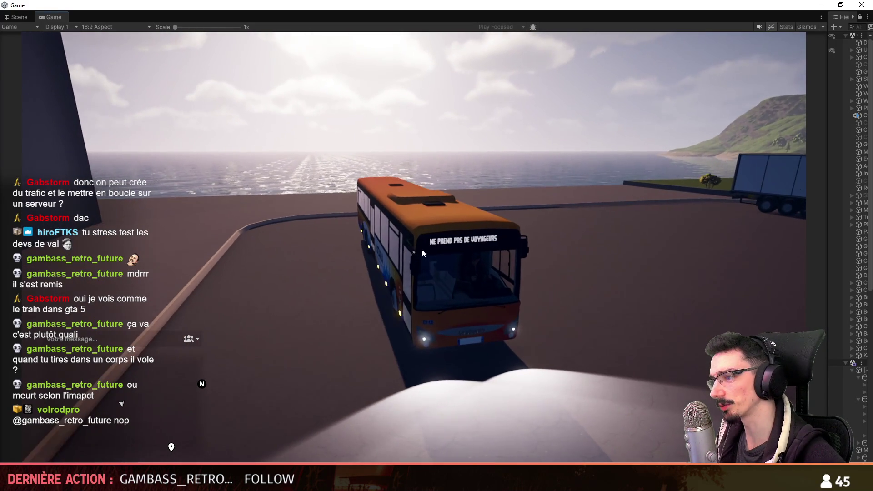
{"action": "key", "text": "c"}
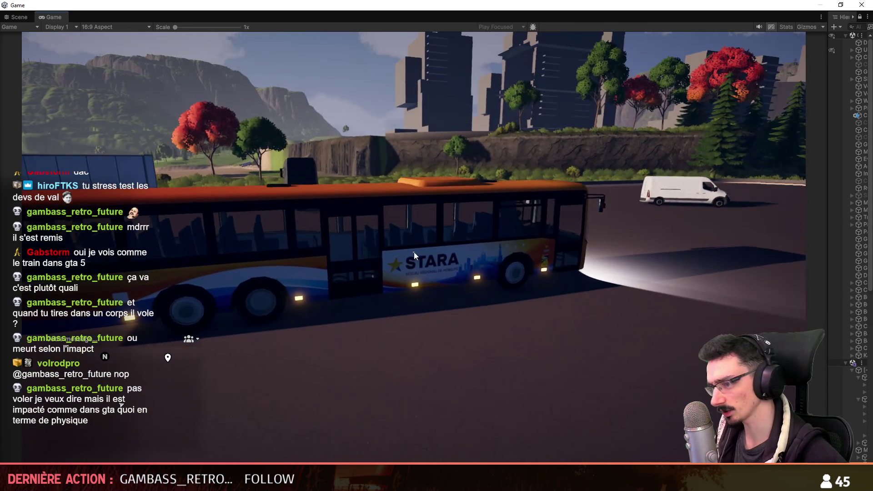
Open the bus's Girouette destination-sign panel, scroll its list, then close it.
{"action": "key", "text": "g"}
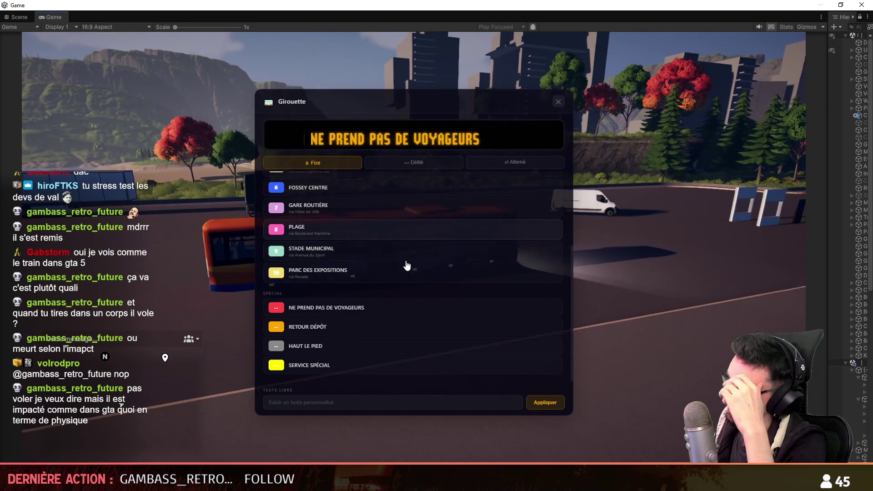
{"action": "scroll", "coordinate": [413, 272], "scroll_direction": "up", "scroll_amount": 2}
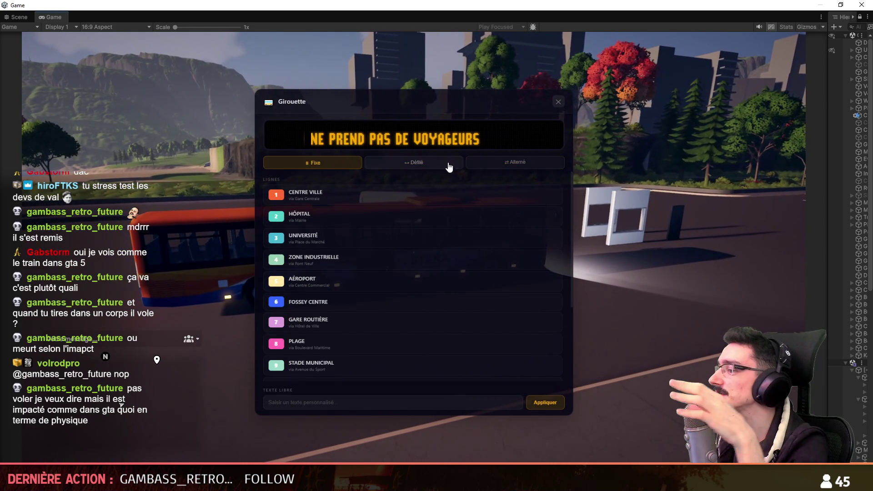
{"action": "left_click", "coordinate": [559, 101]}
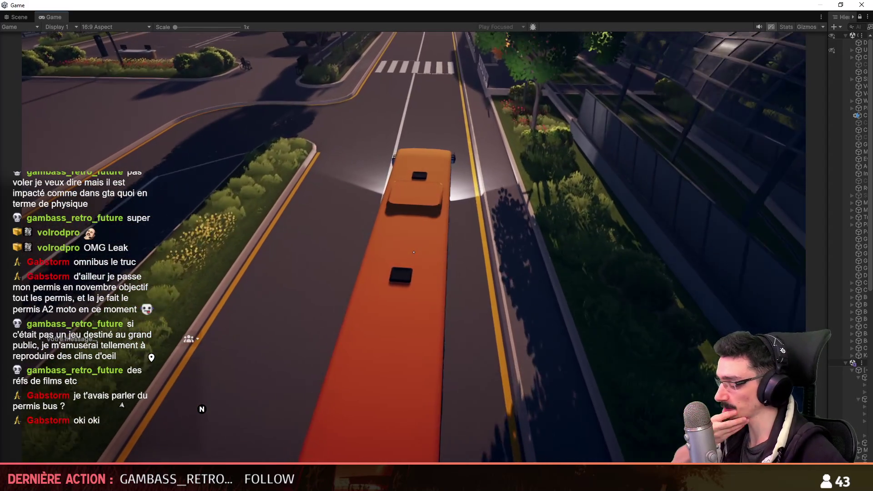
Bring up the recording editor overlay and start recording the gameplay.
{"action": "key", "text": "Tab"}
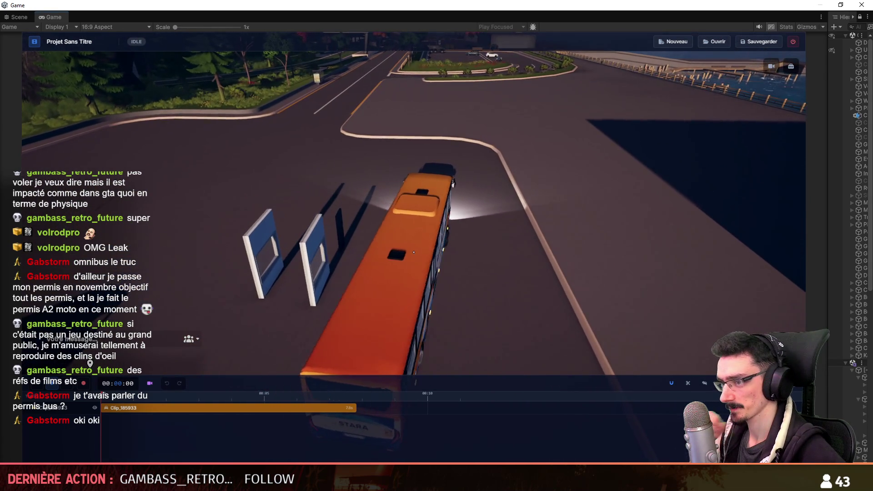
{"action": "left_click", "coordinate": [85, 383]}
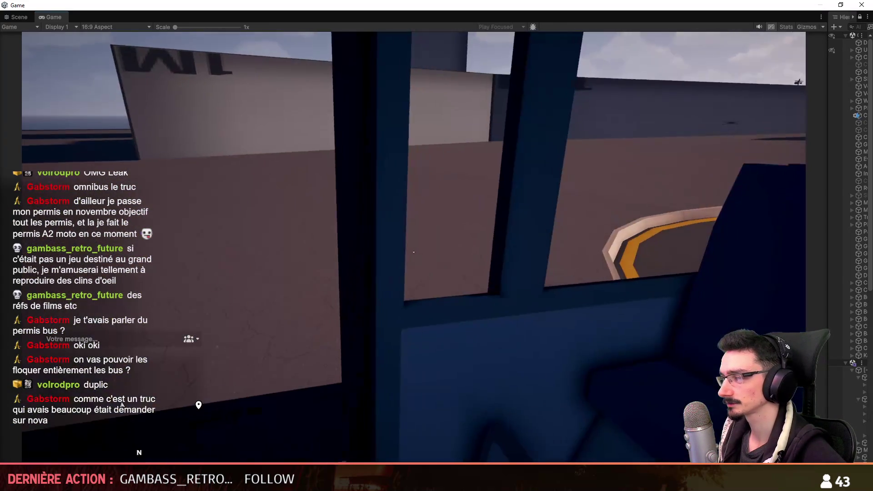
Step out of the bus, run around it on foot, then exit Play mode with Ctrl+P.
{"action": "key", "text": "f"}
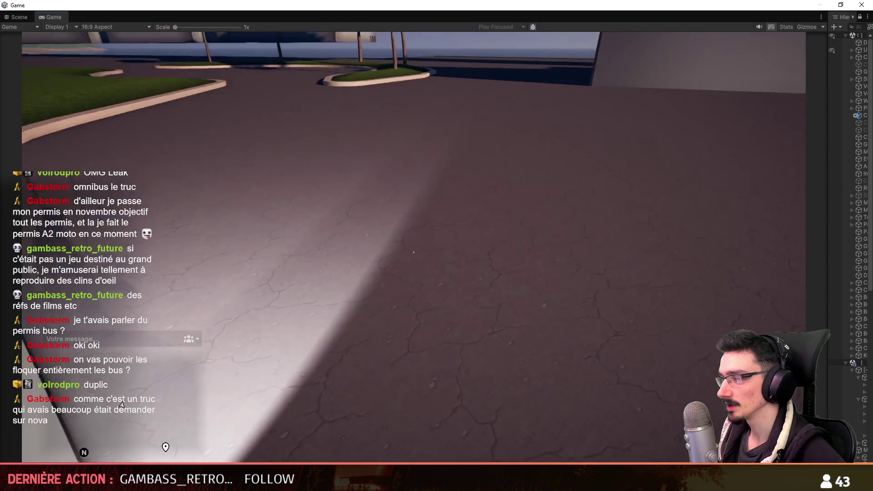
{"action": "key", "text": "w"}
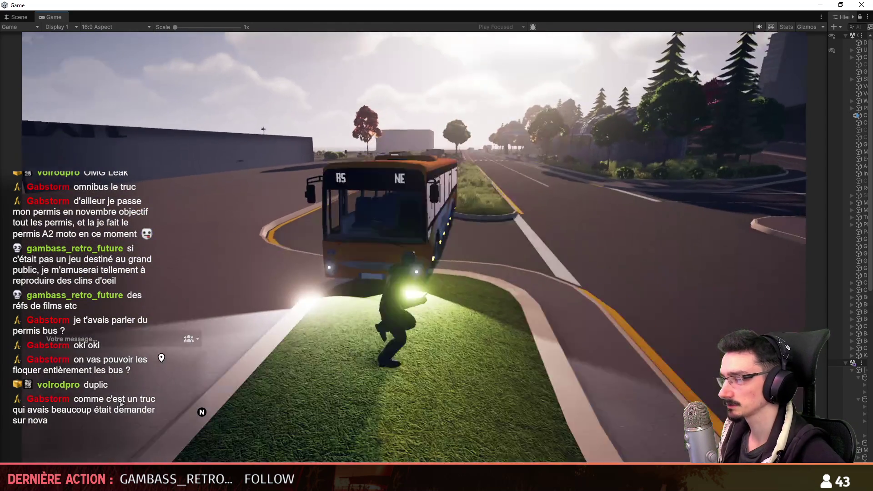
{"action": "key", "text": "w"}
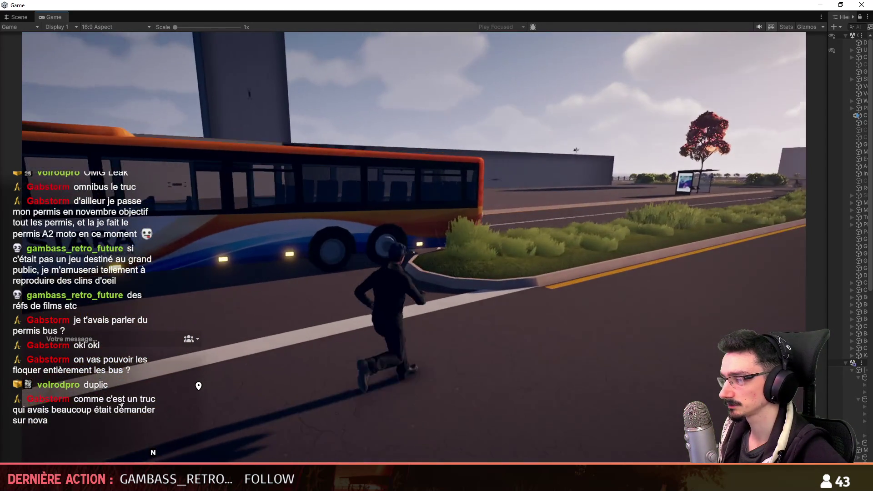
{"action": "key", "text": "w"}
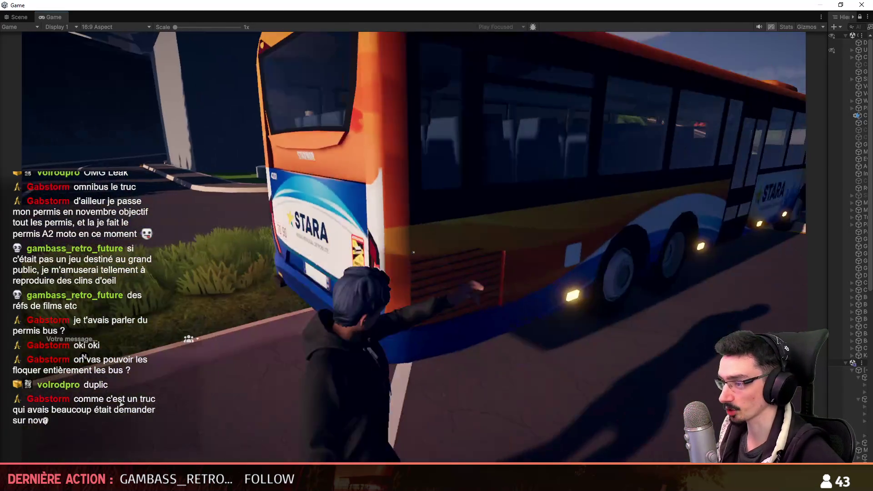
{"action": "key", "text": "w"}
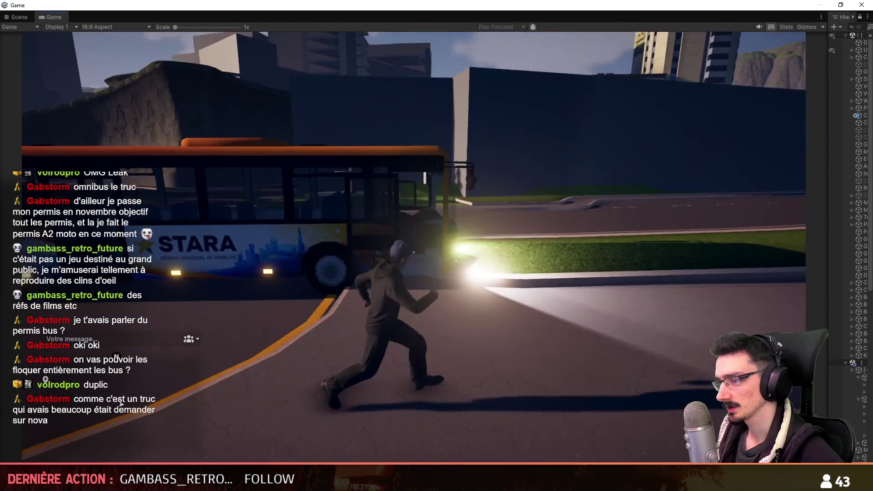
{"action": "key", "text": "w"}
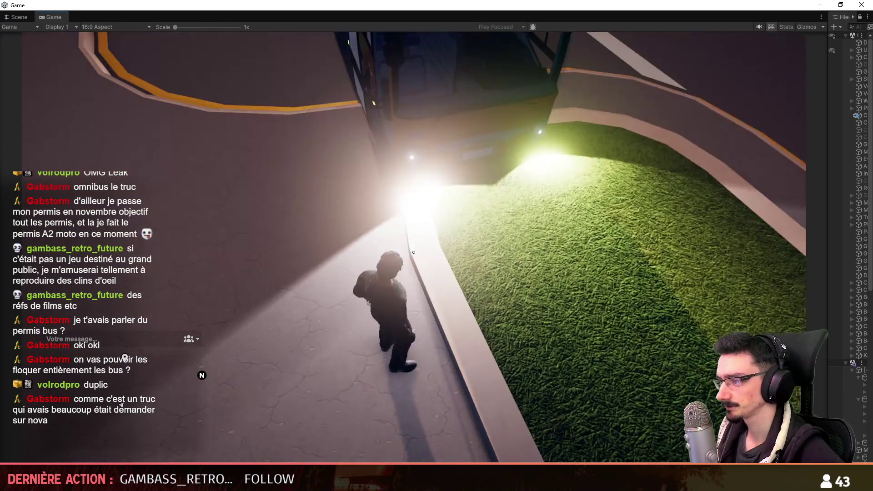
{"action": "key", "text": "w"}
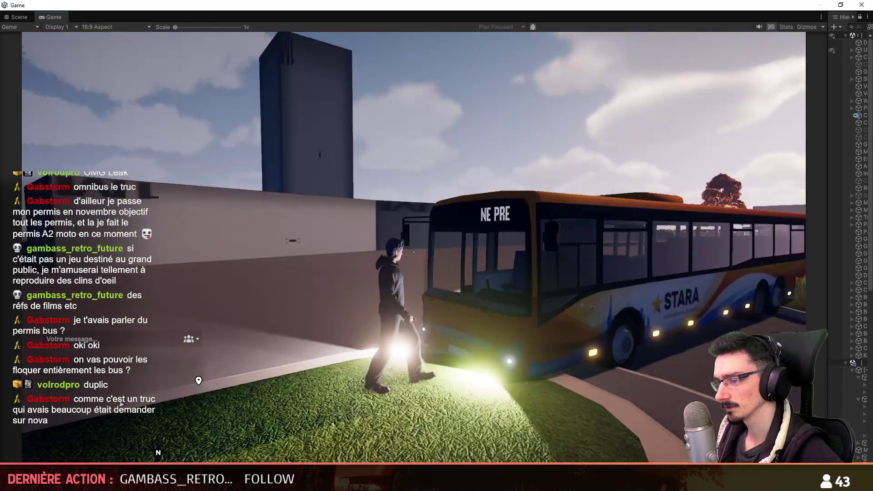
{"action": "key", "text": "w"}
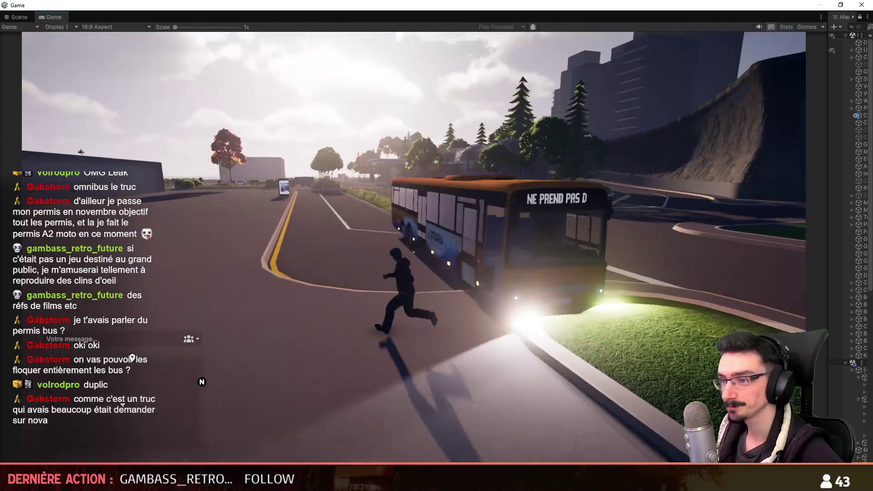
{"action": "key", "text": "w"}
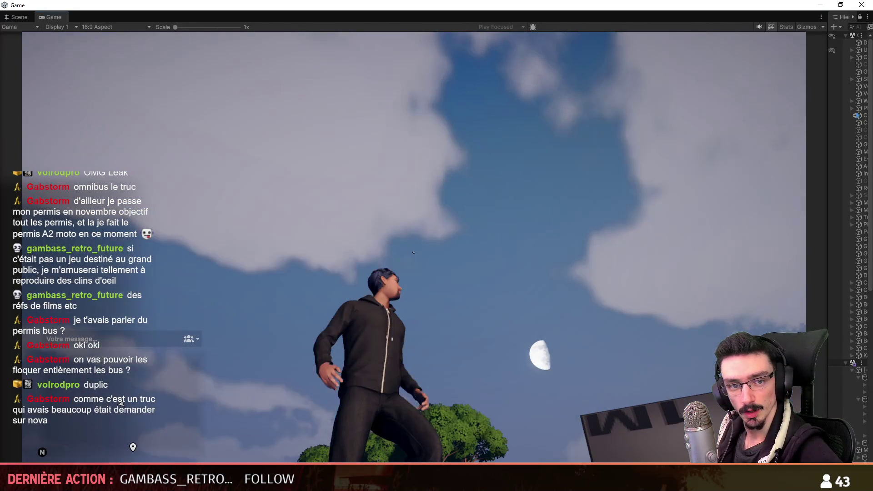
{"action": "key", "text": "ctrl+p"}
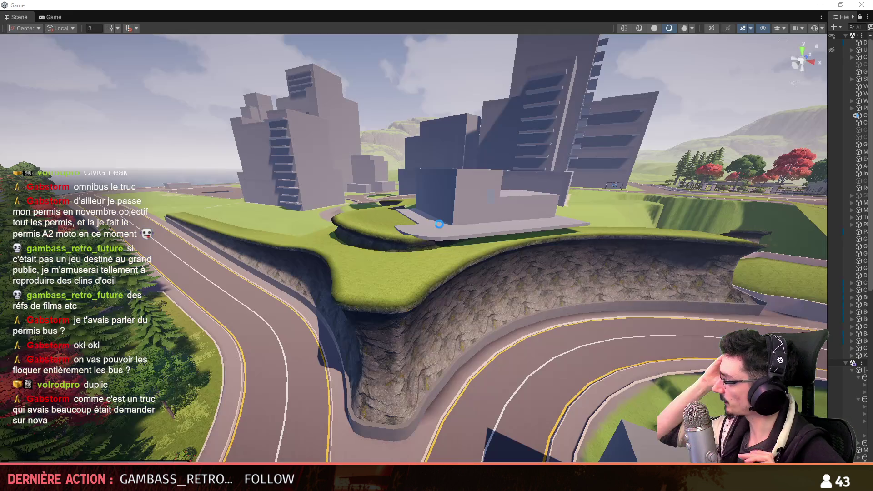
Fly the Scene view out to a wide overview of the city towers and harbour.
{"action": "mouse_move", "coordinate": [439, 225]}
{"action": "right_mouse_down"}
{"action": "mouse_move", "coordinate": [495, 297]}
{"action": "mouse_move", "coordinate": [455, 327]}
{"action": "mouse_move", "coordinate": [567, 301]}
{"action": "mouse_move", "coordinate": [800, 153]}
{"action": "right_mouse_up"}
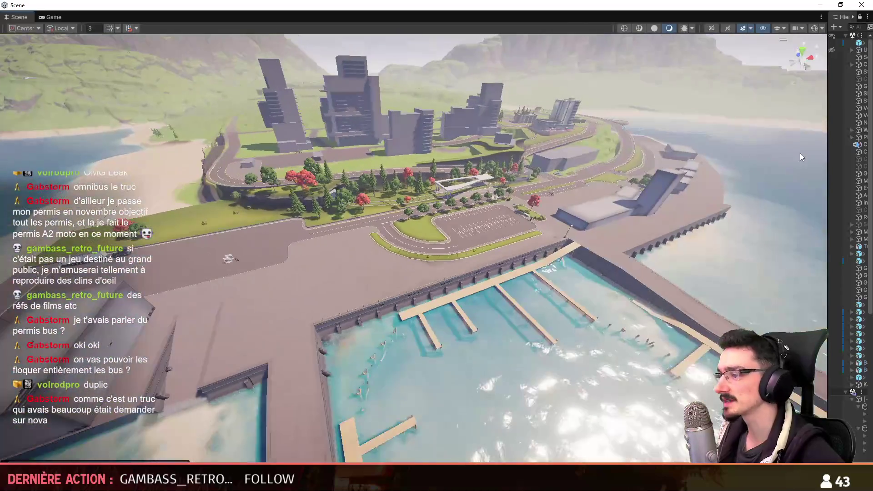
{"action": "left_click", "coordinate": [794, 25]}
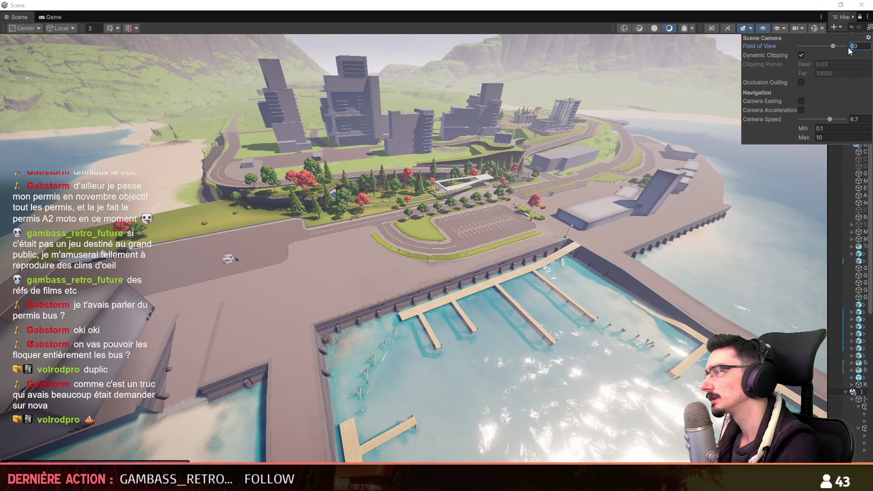
{"action": "right_click_drag", "start_coordinate": [609, 236], "coordinate": [612, 226]}
{"action": "scroll", "coordinate": [612, 227], "scroll_direction": "up", "scroll_amount": 2}
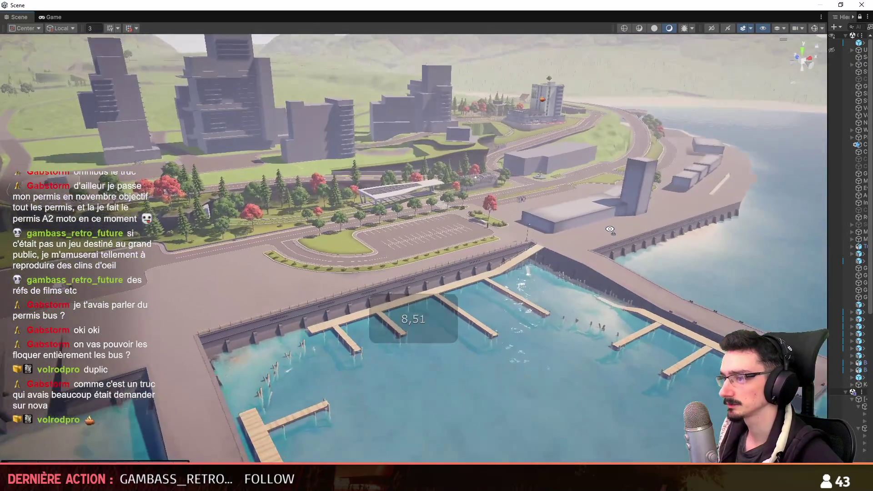
{"action": "scroll", "coordinate": [612, 227], "scroll_direction": "up", "scroll_amount": 1}
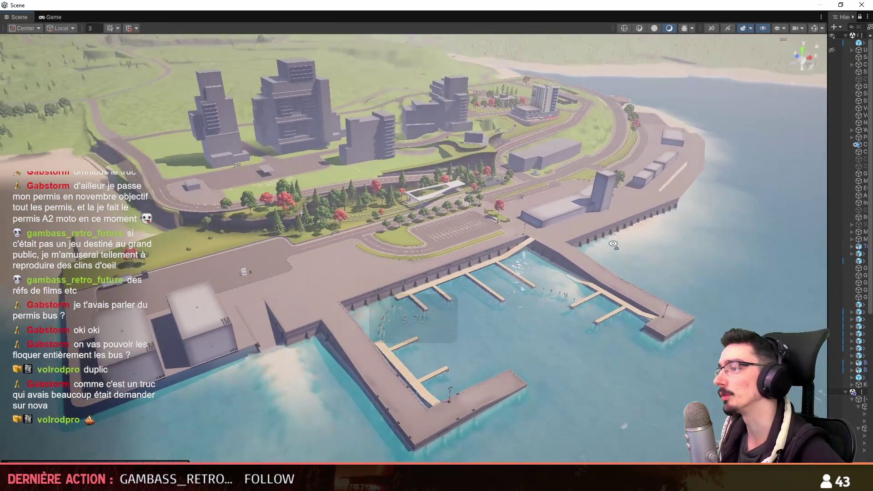
{"action": "right_click_drag", "start_coordinate": [611, 226], "coordinate": [614, 246]}
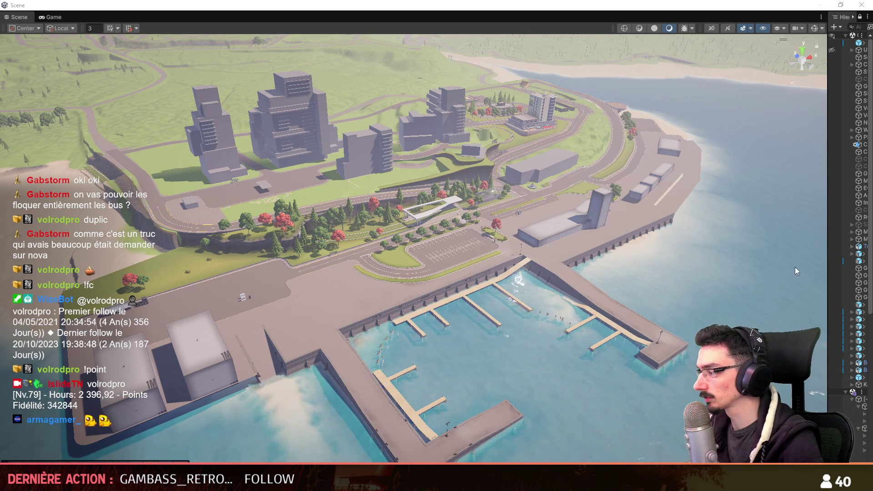
Open the Scene Camera settings and select the Field of View value of 50.
{"action": "left_click", "coordinate": [795, 28]}
{"action": "left_click", "coordinate": [853, 45]}
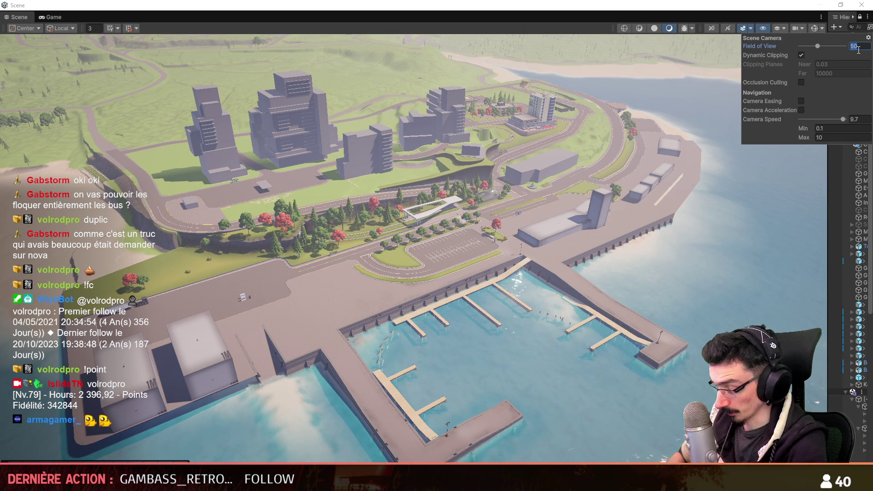
Set the Scene camera Field of View to 90 and fly toward the city buildings.
{"action": "type", "text": "90"}
{"action": "right_click_drag", "start_coordinate": [460, 190], "coordinate": [449, 217]}
{"action": "key", "text": "w"}
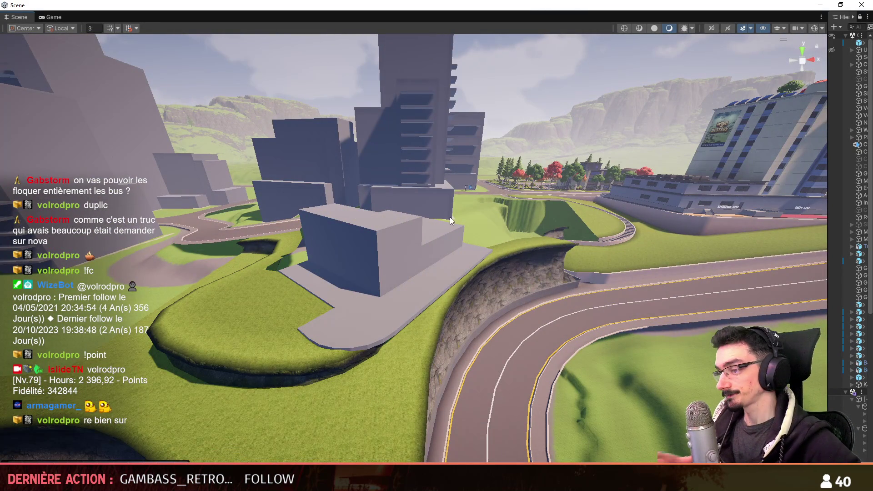
{"action": "right_click_drag", "start_coordinate": [359, 365], "coordinate": [459, 274]}
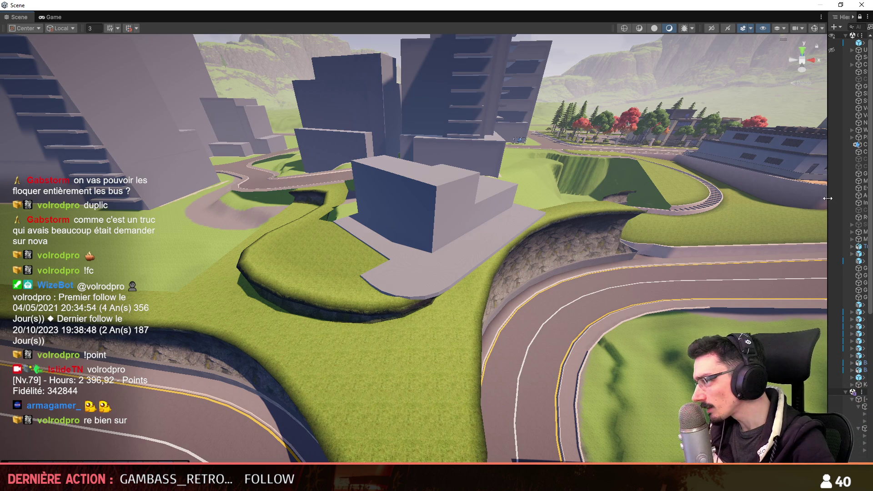
Widen the Hierarchy, collapse Game, select [-BLOCKOUT-] and fly close to the blockout building.
{"action": "left_click_drag", "start_coordinate": [827, 150], "coordinate": [787, 136]}
{"action": "left_click", "coordinate": [805, 35]}
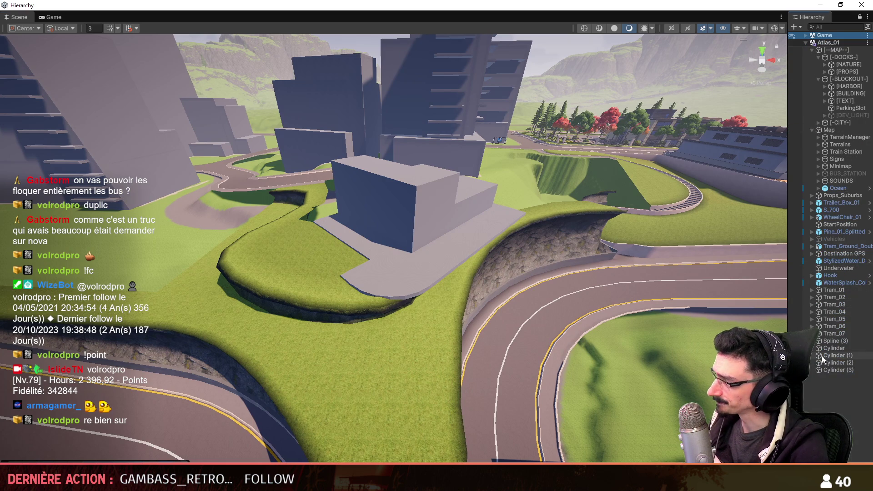
{"action": "left_click", "coordinate": [844, 79]}
{"action": "mouse_move", "coordinate": [771, 323]}
{"action": "right_mouse_down"}
{"action": "mouse_move", "coordinate": [389, 352]}
{"action": "mouse_move", "coordinate": [449, 317]}
{"action": "right_mouse_up"}
{"action": "scroll", "coordinate": [389, 351], "scroll_direction": "up", "scroll_amount": 2}
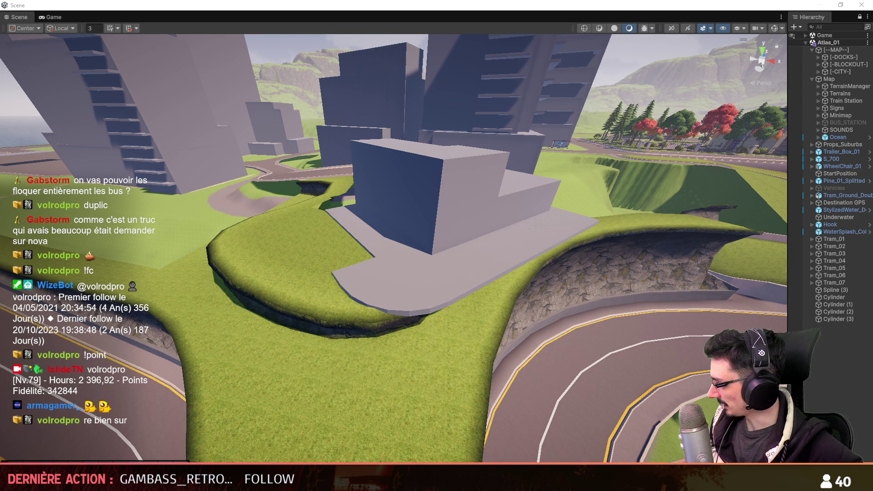
{"action": "right_click", "coordinate": [544, 248]}
{"action": "right_click", "coordinate": [395, 236]}
{"action": "key", "text": "Escape"}
{"action": "right_click_drag", "start_coordinate": [470, 263], "coordinate": [520, 265]}
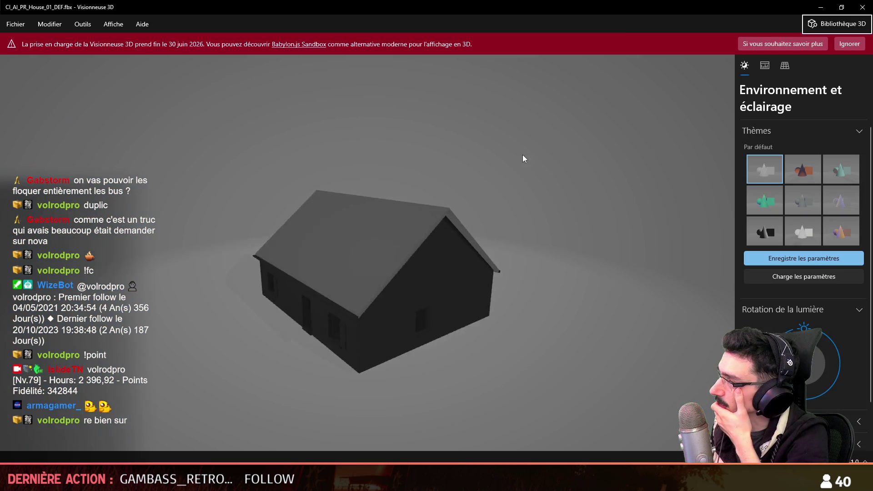
Orbit the CI_AI_PR_House_01_DEF.fbx house in 3D Viewer from above, then close it and return to Maya.
{"action": "mouse_move", "coordinate": [522, 154]}
{"action": "left_mouse_down"}
{"action": "mouse_move", "coordinate": [396, 228]}
{"action": "mouse_move", "coordinate": [460, 190]}
{"action": "mouse_move", "coordinate": [492, 197]}
{"action": "mouse_move", "coordinate": [538, 233]}
{"action": "left_mouse_up"}
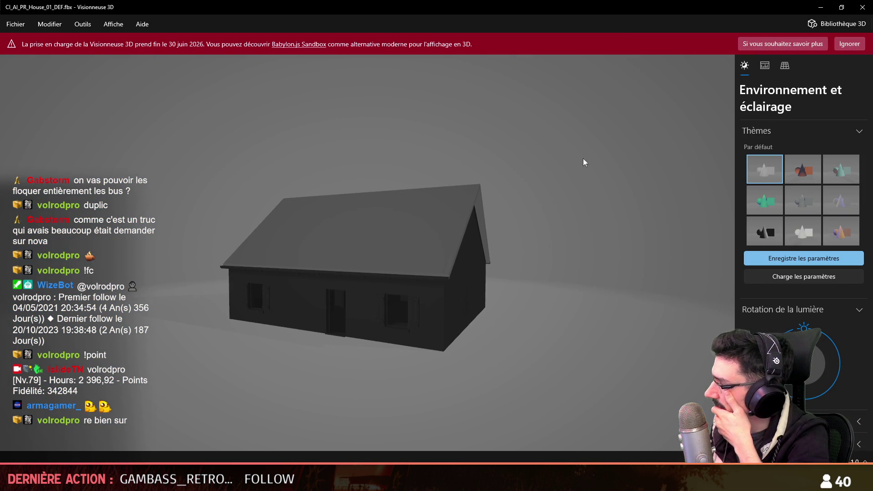
{"action": "left_click", "coordinate": [860, 5]}
{"action": "key", "text": "alt+Tab"}
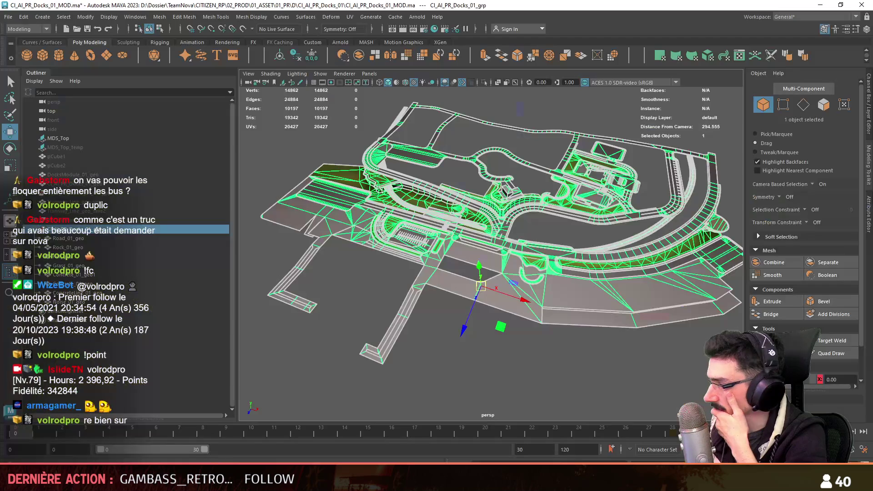
Clear the selection and save the docks scene with Ctrl+S.
{"action": "left_click", "coordinate": [572, 395]}
{"action": "key", "text": "q"}
{"action": "key", "text": "ctrl+s"}
{"action": "left_click", "coordinate": [8, 16]}
Select the grey blockout building, export it alone via Export Selection as FBX, then deselect.
{"action": "left_click", "coordinate": [501, 211]}
{"action": "key", "text": "f"}
{"action": "mouse_move", "coordinate": [519, 232]}
{"action": "left_mouse_down", "text": "alt"}
{"action": "mouse_move", "coordinate": [510, 277]}
{"action": "mouse_move", "coordinate": [493, 287]}
{"action": "left_mouse_up", "text": "alt"}
{"action": "left_click", "coordinate": [8, 16]}
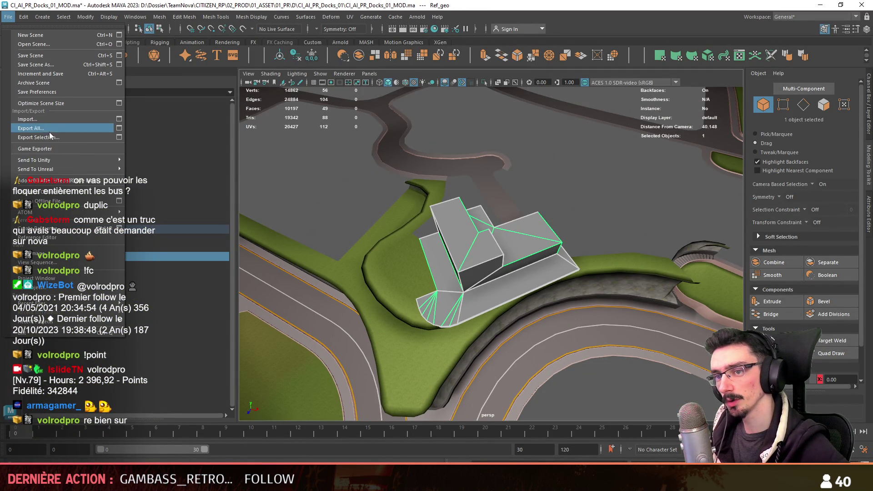
{"action": "left_click", "coordinate": [50, 134]}
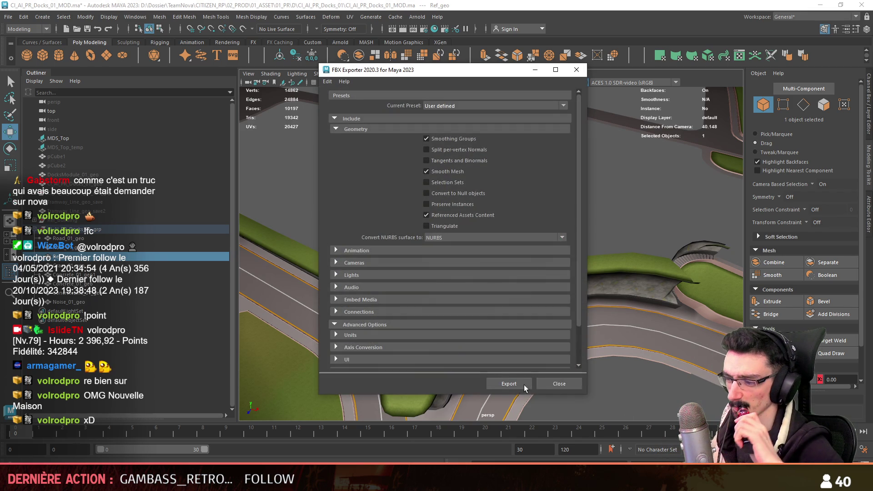
{"action": "left_click", "coordinate": [512, 384]}
{"action": "left_click", "coordinate": [608, 189]}
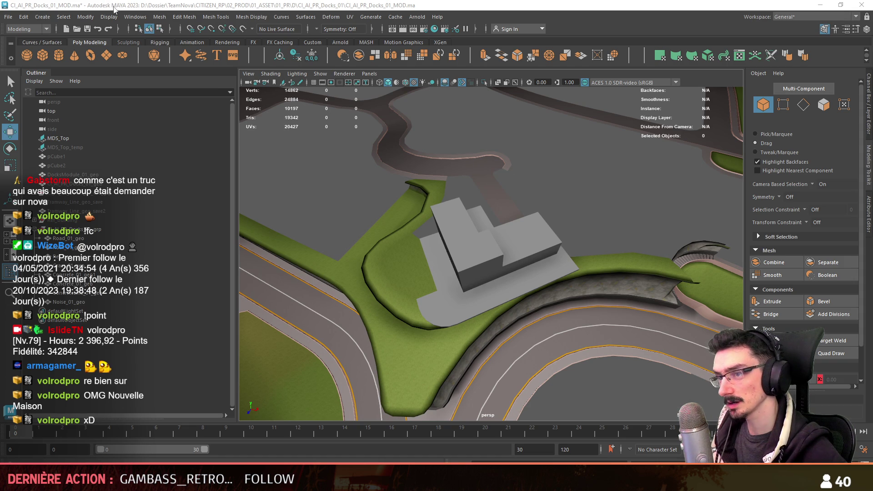
{"action": "left_click", "coordinate": [8, 17]}
{"action": "key", "text": "Escape"}
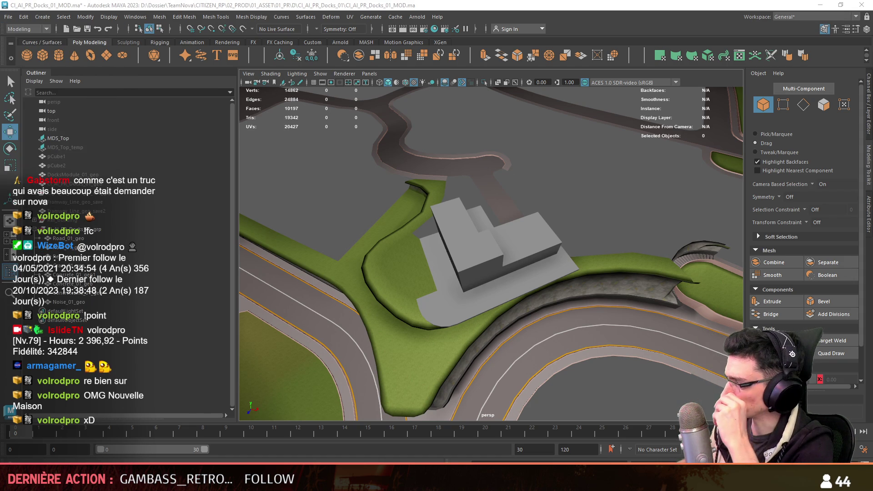
Orbit around the house blockout, briefly selecting and deselecting the sloped wall piece.
{"action": "key", "text": "q"}
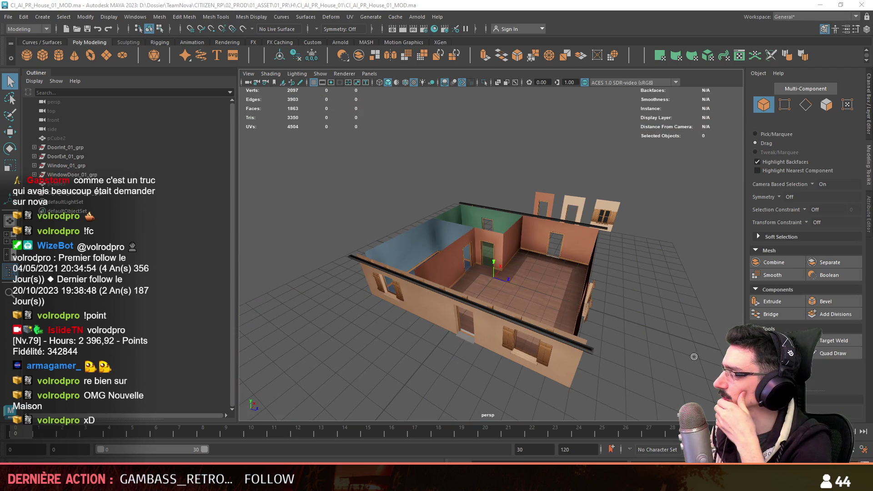
{"action": "mouse_move", "coordinate": [529, 363]}
{"action": "left_mouse_down", "text": "alt"}
{"action": "mouse_move", "coordinate": [516, 337]}
{"action": "mouse_move", "coordinate": [559, 319]}
{"action": "left_mouse_up", "text": "alt"}
{"action": "left_click", "coordinate": [500, 318]}
{"action": "key", "text": "w"}
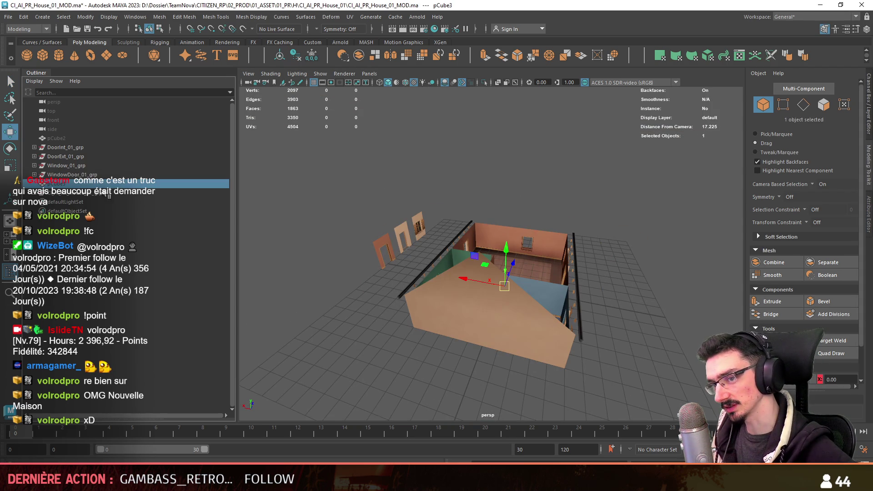
{"action": "left_click", "coordinate": [639, 293]}
{"action": "mouse_move", "coordinate": [639, 292]}
{"action": "left_mouse_down", "text": "alt"}
{"action": "mouse_move", "coordinate": [469, 277]}
{"action": "mouse_move", "coordinate": [498, 261]}
{"action": "mouse_move", "coordinate": [414, 233]}
{"action": "mouse_move", "coordinate": [475, 282]}
{"action": "left_mouse_up", "text": "alt"}
{"action": "scroll", "coordinate": [498, 261], "scroll_direction": "down", "scroll_amount": 5}
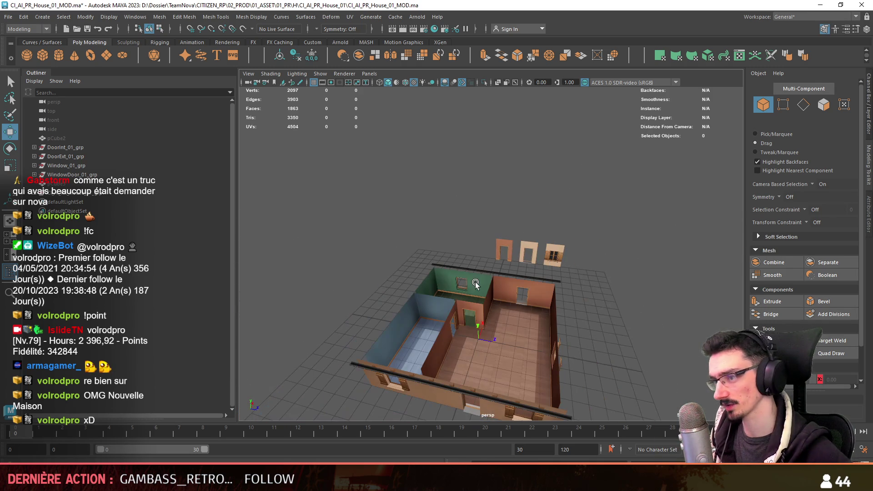
Open CI_AI_BModule_MOD.ma and look over its kit of walls, doors, windows and stairs.
{"action": "left_click", "coordinate": [8, 16]}
{"action": "left_click", "coordinate": [9, 16]}
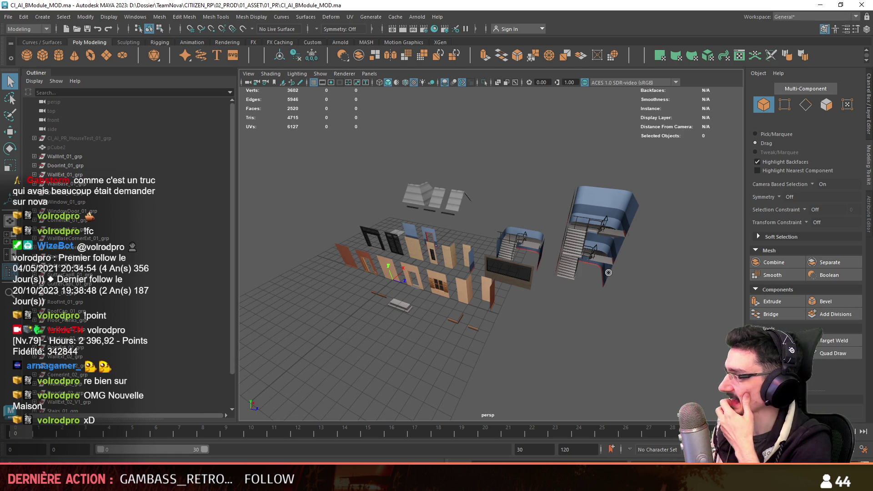
{"action": "left_click_drag", "start_coordinate": [597, 278], "coordinate": [635, 304], "text": "alt"}
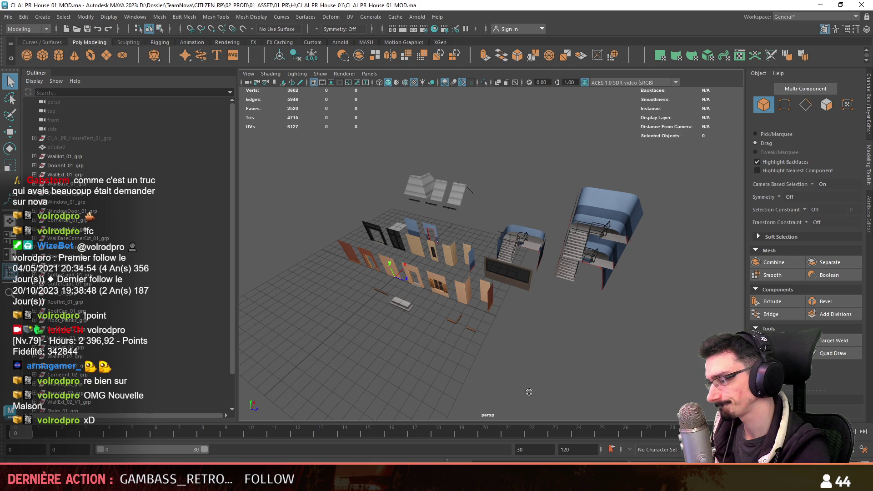
{"action": "scroll", "coordinate": [584, 338], "scroll_direction": "down", "scroll_amount": 2}
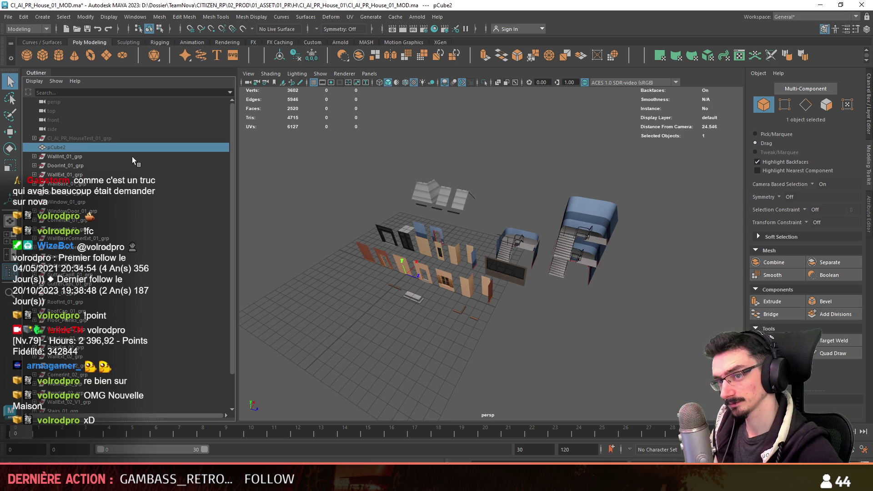
Delete the CI_AI_PR_HouseTest_01_grp group and check the leftover pCube2 box.
{"action": "left_click", "coordinate": [117, 140]}
{"action": "key", "text": "shift+h"}
{"action": "key", "text": "Delete"}
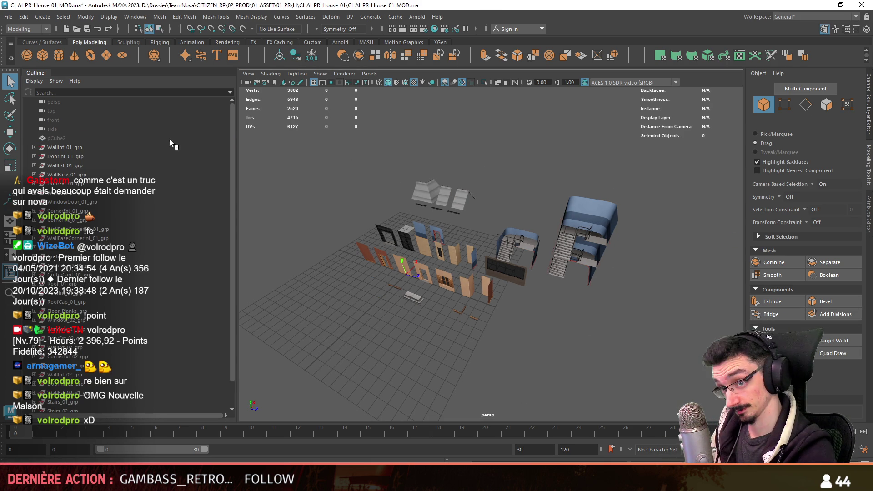
{"action": "left_click", "coordinate": [122, 145]}
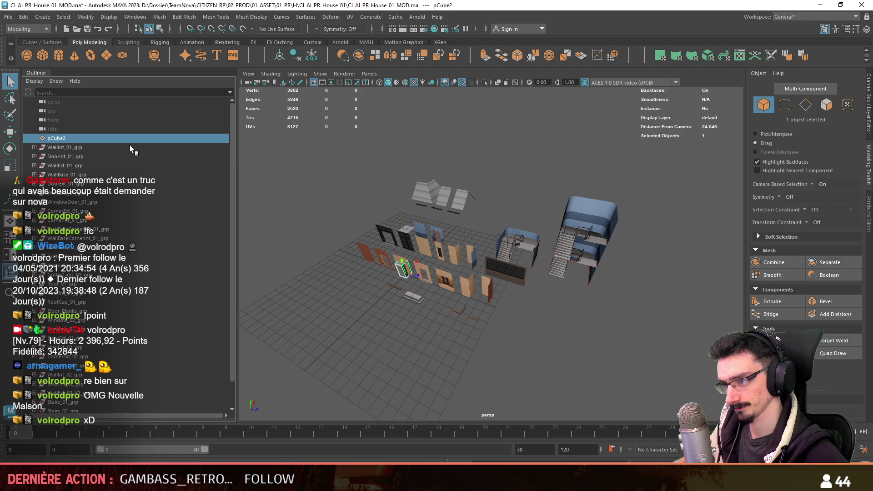
{"action": "left_click_drag", "start_coordinate": [500, 309], "coordinate": [514, 313], "text": "alt"}
{"action": "left_click", "coordinate": [514, 313]}
{"action": "key", "text": "w"}
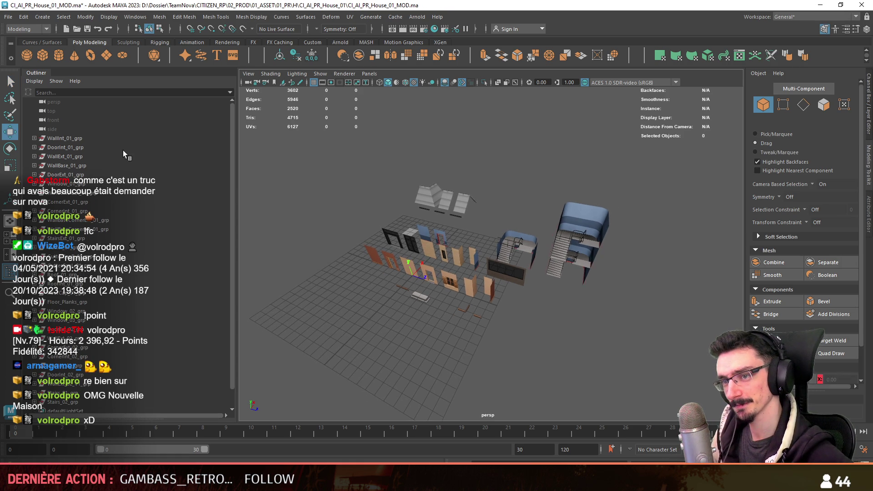
{"action": "key", "text": "ctrl+z"}
Group all module pieces with Ctrl+G, rename the group Module, and orbit the scene.
{"action": "left_click", "coordinate": [70, 384], "text": "shift"}
{"action": "key", "text": "ctrl+g"}
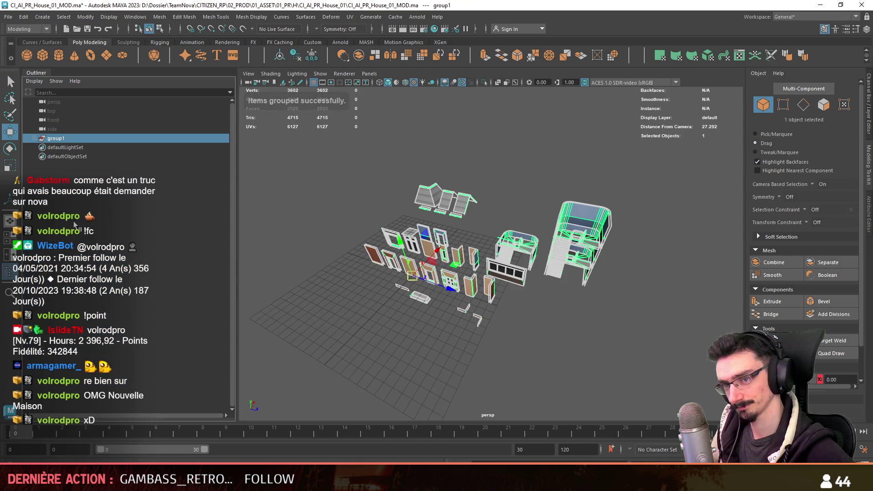
{"action": "double_click", "coordinate": [56, 138]}
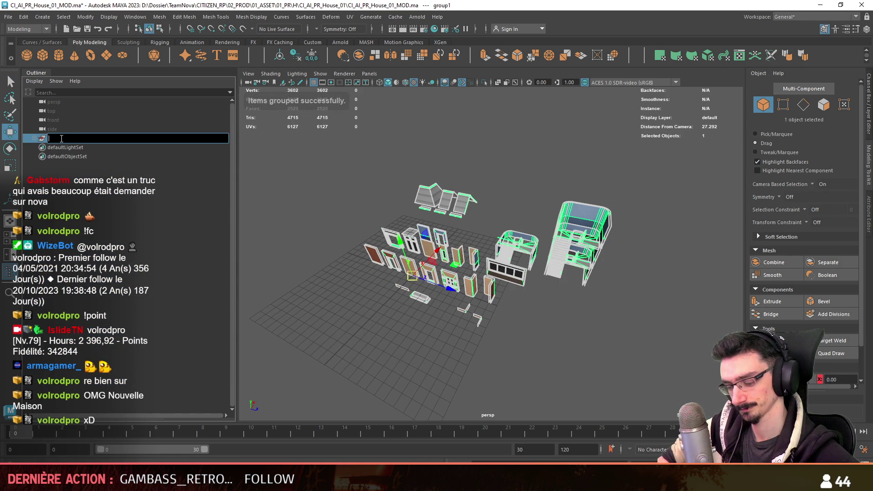
{"action": "type", "text": "Modle"}
{"action": "key", "text": "Return"}
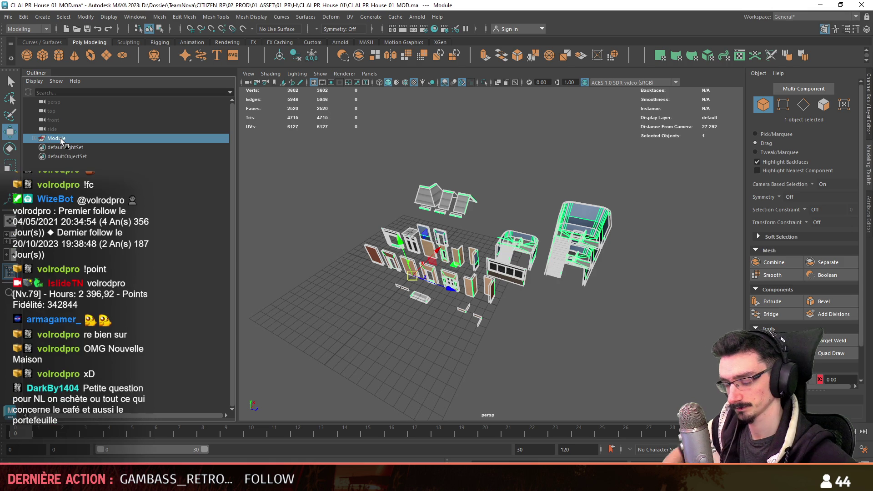
{"action": "left_click", "coordinate": [599, 373]}
{"action": "mouse_move", "coordinate": [599, 374]}
{"action": "left_mouse_down", "text": "alt"}
{"action": "mouse_move", "coordinate": [514, 278]}
{"action": "mouse_move", "coordinate": [508, 323]}
{"action": "mouse_move", "coordinate": [547, 313]}
{"action": "left_mouse_up", "text": "alt"}
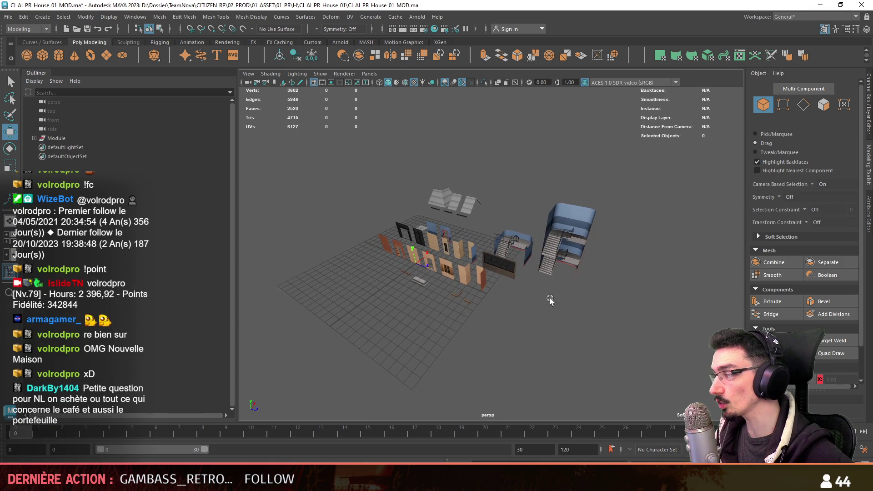
{"action": "left_click_drag", "start_coordinate": [517, 284], "coordinate": [463, 302], "text": "alt"}
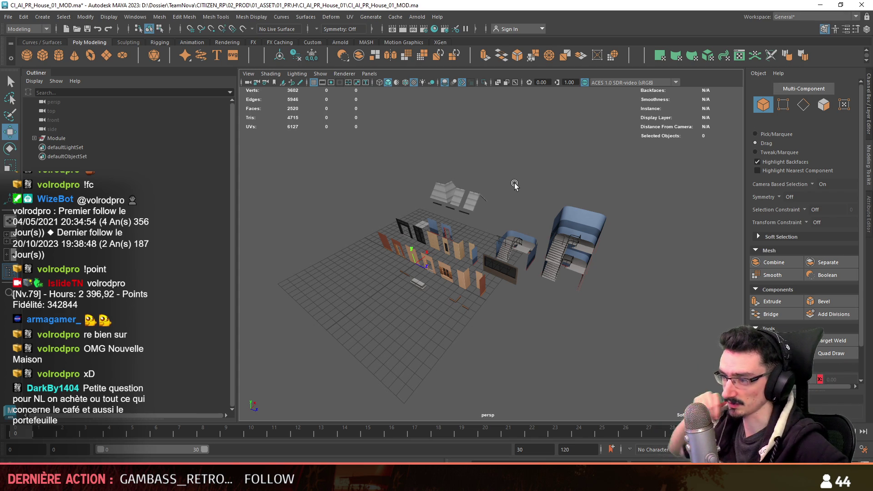
{"action": "left_click_drag", "start_coordinate": [501, 348], "coordinate": [490, 351], "text": "alt"}
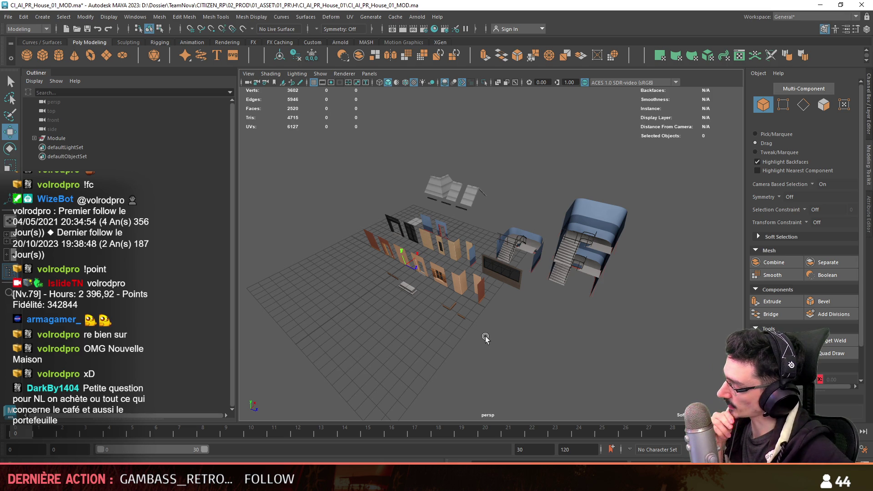
Import the house blockout FBX and frame the imported CI_AI_PR_Docks_01_grp group.
{"action": "left_click", "coordinate": [7, 17]}
{"action": "left_click", "coordinate": [51, 136]}
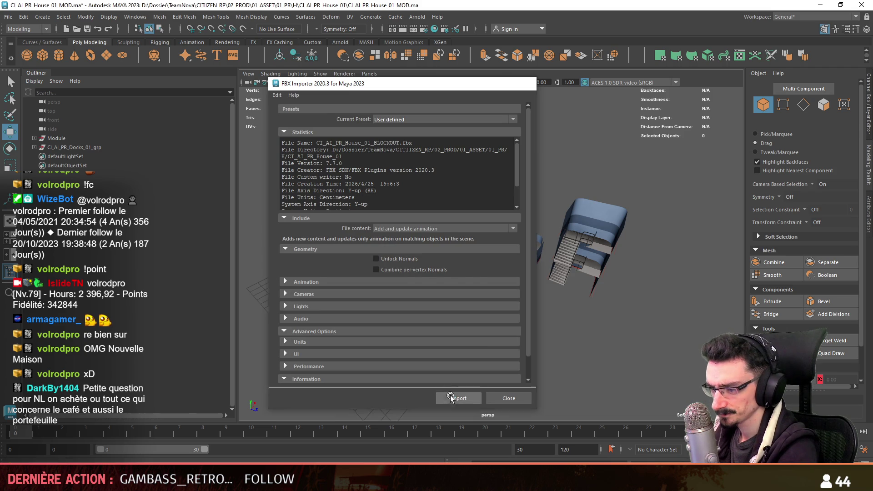
{"action": "left_click", "coordinate": [451, 396]}
{"action": "mouse_move", "coordinate": [456, 295]}
{"action": "right_mouse_down", "text": "alt"}
{"action": "mouse_move", "coordinate": [400, 288]}
{"action": "mouse_move", "coordinate": [424, 301]}
{"action": "right_mouse_up", "text": "alt"}
{"action": "left_click", "coordinate": [132, 148]}
{"action": "key", "text": "f"}
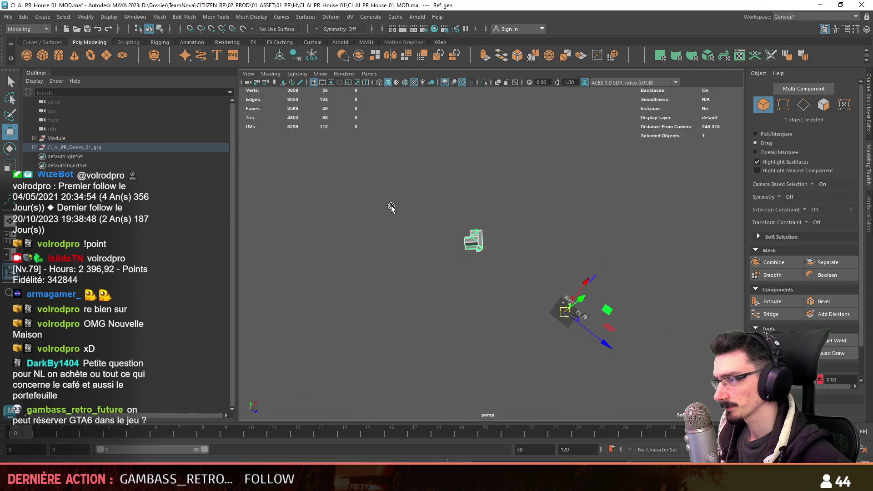
{"action": "key", "text": "f"}
Rotate the blockout in the top view to align with the grid and set X and Z to 0.
{"action": "key", "text": "space"}
{"action": "key", "text": "space"}
{"action": "key", "text": "e"}
{"action": "mouse_move", "coordinate": [596, 316]}
{"action": "middle_mouse_down"}
{"action": "mouse_move", "coordinate": [494, 317]}
{"action": "mouse_move", "coordinate": [480, 278]}
{"action": "middle_mouse_up"}
{"action": "type", "text": "w"}
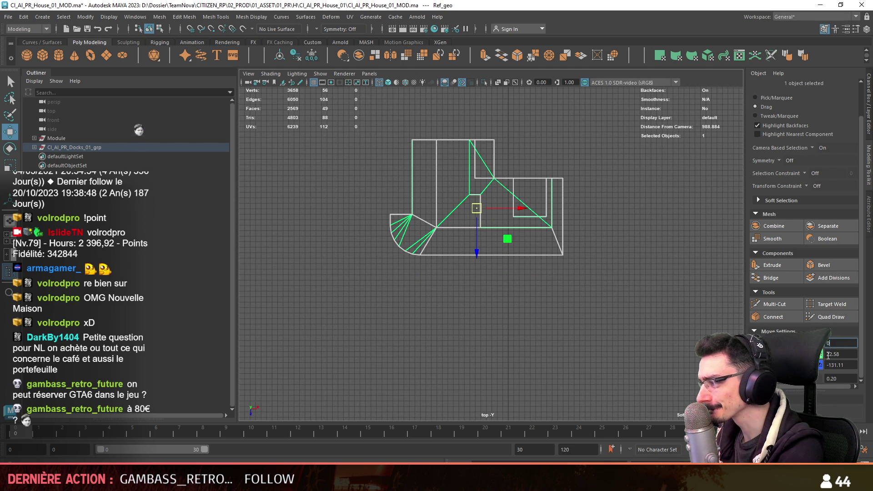
{"action": "type", "text": "0"}
{"action": "key", "text": "Tab"}
{"action": "key", "text": "Tab"}
{"action": "type", "text": "0"}
{"action": "key", "text": "Return"}
{"action": "key", "text": "f"}
{"action": "key", "text": "space"}
{"action": "key", "text": "space"}
Set the blockout's Y position to 0 so it rests flat on the grid.
{"action": "left_click_drag", "start_coordinate": [646, 176], "coordinate": [605, 190], "text": "alt"}
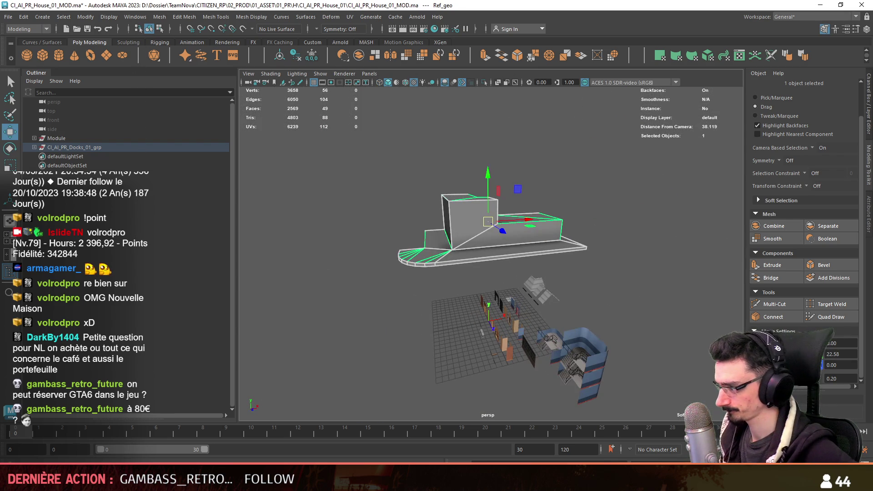
{"action": "left_click", "coordinate": [840, 354]}
{"action": "type", "text": "0"}
{"action": "key", "text": "Return"}
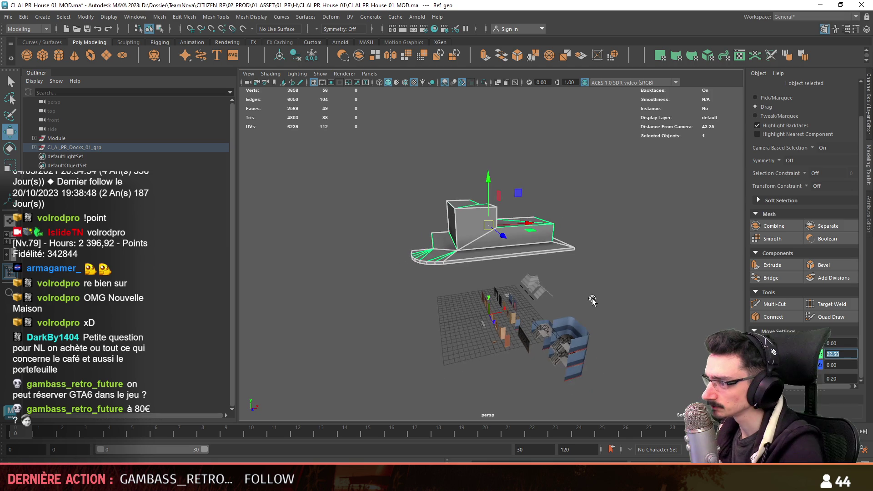
{"action": "left_click_drag", "start_coordinate": [509, 237], "coordinate": [484, 226], "text": "alt"}
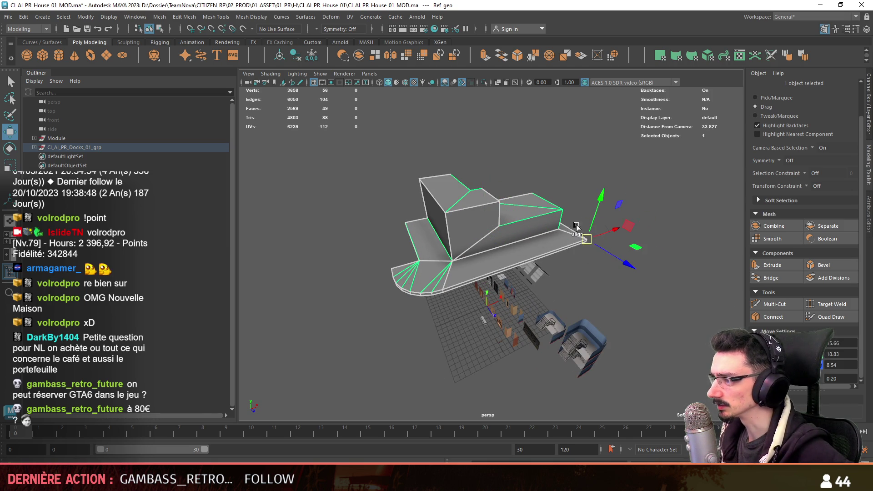
{"action": "type", "text": "0"}
{"action": "key", "text": "Return"}
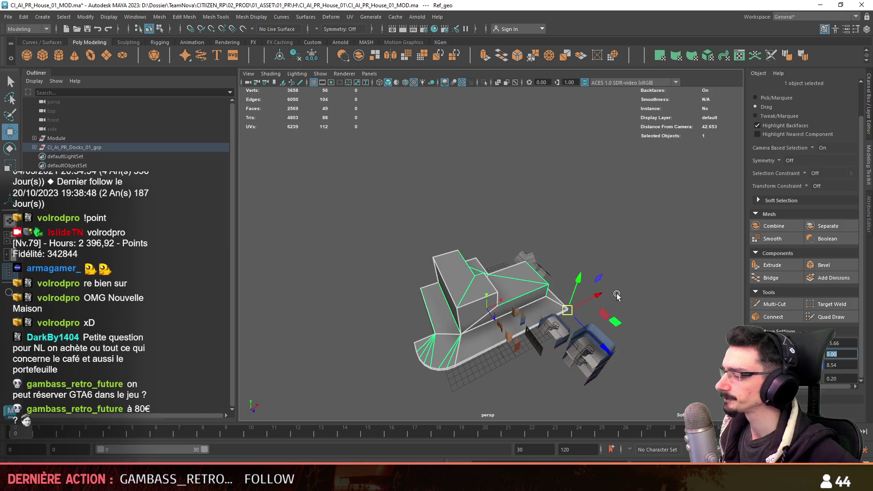
{"action": "left_click_drag", "start_coordinate": [536, 273], "coordinate": [569, 282], "text": "alt"}
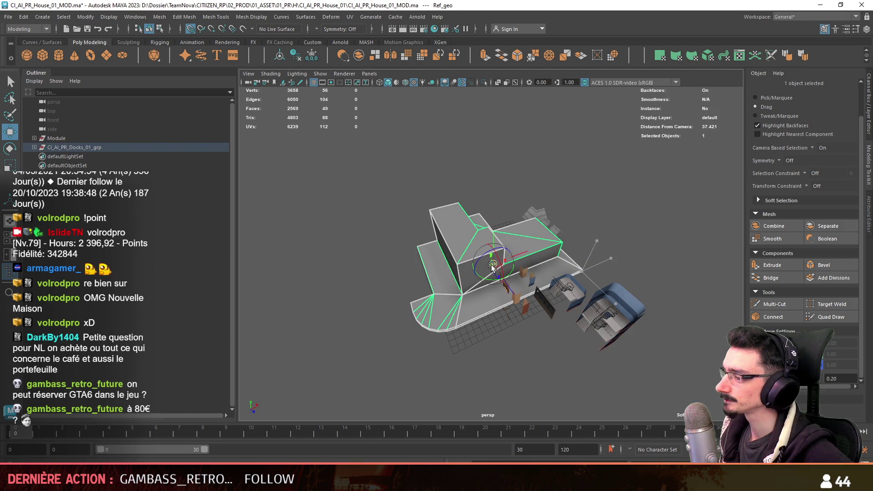
{"action": "left_click_drag", "start_coordinate": [492, 269], "coordinate": [358, 234], "text": "alt"}
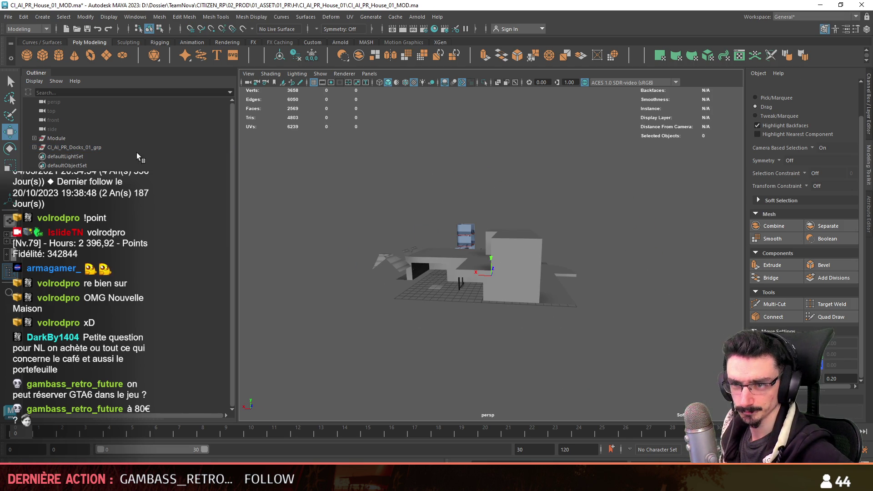
Move the Module group off to the side at X 45, clear of the blockout.
{"action": "left_click", "coordinate": [440, 216]}
{"action": "left_click_drag", "start_coordinate": [441, 215], "coordinate": [642, 298], "text": "alt"}
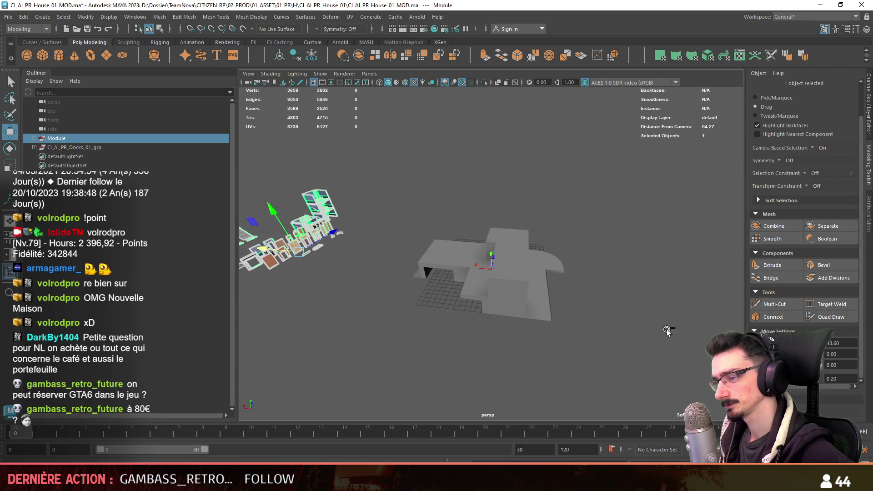
{"action": "left_click_drag", "start_coordinate": [491, 267], "coordinate": [455, 255], "text": "alt"}
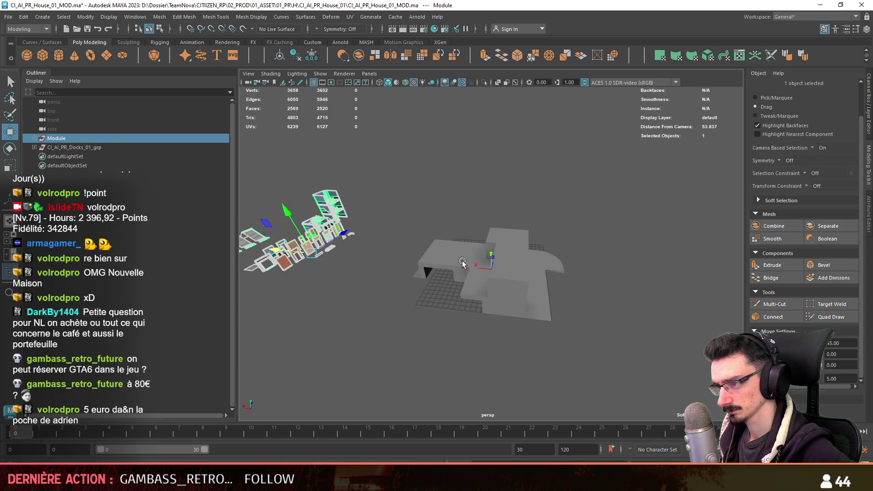
{"action": "left_click", "coordinate": [455, 254]}
{"action": "mouse_move", "coordinate": [455, 255]}
{"action": "right_mouse_down", "text": "alt"}
{"action": "mouse_move", "coordinate": [503, 345]}
{"action": "mouse_move", "coordinate": [663, 287]}
{"action": "right_mouse_up", "text": "alt"}
{"action": "mouse_move", "coordinate": [662, 286]}
{"action": "left_mouse_down", "text": "alt"}
{"action": "mouse_move", "coordinate": [553, 288]}
{"action": "mouse_move", "coordinate": [524, 299]}
{"action": "mouse_move", "coordinate": [532, 310]}
{"action": "left_mouse_up", "text": "alt"}
Select the house blockout and orbit above it and the modules.
{"action": "left_click", "coordinate": [524, 299]}
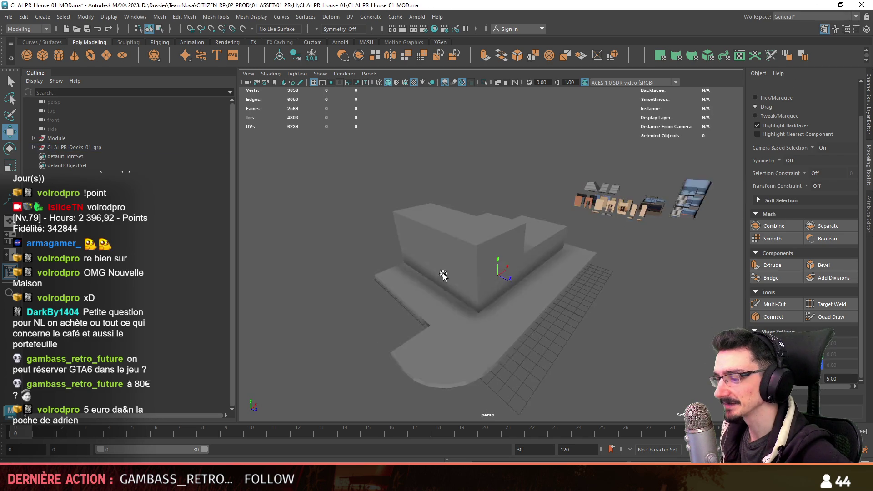
{"action": "scroll", "coordinate": [532, 310], "scroll_direction": "up", "scroll_amount": 2}
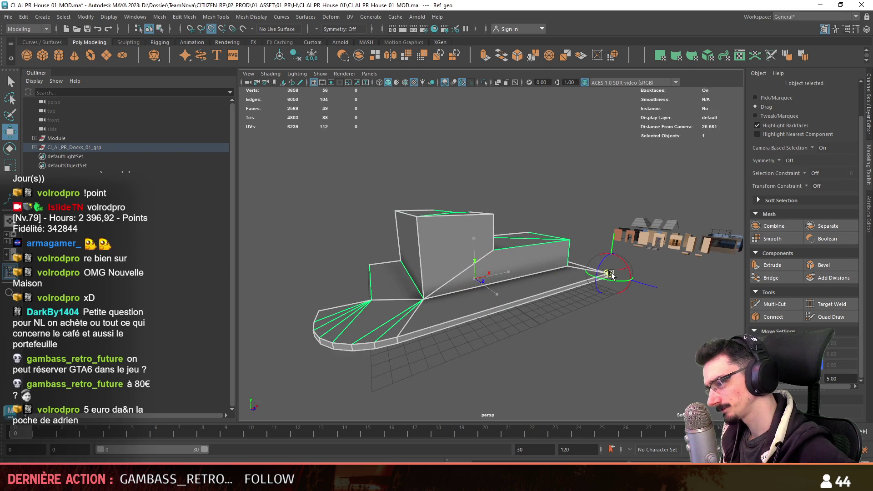
{"action": "left_click_drag", "start_coordinate": [545, 318], "coordinate": [613, 347], "text": "alt"}
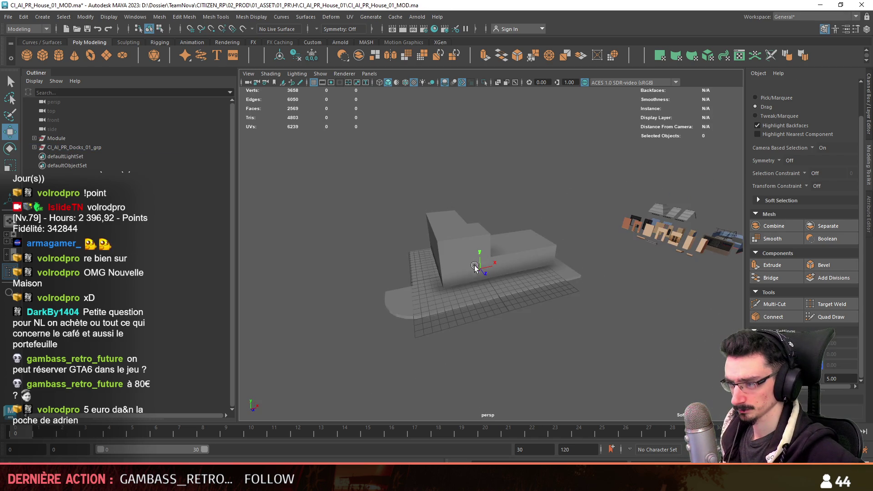
{"action": "left_click", "coordinate": [614, 346]}
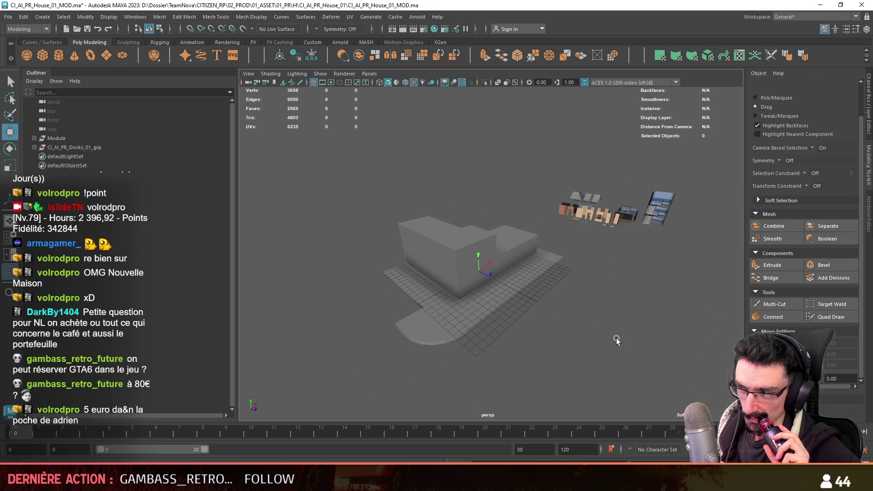
{"action": "mouse_move", "coordinate": [572, 338]}
{"action": "left_mouse_down", "text": "alt"}
{"action": "mouse_move", "coordinate": [601, 342]}
{"action": "mouse_move", "coordinate": [527, 320]}
{"action": "mouse_move", "coordinate": [471, 268]}
{"action": "mouse_move", "coordinate": [576, 313]}
{"action": "left_mouse_up", "text": "alt"}
Rotate the house blockout with the Rotate tool, then select an exterior door piece.
{"action": "left_click", "coordinate": [471, 267]}
{"action": "key", "text": "e"}
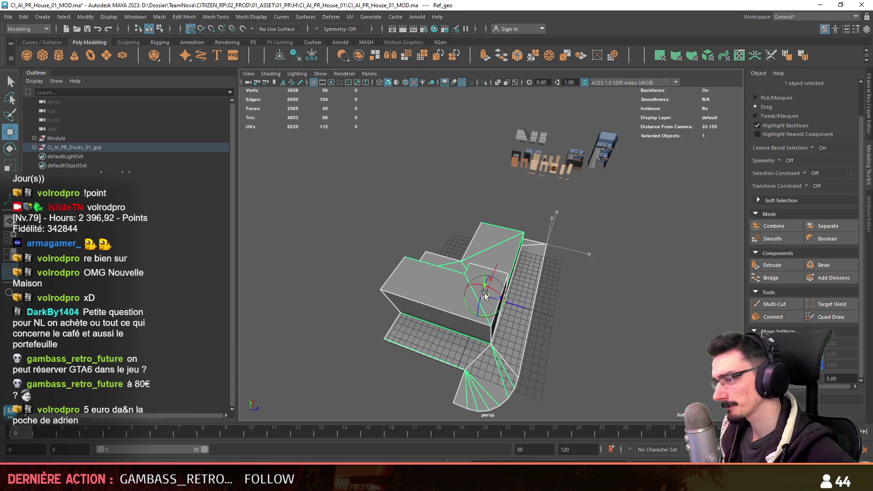
{"action": "key", "text": "e"}
{"action": "mouse_move", "coordinate": [485, 294]}
{"action": "left_mouse_down"}
{"action": "mouse_move", "coordinate": [615, 335]}
{"action": "mouse_move", "coordinate": [534, 255]}
{"action": "mouse_move", "coordinate": [525, 307]}
{"action": "mouse_move", "coordinate": [568, 304]}
{"action": "left_mouse_up"}
{"action": "left_click", "coordinate": [614, 334]}
{"action": "key", "text": "w"}
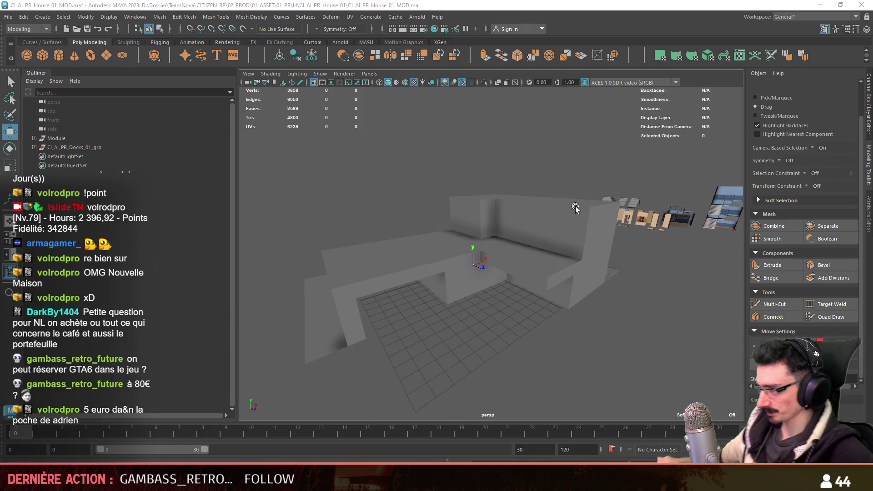
{"action": "left_click_drag", "start_coordinate": [575, 205], "coordinate": [464, 268], "text": "alt"}
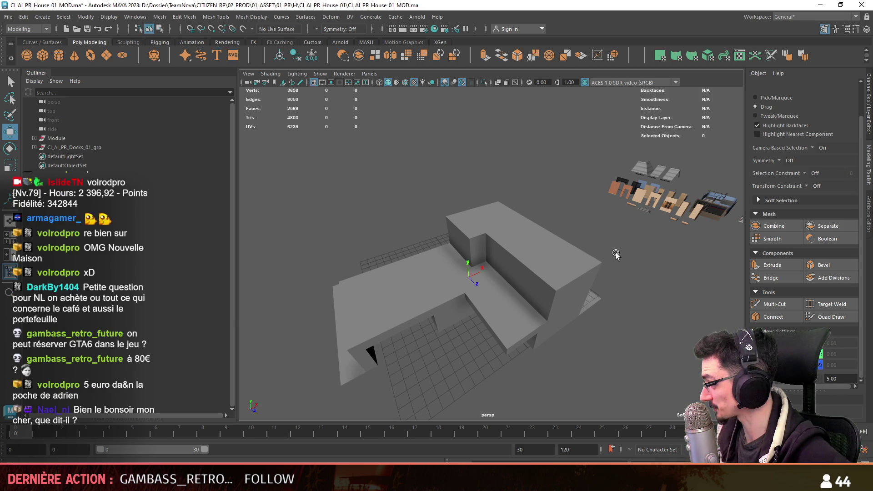
{"action": "left_click", "coordinate": [650, 193]}
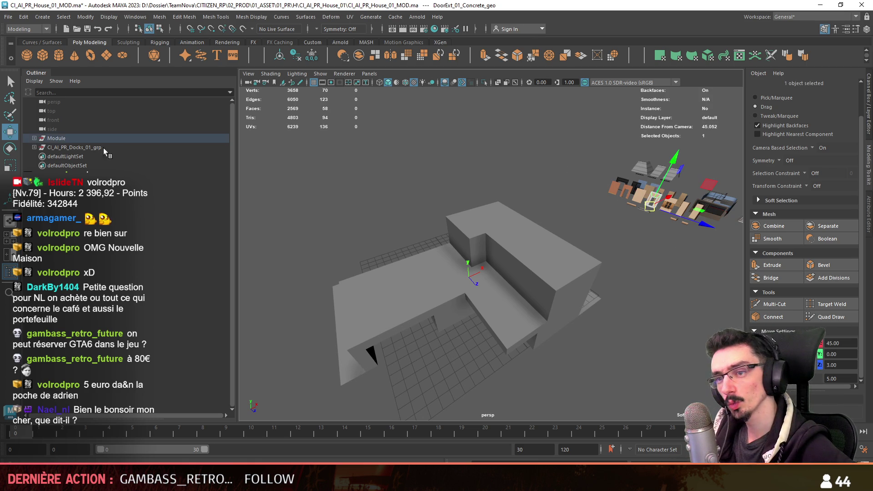
Frame the exterior door piece and duplicate the door group with Ctrl+D.
{"action": "key", "text": "f"}
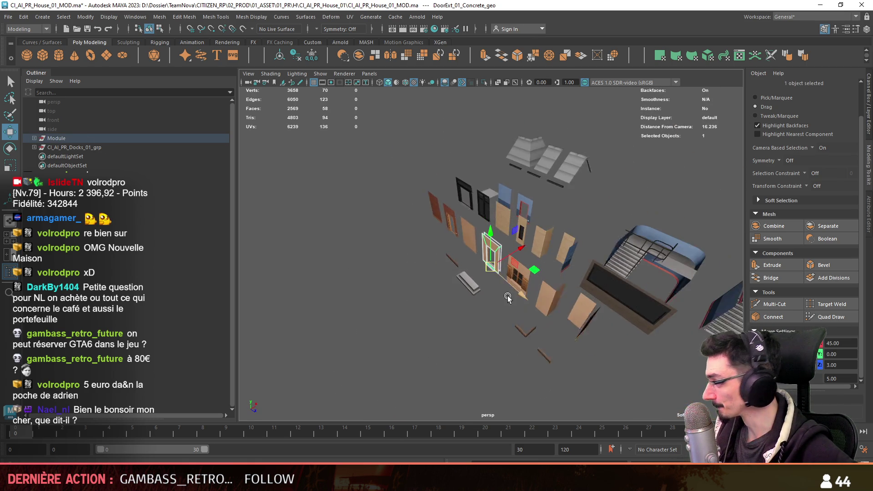
{"action": "left_click", "coordinate": [34, 139]}
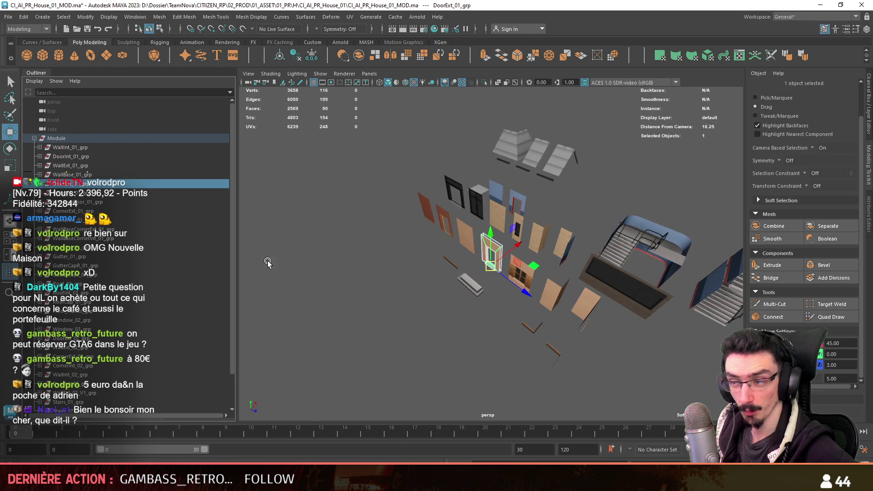
{"action": "left_click_drag", "start_coordinate": [482, 273], "coordinate": [514, 296], "text": "alt"}
{"action": "key", "text": "ctrl+d"}
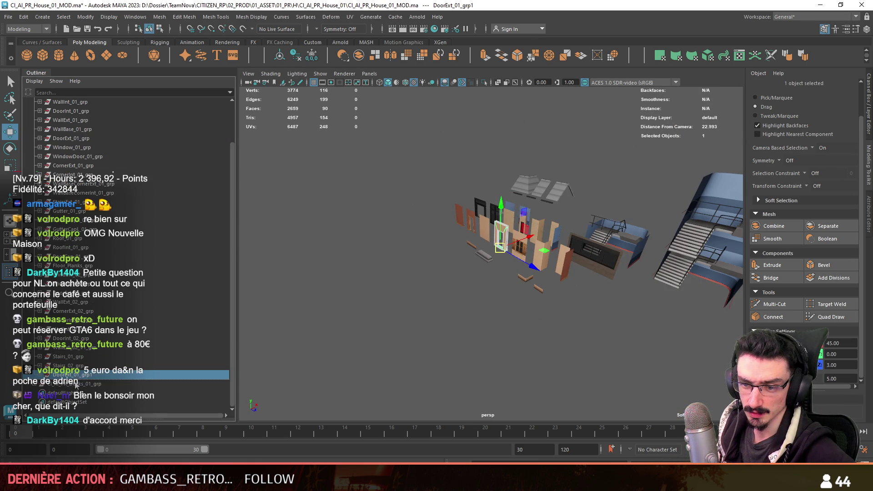
{"action": "scroll", "coordinate": [53, 223], "scroll_direction": "up", "scroll_amount": 2}
{"action": "left_click", "coordinate": [34, 139]}
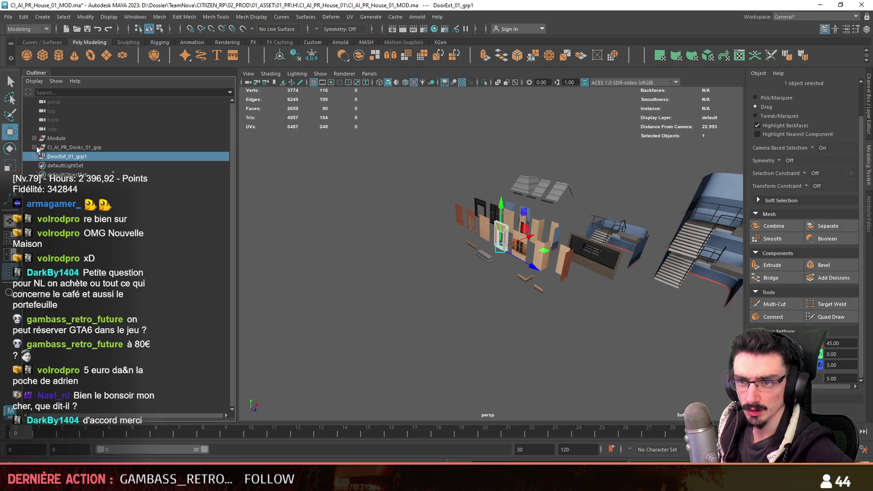
Frame the Ref_geo blockout, then refocus on the door group, zooming out and back in.
{"action": "left_click", "coordinate": [72, 147]}
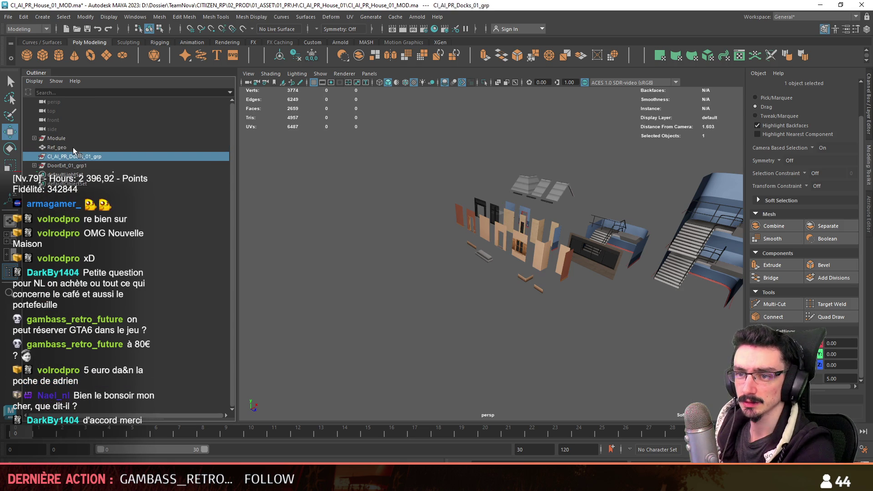
{"action": "key", "text": "f"}
{"action": "right_click_drag", "start_coordinate": [414, 263], "coordinate": [461, 282], "text": "alt"}
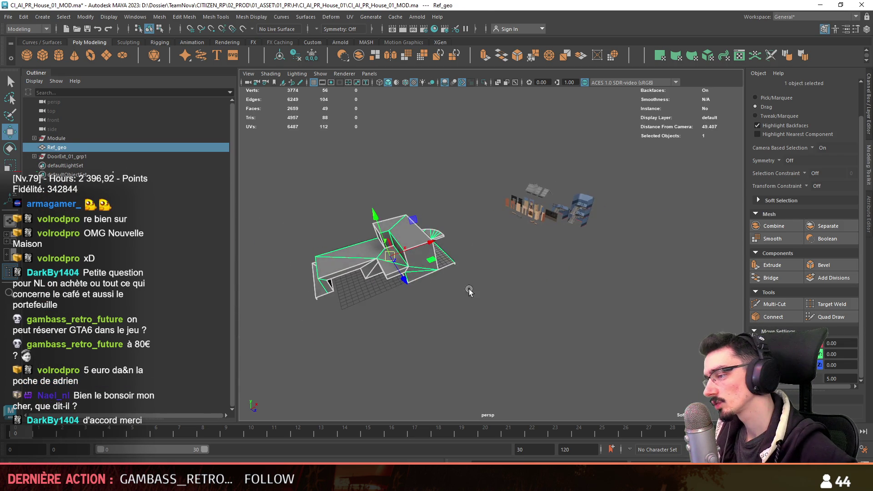
{"action": "left_click", "coordinate": [462, 281]}
{"action": "key", "text": "f"}
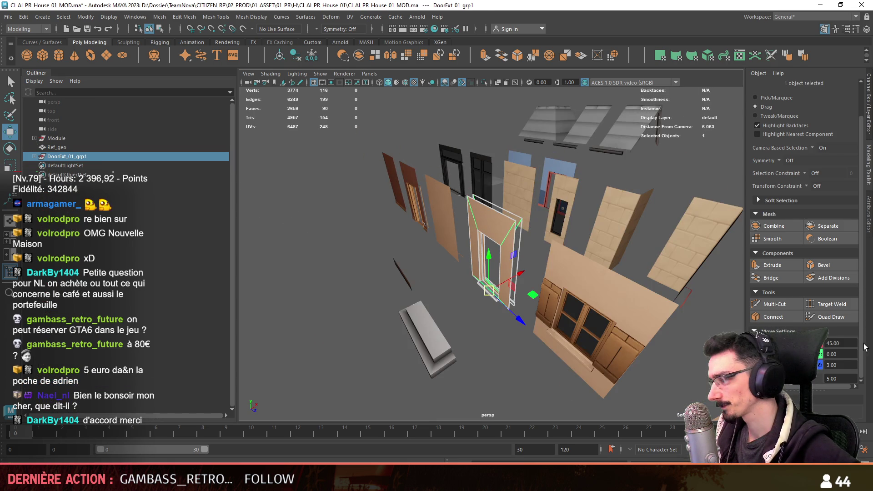
{"action": "scroll", "coordinate": [471, 290], "scroll_direction": "down", "scroll_amount": 5}
{"action": "scroll", "coordinate": [472, 290], "scroll_direction": "down", "scroll_amount": 5}
{"action": "scroll", "coordinate": [472, 290], "scroll_direction": "down", "scroll_amount": 3}
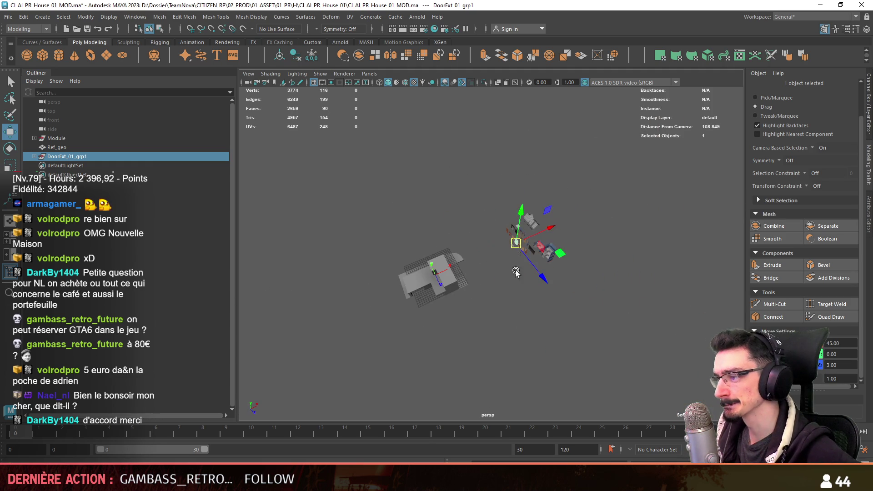
{"action": "scroll", "coordinate": [477, 256], "scroll_direction": "up", "scroll_amount": 3}
{"action": "scroll", "coordinate": [458, 302], "scroll_direction": "up", "scroll_amount": 4}
{"action": "scroll", "coordinate": [487, 302], "scroll_direction": "up", "scroll_amount": 2}
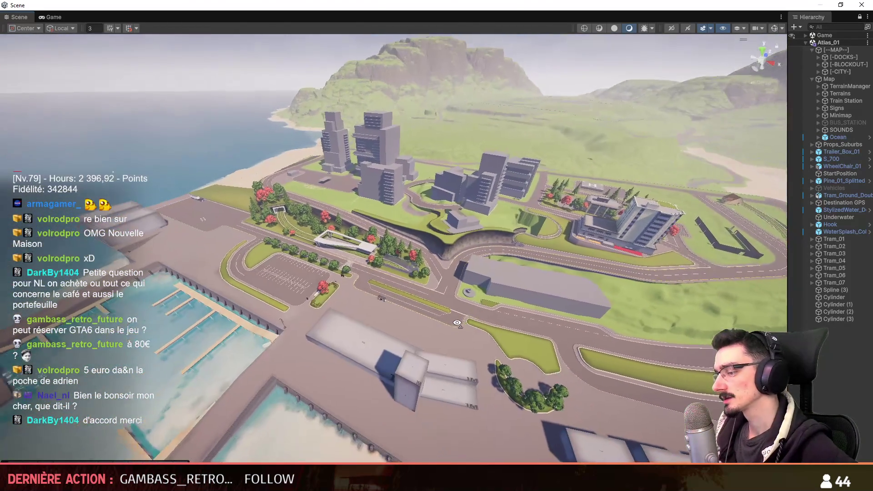
Fly the Unity Scene camera forward and around above the city map.
{"action": "right_click_drag", "start_coordinate": [493, 305], "coordinate": [451, 333]}
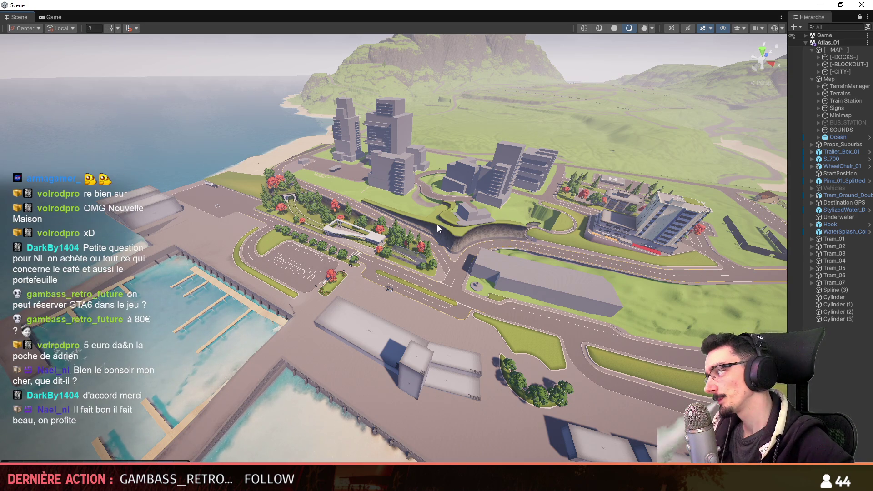
{"action": "mouse_move", "coordinate": [472, 243]}
{"action": "right_mouse_down"}
{"action": "mouse_move", "coordinate": [504, 230]}
{"action": "mouse_move", "coordinate": [471, 233]}
{"action": "right_mouse_up"}
{"action": "scroll", "coordinate": [500, 231], "scroll_direction": "up", "scroll_amount": 2}
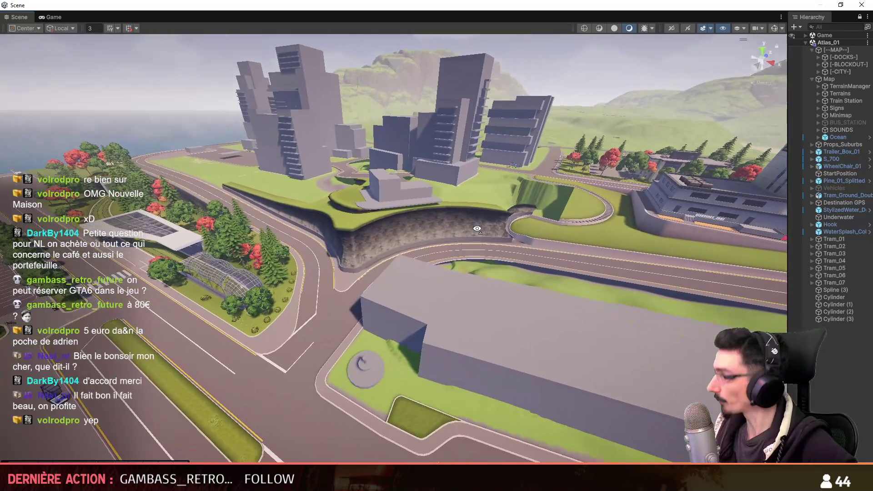
{"action": "mouse_move", "coordinate": [472, 233]}
{"action": "right_mouse_down"}
{"action": "mouse_move", "coordinate": [476, 225]}
{"action": "mouse_move", "coordinate": [455, 199]}
{"action": "mouse_move", "coordinate": [485, 213]}
{"action": "mouse_move", "coordinate": [445, 279]}
{"action": "right_mouse_up"}
{"action": "scroll", "coordinate": [455, 197], "scroll_direction": "up", "scroll_amount": 1}
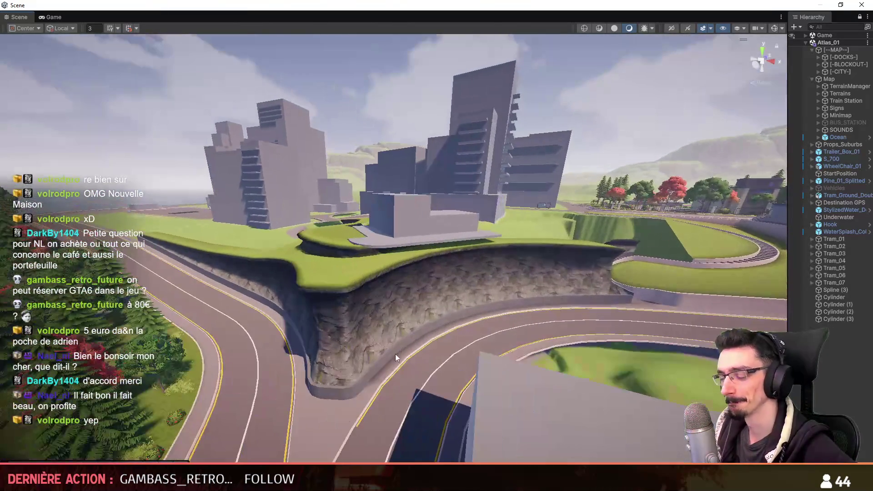
{"action": "scroll", "coordinate": [359, 202], "scroll_direction": "down", "scroll_amount": 1}
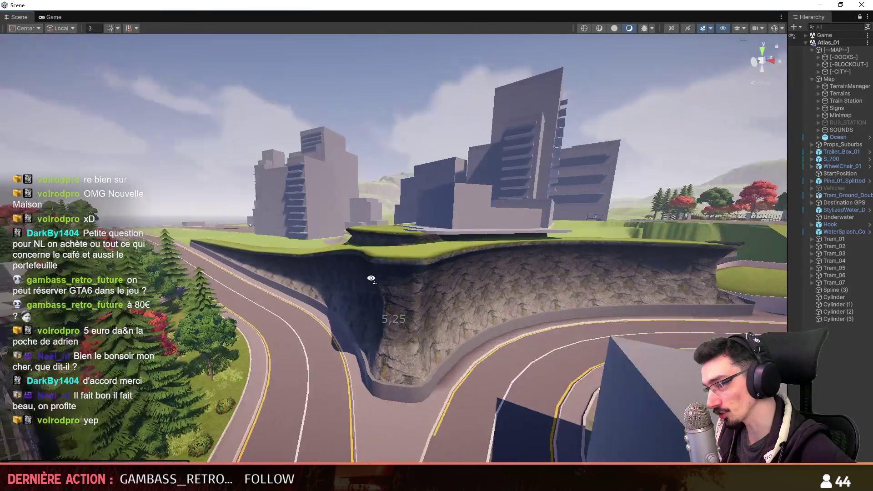
Fly lower toward the cliff buildings and along the tram line, then return to Maya.
{"action": "mouse_move", "coordinate": [359, 202]}
{"action": "right_mouse_down"}
{"action": "mouse_move", "coordinate": [245, 329]}
{"action": "mouse_move", "coordinate": [482, 325]}
{"action": "mouse_move", "coordinate": [414, 371]}
{"action": "mouse_move", "coordinate": [479, 221]}
{"action": "mouse_move", "coordinate": [328, 249]}
{"action": "mouse_move", "coordinate": [505, 276]}
{"action": "mouse_move", "coordinate": [584, 254]}
{"action": "mouse_move", "coordinate": [570, 288]}
{"action": "mouse_move", "coordinate": [483, 267]}
{"action": "mouse_move", "coordinate": [478, 311]}
{"action": "mouse_move", "coordinate": [84, 209]}
{"action": "mouse_move", "coordinate": [102, 179]}
{"action": "right_mouse_up"}
{"action": "scroll", "coordinate": [245, 329], "scroll_direction": "down", "scroll_amount": 1}
{"action": "scroll", "coordinate": [245, 329], "scroll_direction": "up", "scroll_amount": 1}
{"action": "scroll", "coordinate": [364, 328], "scroll_direction": "down", "scroll_amount": 1}
{"action": "scroll", "coordinate": [481, 325], "scroll_direction": "down", "scroll_amount": 2}
{"action": "scroll", "coordinate": [448, 348], "scroll_direction": "up", "scroll_amount": 2}
{"action": "scroll", "coordinate": [414, 371], "scroll_direction": "down", "scroll_amount": 2}
{"action": "scroll", "coordinate": [327, 249], "scroll_direction": "up", "scroll_amount": 1}
{"action": "scroll", "coordinate": [455, 263], "scroll_direction": "up", "scroll_amount": 1}
{"action": "scroll", "coordinate": [546, 264], "scroll_direction": "up", "scroll_amount": 2}
{"action": "scroll", "coordinate": [567, 290], "scroll_direction": "down", "scroll_amount": 1}
{"action": "scroll", "coordinate": [493, 269], "scroll_direction": "down", "scroll_amount": 2}
{"action": "scroll", "coordinate": [489, 266], "scroll_direction": "down", "scroll_amount": 1}
{"action": "scroll", "coordinate": [486, 267], "scroll_direction": "up", "scroll_amount": 1}
{"action": "scroll", "coordinate": [444, 353], "scroll_direction": "down", "scroll_amount": 5}
{"action": "scroll", "coordinate": [479, 311], "scroll_direction": "up", "scroll_amount": 3}
{"action": "scroll", "coordinate": [272, 273], "scroll_direction": "up", "scroll_amount": 2}
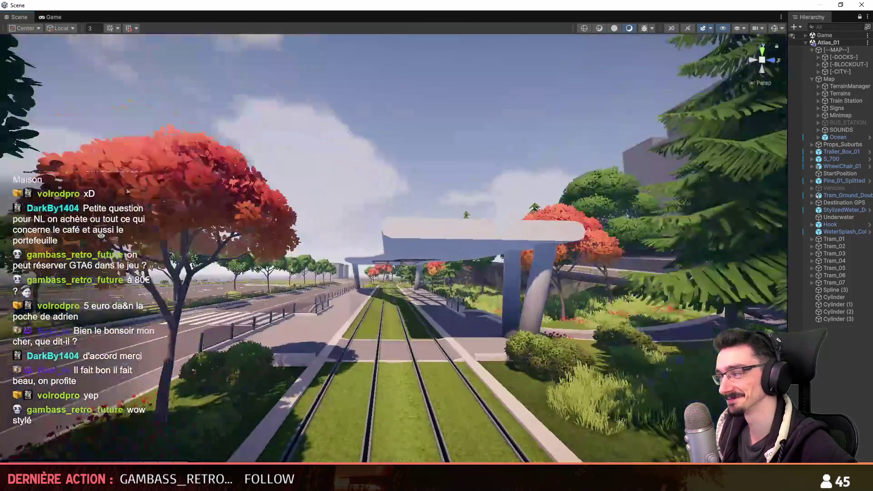
{"action": "scroll", "coordinate": [102, 178], "scroll_direction": "up", "scroll_amount": 3}
{"action": "key", "text": "alt+Tab"}
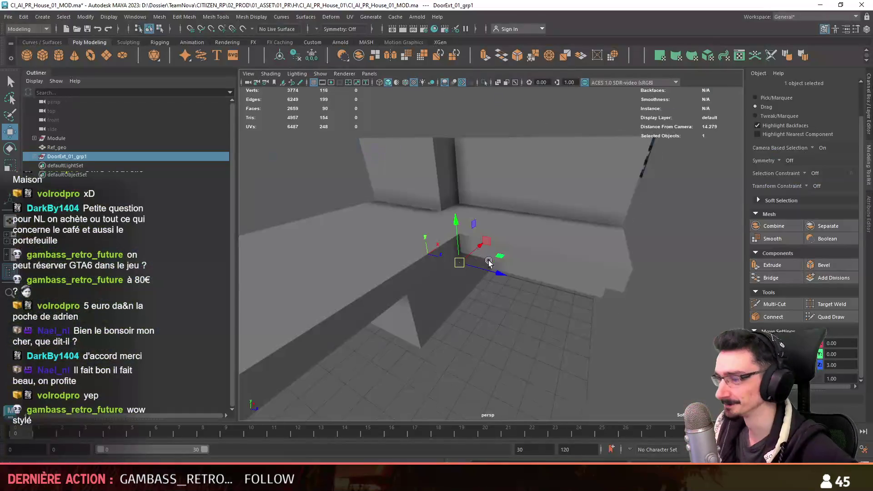
Frame and orbit the door group on the house wall, select Ref_geo, then fly along Unity's tram track.
{"action": "mouse_move", "coordinate": [545, 291]}
{"action": "left_mouse_down", "text": "alt"}
{"action": "mouse_move", "coordinate": [462, 315]}
{"action": "mouse_move", "coordinate": [475, 298]}
{"action": "mouse_move", "coordinate": [424, 271]}
{"action": "left_mouse_up", "text": "alt"}
{"action": "scroll", "coordinate": [475, 299], "scroll_direction": "up", "scroll_amount": 5}
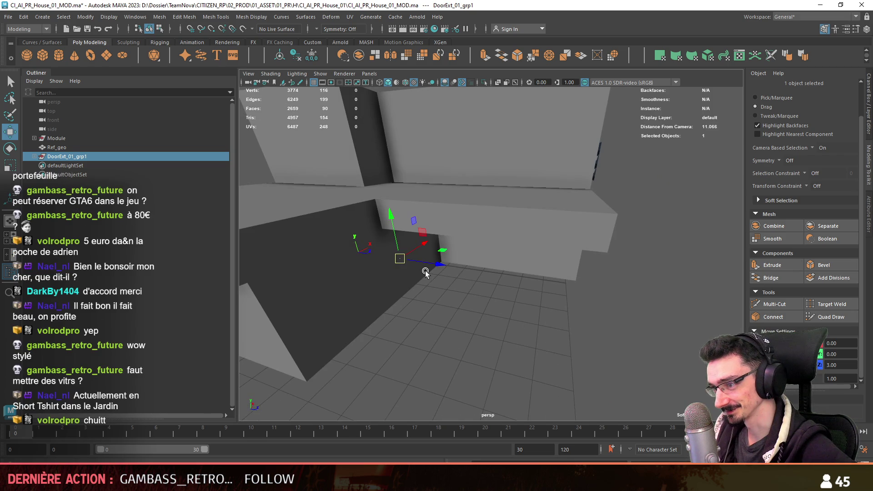
{"action": "key", "text": "f"}
{"action": "mouse_move", "coordinate": [450, 311]}
{"action": "left_mouse_down", "text": "alt"}
{"action": "mouse_move", "coordinate": [386, 311]}
{"action": "mouse_move", "coordinate": [567, 328]}
{"action": "mouse_move", "coordinate": [616, 298]}
{"action": "left_mouse_up", "text": "alt"}
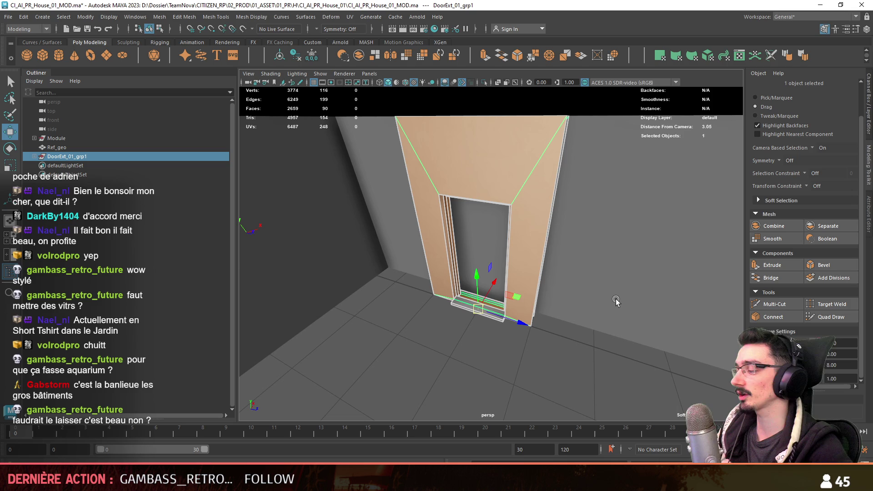
{"action": "left_click_drag", "start_coordinate": [539, 244], "coordinate": [663, 333], "text": "alt"}
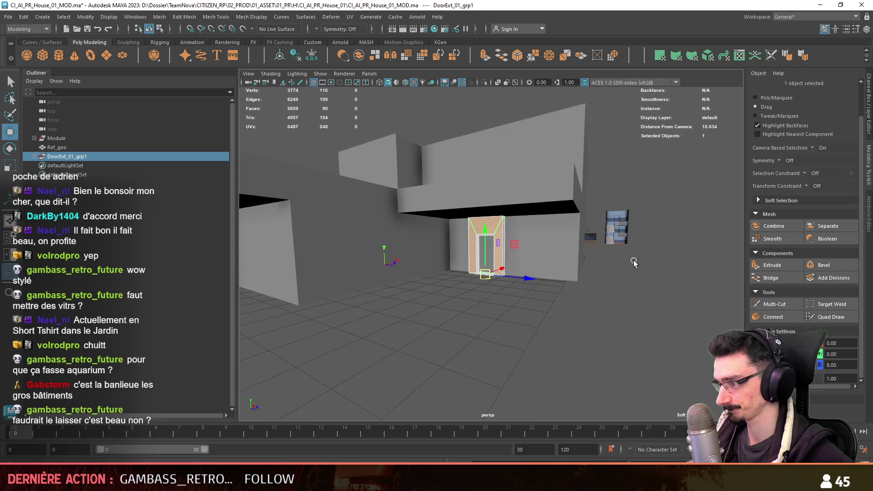
{"action": "left_click_drag", "start_coordinate": [457, 278], "coordinate": [547, 304], "text": "alt"}
{"action": "left_click", "coordinate": [547, 304]}
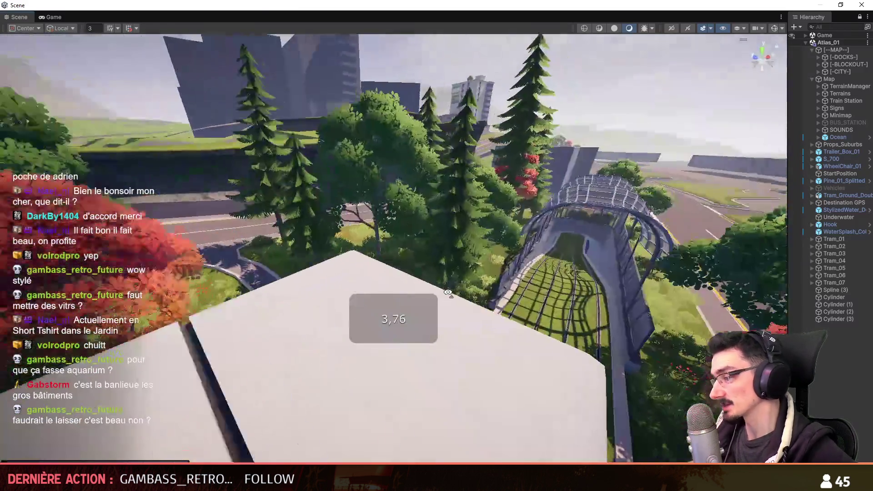
{"action": "mouse_move", "coordinate": [447, 292]}
{"action": "right_mouse_down"}
{"action": "mouse_move", "coordinate": [396, 263]}
{"action": "mouse_move", "coordinate": [506, 337]}
{"action": "mouse_move", "coordinate": [506, 315]}
{"action": "right_mouse_up"}
Turn the Unity scene camera toward the tram rails and fly forward through the tunnel.
{"action": "scroll", "coordinate": [506, 337], "scroll_direction": "up", "scroll_amount": 2}
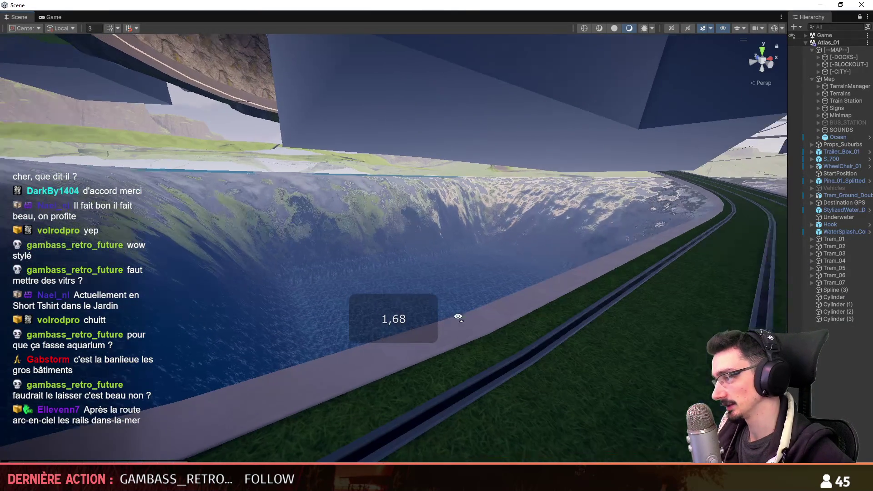
{"action": "scroll", "coordinate": [449, 318], "scroll_direction": "down", "scroll_amount": 10}
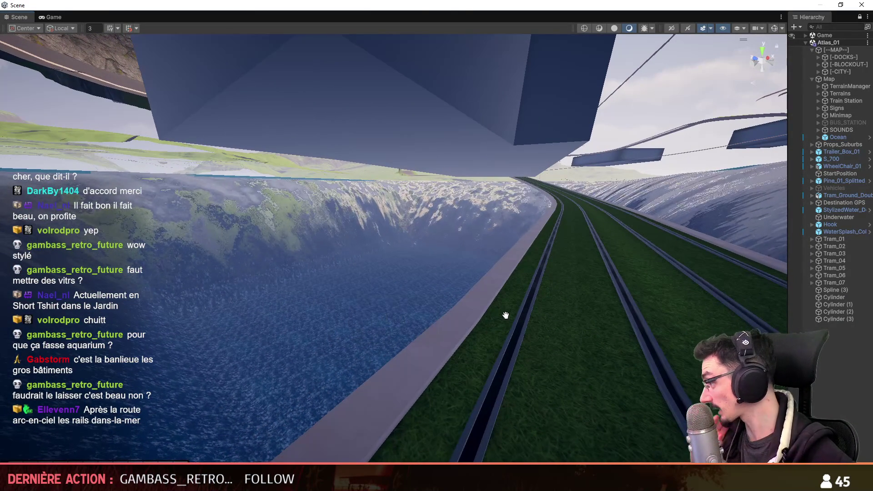
{"action": "right_click_drag", "start_coordinate": [463, 237], "coordinate": [479, 237]}
{"action": "scroll", "coordinate": [479, 238], "scroll_direction": "up", "scroll_amount": 3}
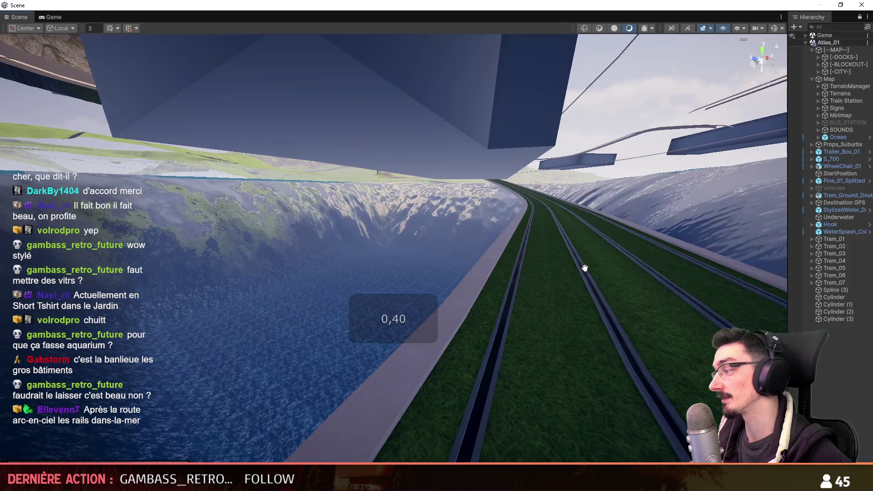
{"action": "mouse_move", "coordinate": [534, 305]}
{"action": "right_mouse_down"}
{"action": "mouse_move", "coordinate": [414, 228]}
{"action": "mouse_move", "coordinate": [418, 252]}
{"action": "right_mouse_up"}
{"action": "scroll", "coordinate": [414, 227], "scroll_direction": "up", "scroll_amount": 2}
{"action": "key", "text": "w"}
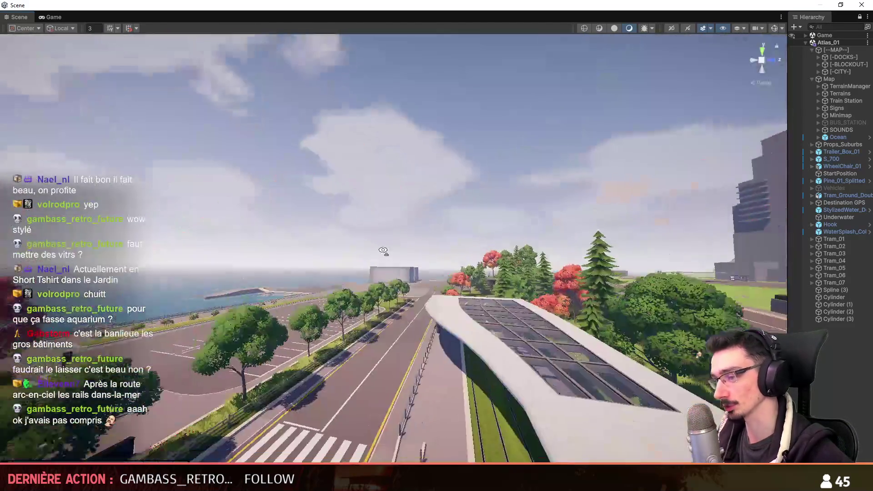
Rise over the tram station and fly on until the view looks down over the harbour docks.
{"action": "mouse_move", "coordinate": [383, 250]}
{"action": "right_mouse_down"}
{"action": "mouse_move", "coordinate": [570, 333]}
{"action": "mouse_move", "coordinate": [434, 331]}
{"action": "mouse_move", "coordinate": [517, 370]}
{"action": "right_mouse_up"}
{"action": "scroll", "coordinate": [570, 332], "scroll_direction": "up", "scroll_amount": 1}
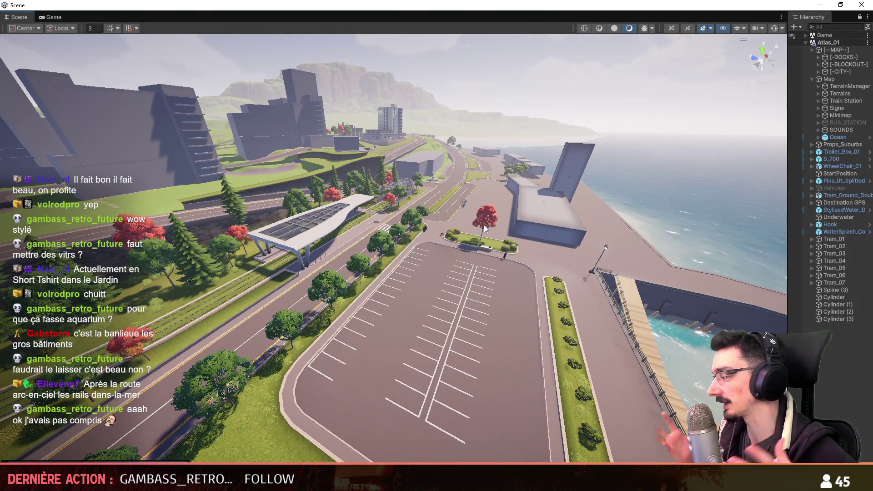
{"action": "mouse_move", "coordinate": [484, 225]}
{"action": "right_mouse_down"}
{"action": "mouse_move", "coordinate": [371, 181]}
{"action": "mouse_move", "coordinate": [549, 286]}
{"action": "mouse_move", "coordinate": [655, 267]}
{"action": "mouse_move", "coordinate": [513, 296]}
{"action": "mouse_move", "coordinate": [554, 296]}
{"action": "mouse_move", "coordinate": [693, 395]}
{"action": "mouse_move", "coordinate": [469, 269]}
{"action": "mouse_move", "coordinate": [485, 287]}
{"action": "mouse_move", "coordinate": [214, 335]}
{"action": "mouse_move", "coordinate": [552, 258]}
{"action": "right_mouse_up"}
{"action": "scroll", "coordinate": [463, 240], "scroll_direction": "down", "scroll_amount": 2}
{"action": "scroll", "coordinate": [463, 240], "scroll_direction": "up", "scroll_amount": 1}
{"action": "scroll", "coordinate": [477, 277], "scroll_direction": "up", "scroll_amount": 2}
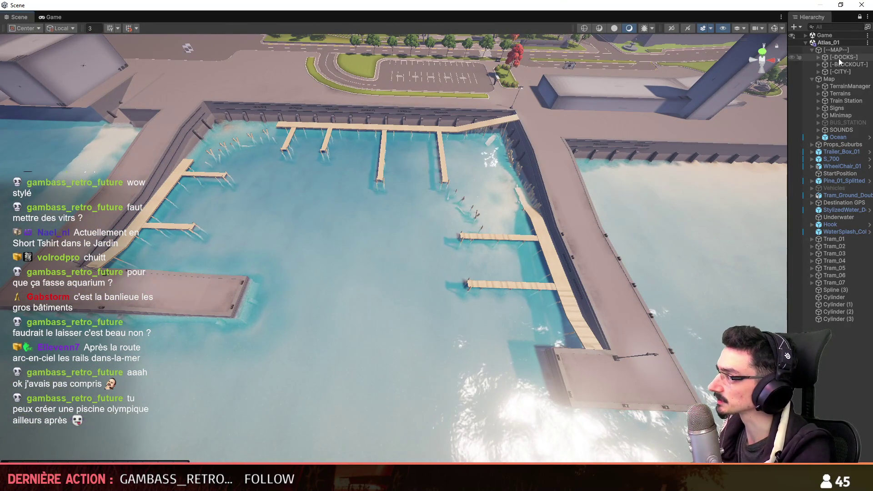
Expand [-DOCKS-] and [PROPS] in the Hierarchy, browsing from HYDROKINE down to WALL and OTHER.
{"action": "left_click", "coordinate": [818, 57]}
{"action": "left_click", "coordinate": [824, 71]}
{"action": "left_click", "coordinate": [850, 86]}
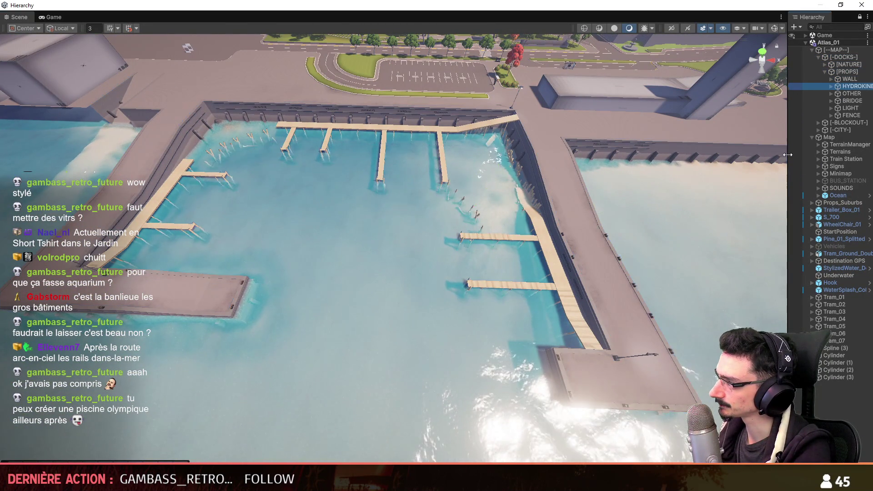
{"action": "key", "text": "Down"}
{"action": "key", "text": "Down"}
{"action": "key", "text": "Down"}
{"action": "key", "text": "Left"}
{"action": "key", "text": "Left"}
{"action": "key", "text": "Up"}
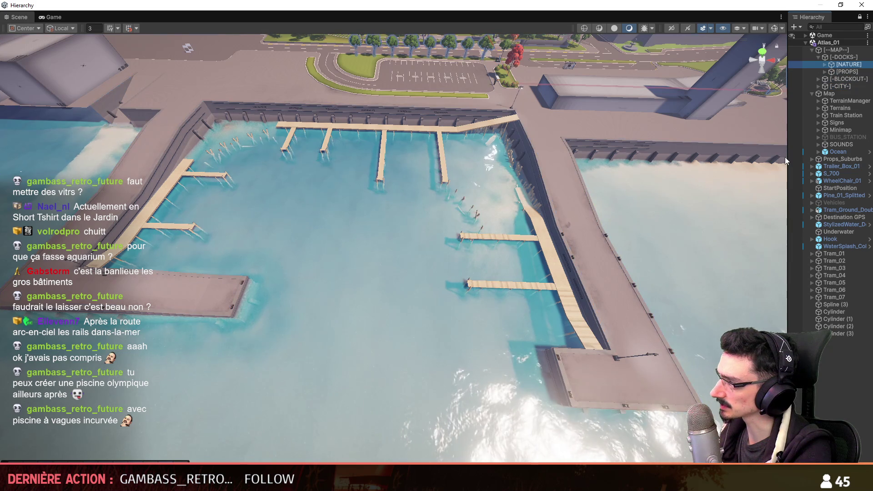
{"action": "key", "text": "Down"}
{"action": "key", "text": "Right"}
{"action": "key", "text": "Down"}
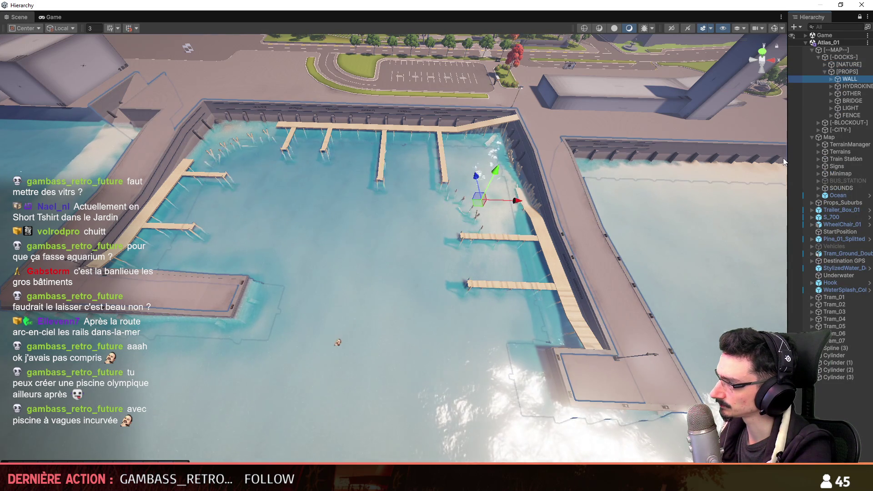
{"action": "key", "text": "Down"}
{"action": "key", "text": "Down"}
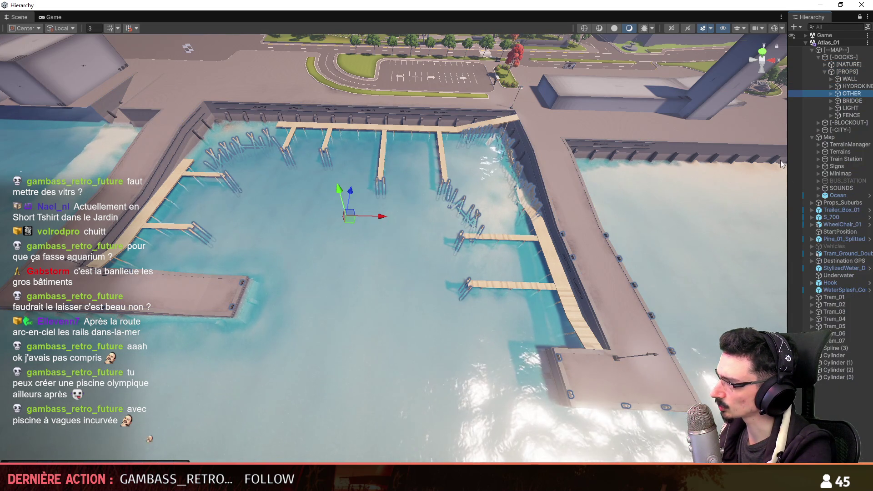
Expand [NATURE] > [SHOREWAY] to reach Water, and drop a Water Ripples effect into the scene.
{"action": "key", "text": "Left"}
{"action": "key", "text": "Left"}
{"action": "key", "text": "Up"}
{"action": "key", "text": "Right"}
{"action": "key", "text": "Down"}
{"action": "key", "text": "Down"}
{"action": "key", "text": "Down"}
{"action": "key", "text": "Right"}
{"action": "key", "text": "Down"}
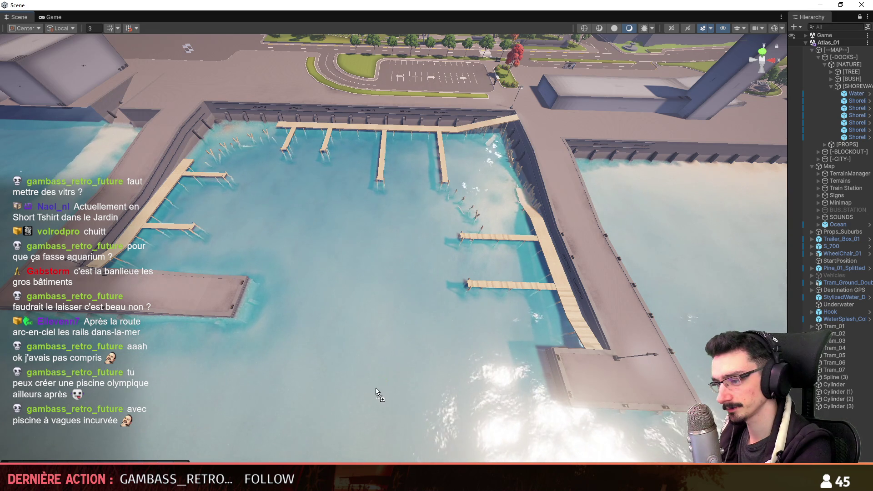
{"action": "left_click_drag", "start_coordinate": [386, 376], "coordinate": [301, 314]}
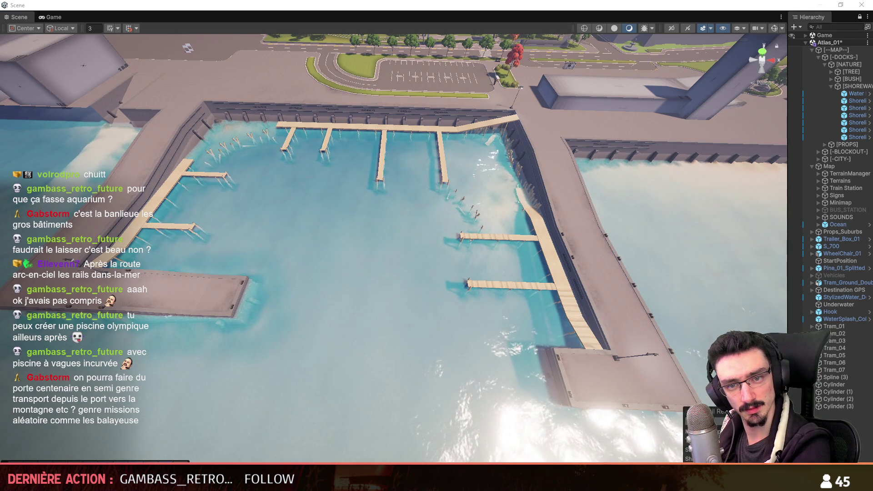
Add a Water Foam Trail, sweep it in a loop across the water, then delete it.
{"action": "right_click_drag", "start_coordinate": [400, 273], "coordinate": [440, 242]}
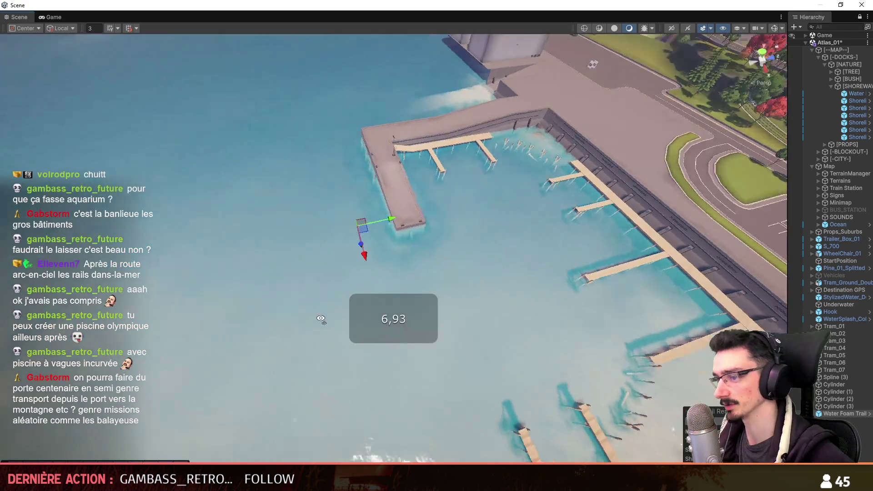
{"action": "scroll", "coordinate": [441, 242], "scroll_direction": "up", "scroll_amount": 2}
{"action": "left_click_drag", "start_coordinate": [409, 233], "coordinate": [341, 303]}
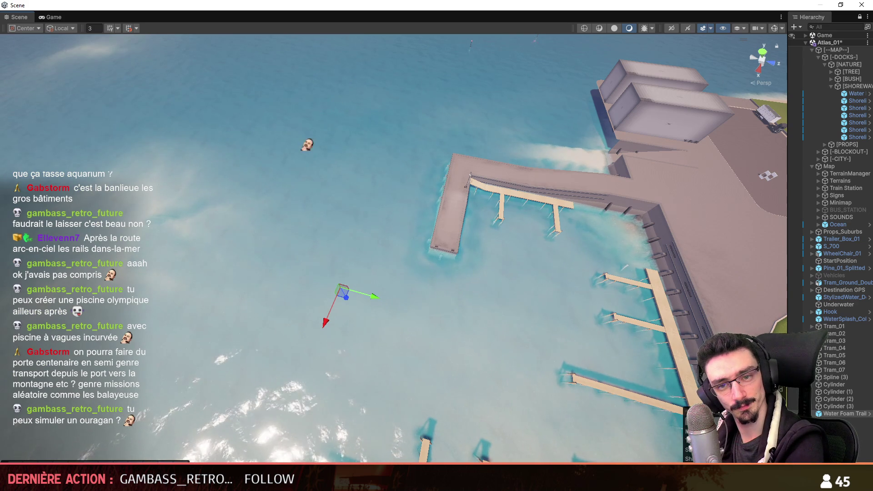
{"action": "key", "text": "Delete"}
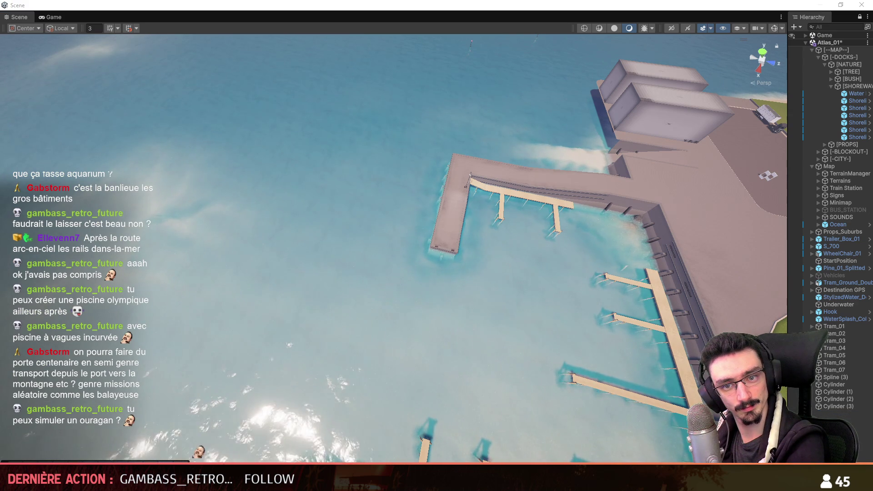
{"action": "key", "text": "ctrl+z"}
{"action": "key", "text": "Delete"}
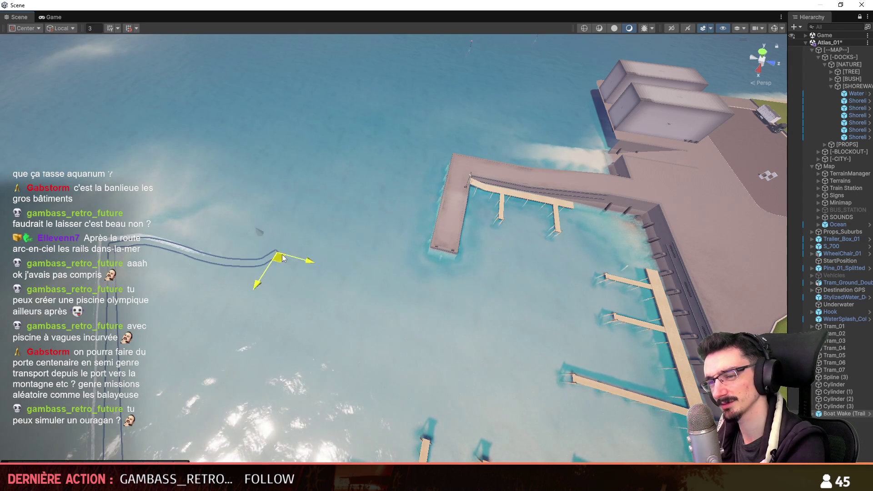
Place a Boat Wake trail in the water with selection outlines turned off, looping it across.
{"action": "left_click_drag", "start_coordinate": [189, 257], "coordinate": [302, 201]}
{"action": "left_click", "coordinate": [783, 29]}
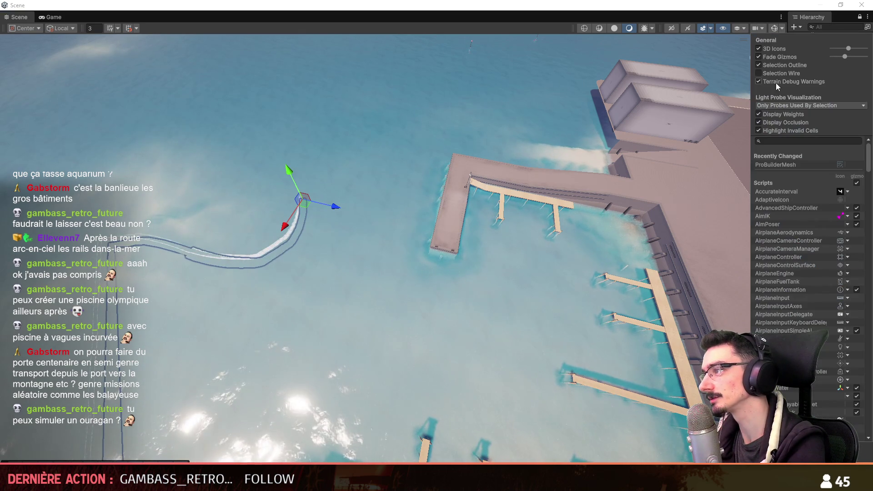
{"action": "left_click", "coordinate": [758, 65]}
{"action": "left_click", "coordinate": [332, 186]}
{"action": "mouse_move", "coordinate": [304, 202]}
{"action": "left_mouse_down"}
{"action": "mouse_move", "coordinate": [229, 203]}
{"action": "mouse_move", "coordinate": [193, 318]}
{"action": "mouse_move", "coordinate": [354, 175]}
{"action": "mouse_move", "coordinate": [360, 140]}
{"action": "left_mouse_up"}
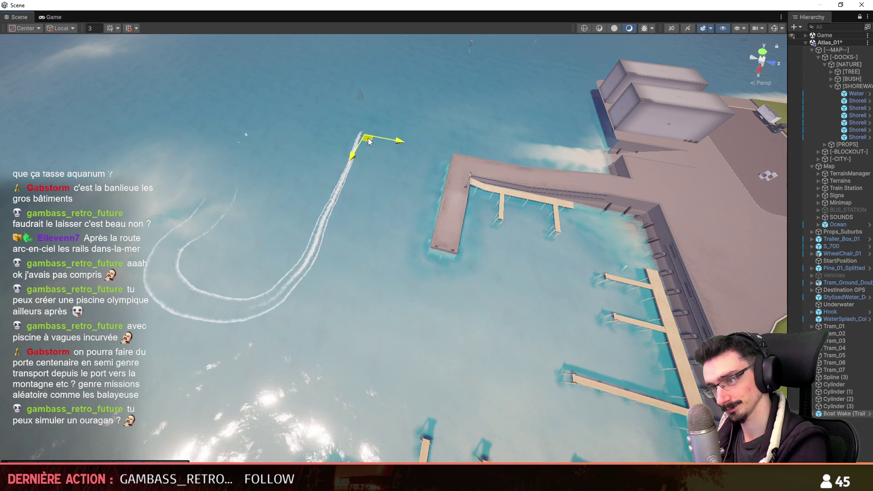
Focus on the boat wake, lay a long curved wake across the sea, then delete it.
{"action": "key", "text": "f"}
{"action": "mouse_move", "coordinate": [573, 271]}
{"action": "right_mouse_down"}
{"action": "mouse_move", "coordinate": [391, 195]}
{"action": "mouse_move", "coordinate": [460, 313]}
{"action": "right_mouse_up"}
{"action": "scroll", "coordinate": [258, 207], "scroll_direction": "up", "scroll_amount": 3}
{"action": "left_click_drag", "start_coordinate": [350, 302], "coordinate": [196, 270]}
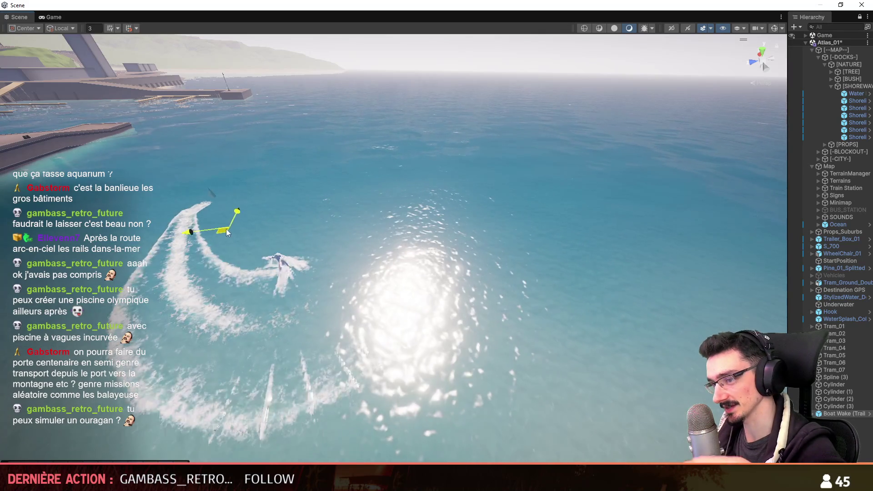
{"action": "mouse_move", "coordinate": [196, 270]}
{"action": "left_mouse_down"}
{"action": "mouse_move", "coordinate": [482, 172]}
{"action": "mouse_move", "coordinate": [449, 322]}
{"action": "left_mouse_up"}
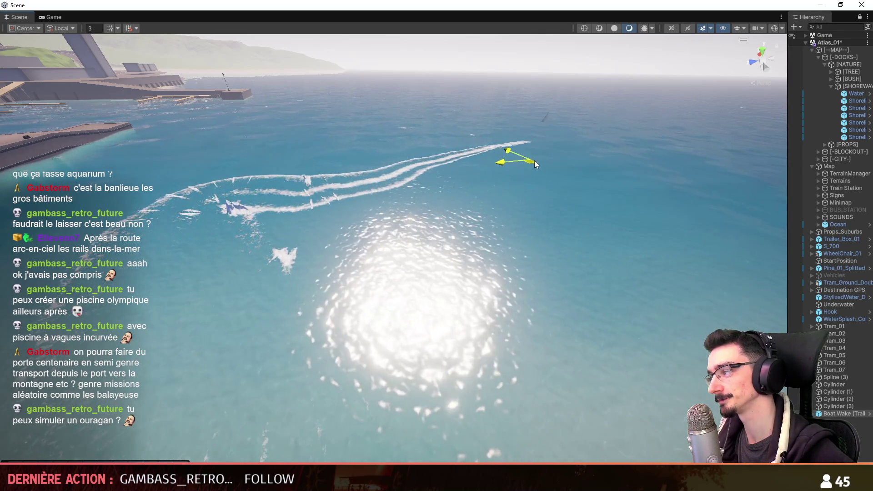
{"action": "key", "text": "Delete"}
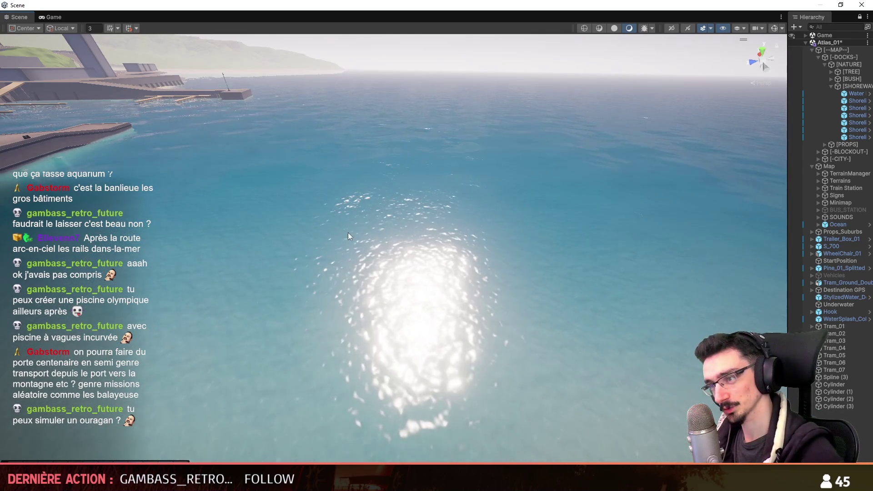
Tilt the scene view down over the sea and place a Water Whirlpool on it.
{"action": "right_click_drag", "start_coordinate": [448, 322], "coordinate": [390, 255]}
{"action": "scroll", "coordinate": [399, 267], "scroll_direction": "up", "scroll_amount": 2}
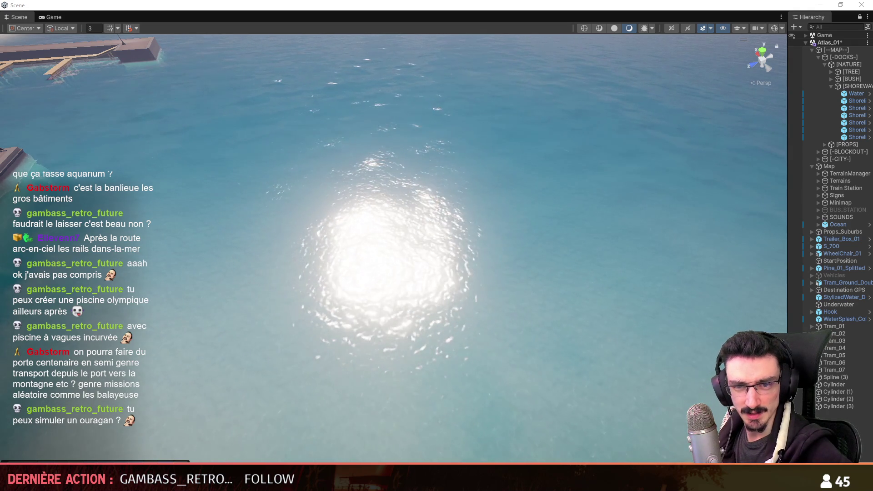
{"action": "left_click_drag", "start_coordinate": [400, 311], "coordinate": [400, 308]}
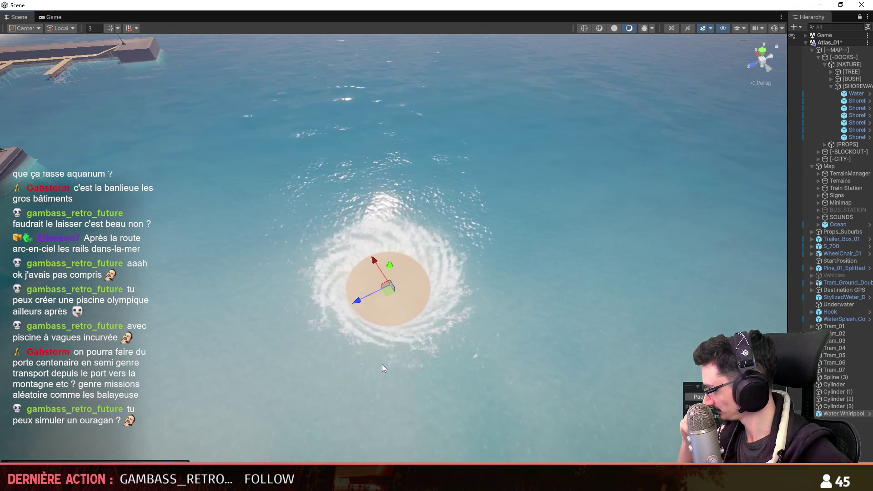
Undo the test whirlpool, fly over the docks and city, then switch back to Maya.
{"action": "key", "text": "ctrl+z"}
{"action": "mouse_move", "coordinate": [440, 286]}
{"action": "right_mouse_down"}
{"action": "mouse_move", "coordinate": [112, 250]}
{"action": "mouse_move", "coordinate": [189, 251]}
{"action": "right_mouse_up"}
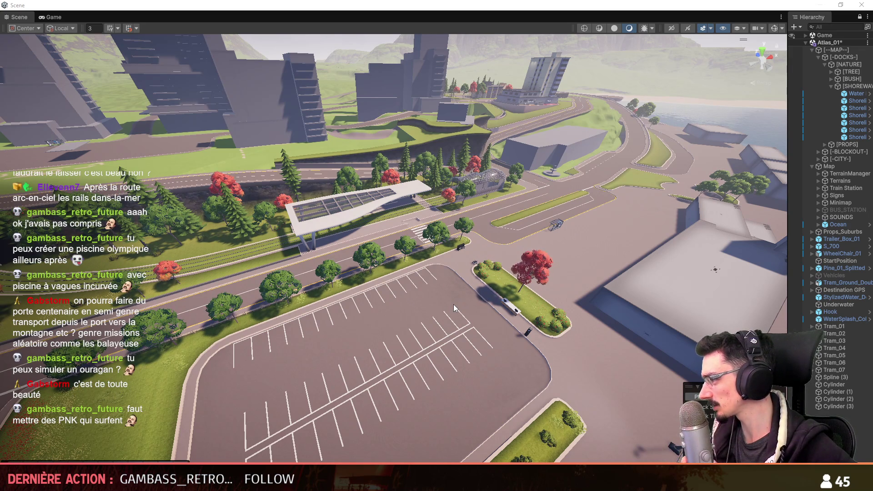
{"action": "mouse_move", "coordinate": [490, 254]}
{"action": "right_mouse_down"}
{"action": "mouse_move", "coordinate": [527, 264]}
{"action": "mouse_move", "coordinate": [511, 268]}
{"action": "right_mouse_up"}
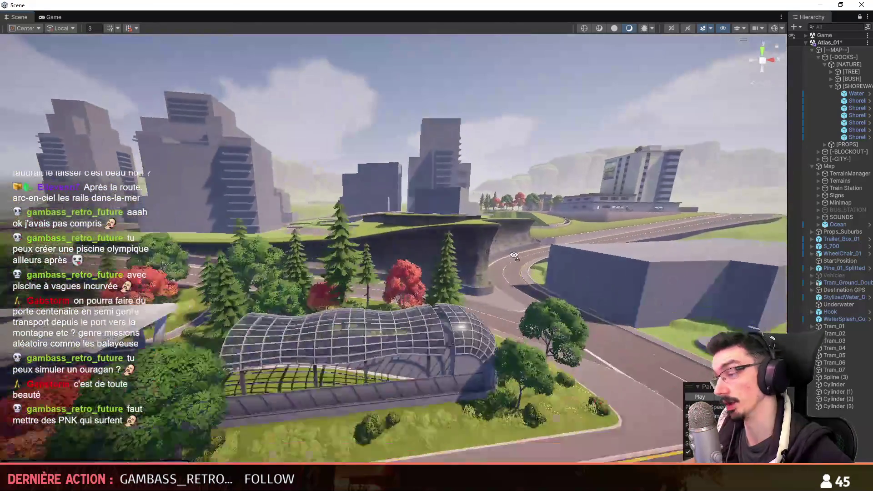
{"action": "key", "text": "alt+Tab"}
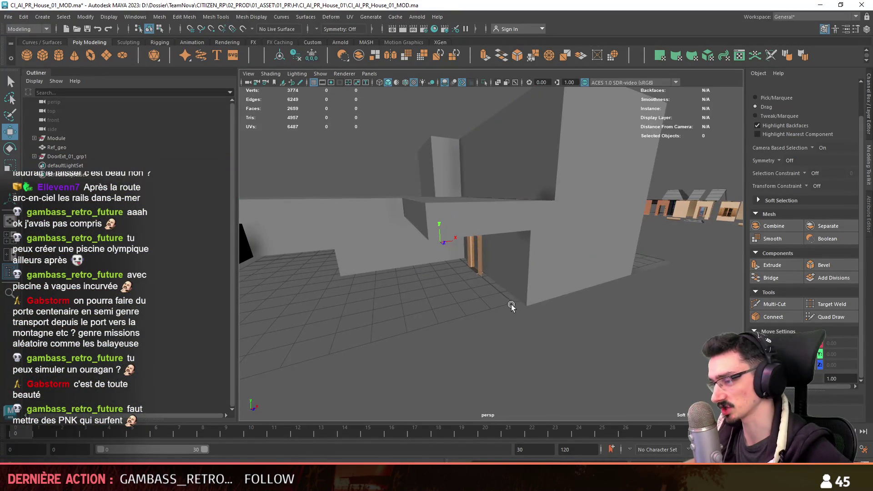
Reselect the Ref_geo house mesh and pick the ceiling face above the doorway in face mode.
{"action": "left_click_drag", "start_coordinate": [594, 346], "coordinate": [415, 236], "text": "alt"}
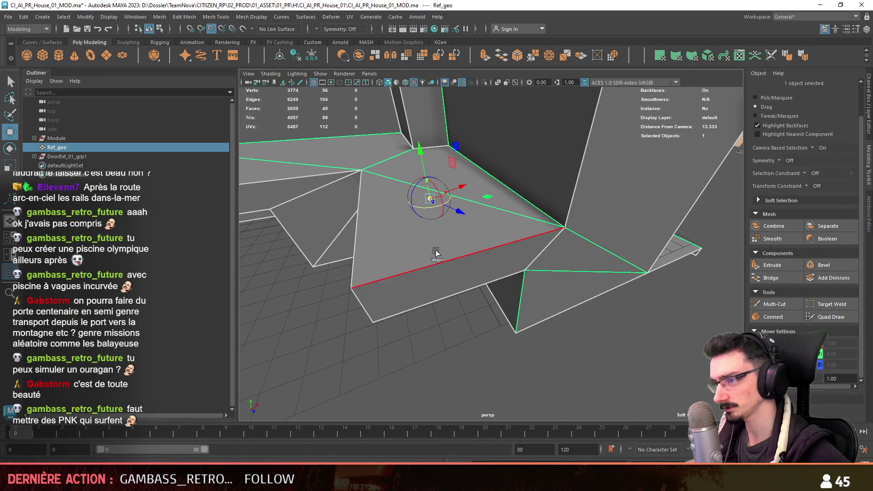
{"action": "mouse_move", "coordinate": [408, 285]}
{"action": "left_mouse_down", "text": "alt"}
{"action": "mouse_move", "coordinate": [434, 270]}
{"action": "mouse_move", "coordinate": [411, 227]}
{"action": "mouse_move", "coordinate": [544, 316]}
{"action": "left_mouse_up", "text": "alt"}
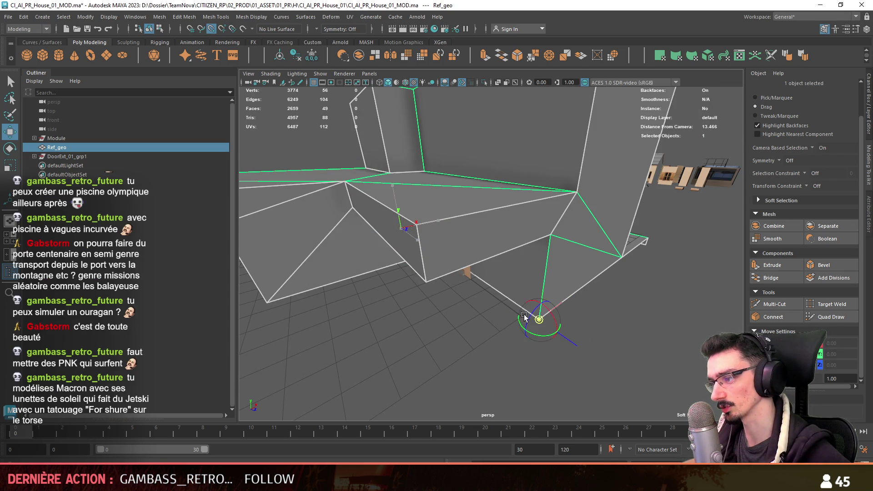
{"action": "left_click", "coordinate": [613, 313]}
{"action": "key", "text": "ctrl+z"}
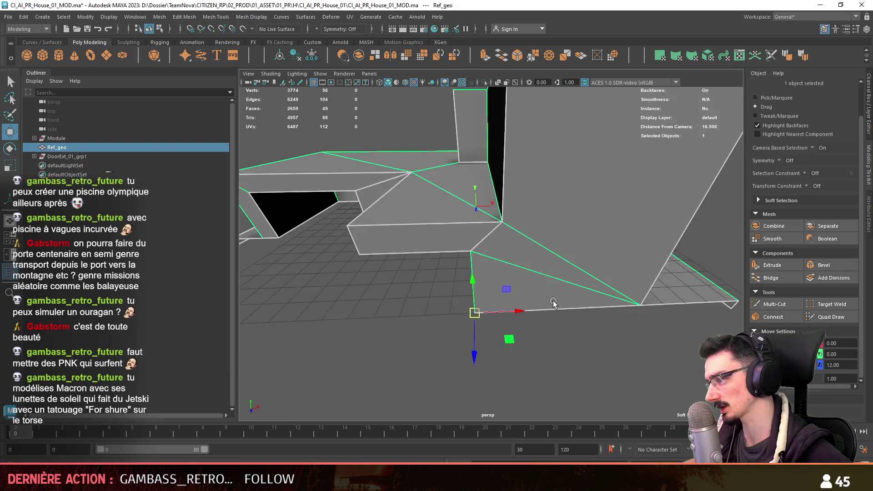
{"action": "mouse_move", "coordinate": [614, 311]}
{"action": "left_mouse_down", "text": "alt"}
{"action": "mouse_move", "coordinate": [557, 246]}
{"action": "mouse_move", "coordinate": [460, 277]}
{"action": "mouse_move", "coordinate": [623, 321]}
{"action": "mouse_move", "coordinate": [477, 150]}
{"action": "mouse_move", "coordinate": [478, 173]}
{"action": "left_mouse_up", "text": "alt"}
{"action": "key", "text": "F11"}
{"action": "left_click", "coordinate": [477, 150]}
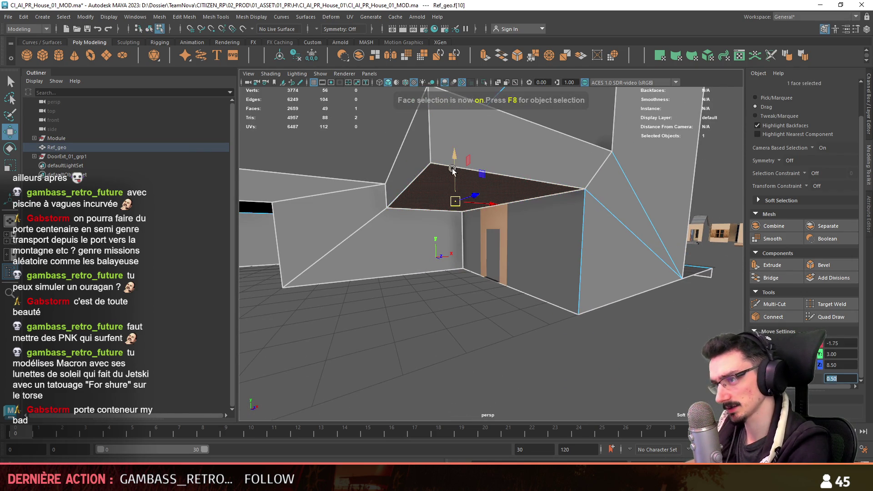
Reselect and frame the house mesh, then pick the ceiling face above the doorway again.
{"action": "left_click_drag", "start_coordinate": [449, 301], "coordinate": [544, 284], "text": "alt"}
{"action": "key", "text": "F8"}
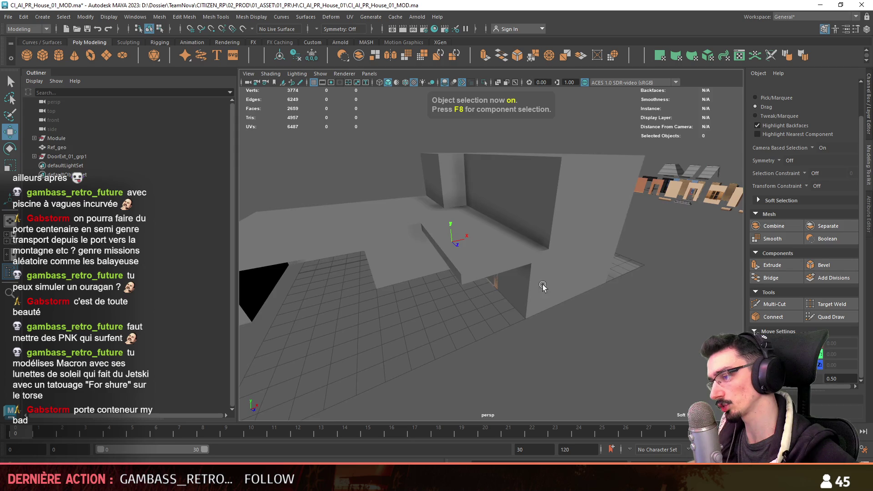
{"action": "left_click", "coordinate": [543, 284]}
{"action": "key", "text": "F10"}
{"action": "key", "text": "f"}
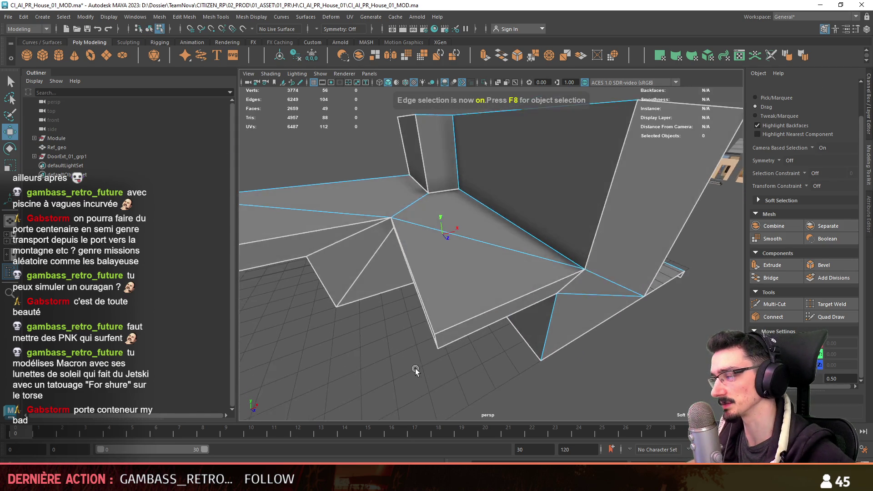
{"action": "key", "text": "F8"}
{"action": "left_click_drag", "start_coordinate": [429, 357], "coordinate": [535, 239], "text": "alt"}
{"action": "key", "text": "F12"}
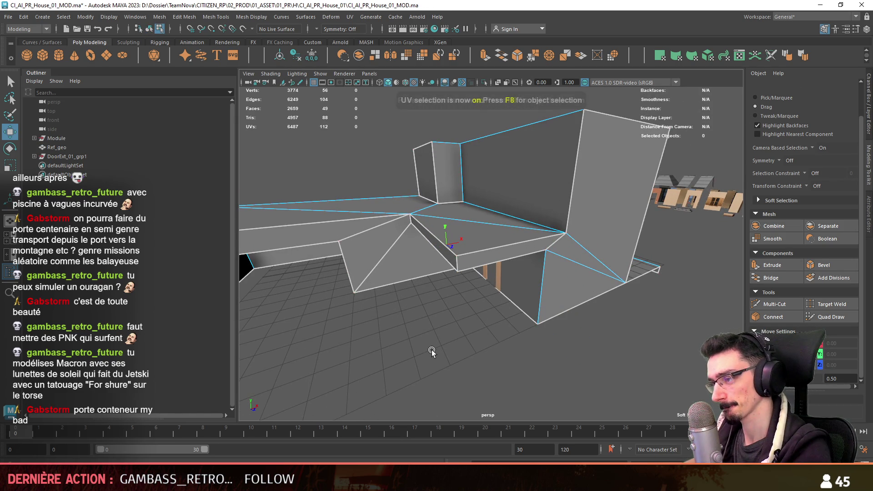
{"action": "key", "text": "F11"}
{"action": "left_click_drag", "start_coordinate": [431, 349], "coordinate": [491, 205], "text": "alt"}
{"action": "left_click", "coordinate": [491, 205]}
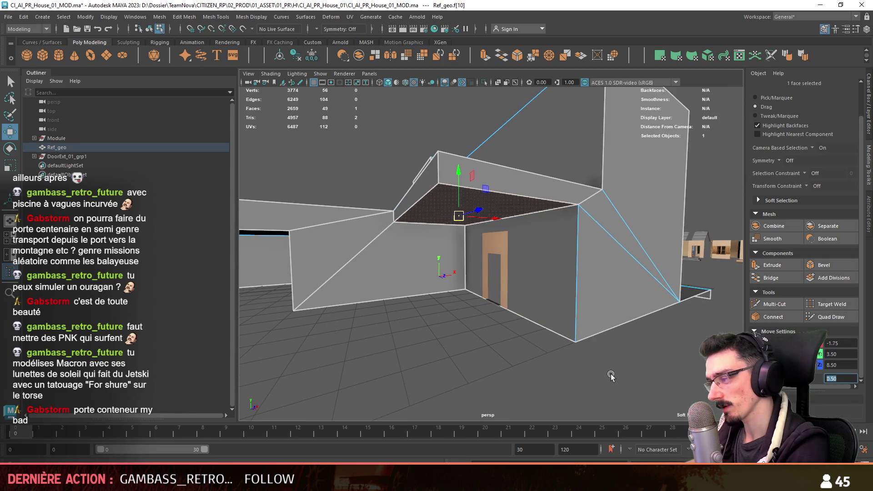
{"action": "key", "text": "F8"}
{"action": "type", "text": "0.25"}
{"action": "left_click_drag", "start_coordinate": [455, 178], "coordinate": [484, 316], "text": "alt"}
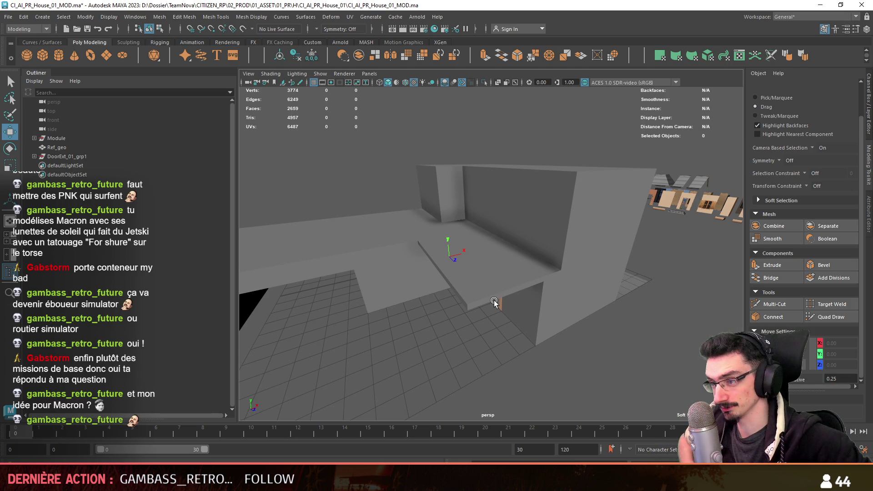
Select DoorExt_01_grp1, frame it, and pick the top edge of the door wall.
{"action": "mouse_move", "coordinate": [568, 252]}
{"action": "left_mouse_down", "text": "alt"}
{"action": "mouse_move", "coordinate": [476, 282]}
{"action": "mouse_move", "coordinate": [611, 211]}
{"action": "mouse_move", "coordinate": [564, 317]}
{"action": "mouse_move", "coordinate": [506, 360]}
{"action": "left_mouse_up", "text": "alt"}
{"action": "left_click", "coordinate": [89, 157]}
{"action": "key", "text": "f"}
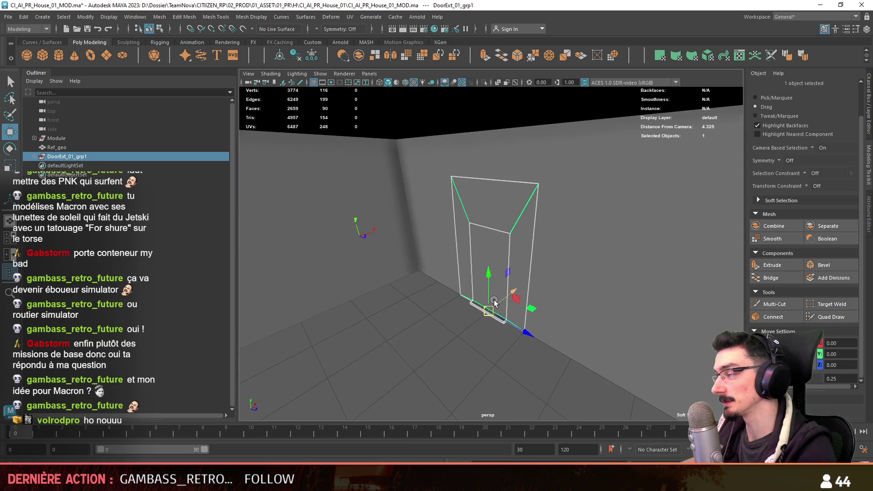
{"action": "key", "text": "F10"}
{"action": "mouse_move", "coordinate": [422, 358]}
{"action": "left_mouse_down", "text": "alt"}
{"action": "mouse_move", "coordinate": [535, 336]}
{"action": "mouse_move", "coordinate": [512, 293]}
{"action": "mouse_move", "coordinate": [514, 226]}
{"action": "left_mouse_up", "text": "alt"}
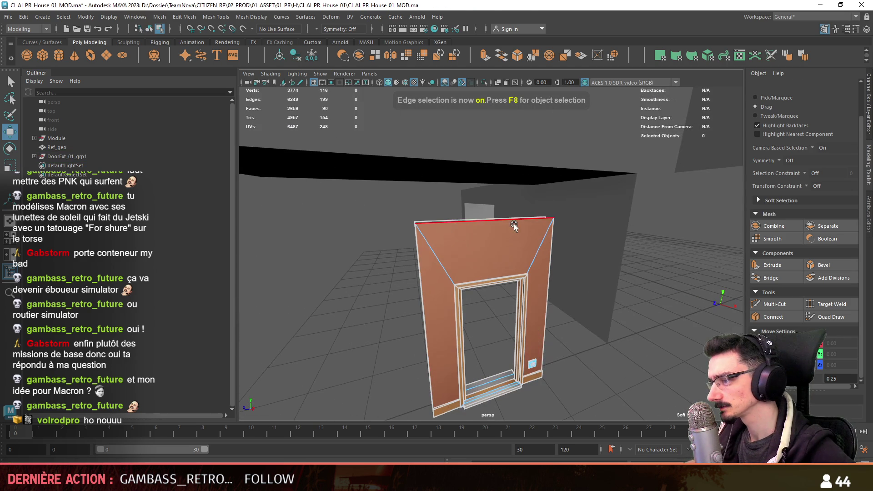
{"action": "left_click", "coordinate": [514, 226]}
Set the door wall's top edge Move Y height to 4.00.
{"action": "left_click", "coordinate": [837, 354]}
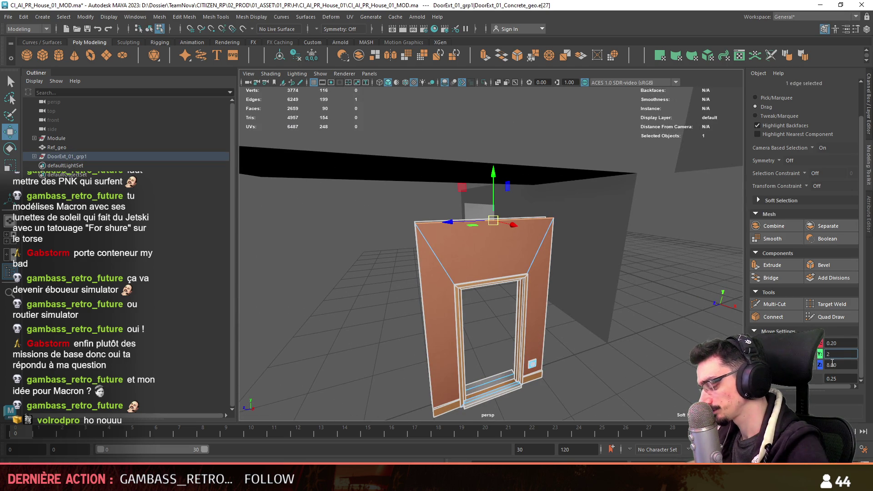
{"action": "key", "text": "Return"}
{"action": "mouse_move", "coordinate": [523, 195]}
{"action": "left_mouse_down", "text": "alt"}
{"action": "mouse_move", "coordinate": [460, 294]}
{"action": "mouse_move", "coordinate": [525, 277]}
{"action": "left_mouse_up", "text": "alt"}
{"action": "left_click", "coordinate": [837, 354]}
{"action": "type", "text": "4"}
{"action": "key", "text": "Return"}
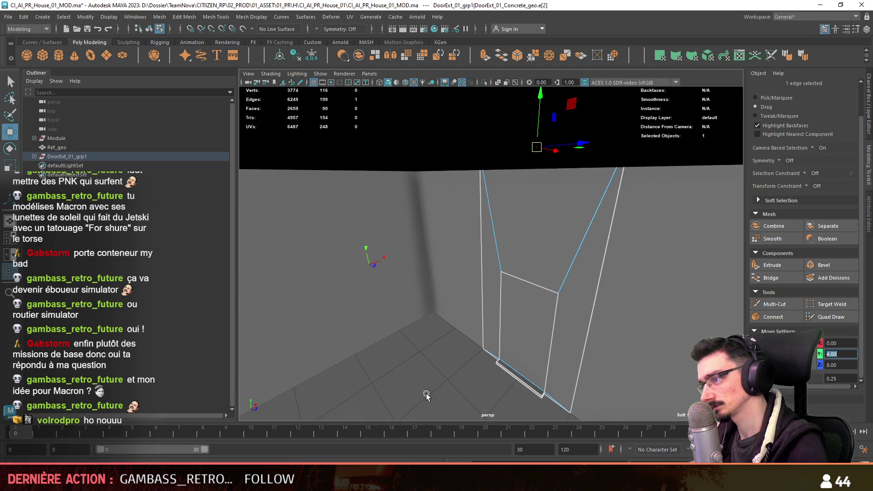
{"action": "left_click_drag", "start_coordinate": [441, 398], "coordinate": [606, 261], "text": "alt"}
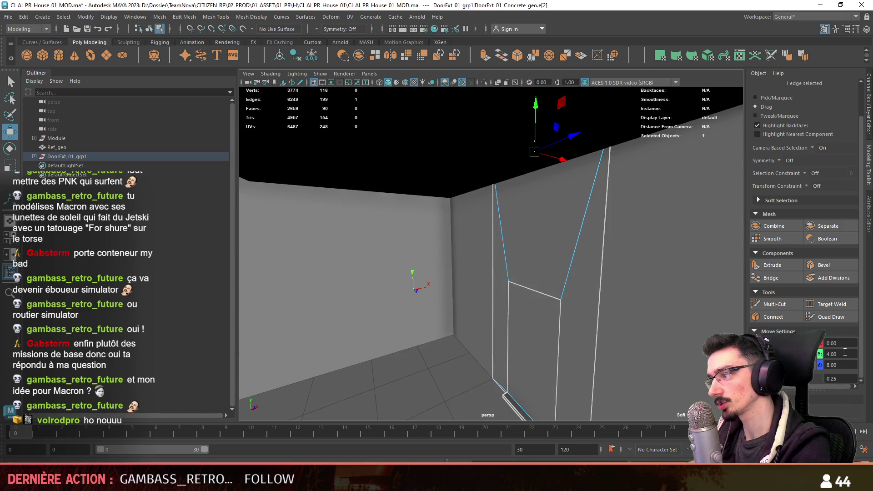
{"action": "type", "text": "3"}
{"action": "left_click_drag", "start_coordinate": [459, 291], "coordinate": [443, 284], "text": "alt"}
Raise Ref_geo ceiling face f[10] to 3.80, then select the door module's concrete wall.
{"action": "key", "text": "F8"}
{"action": "left_click", "coordinate": [473, 183]}
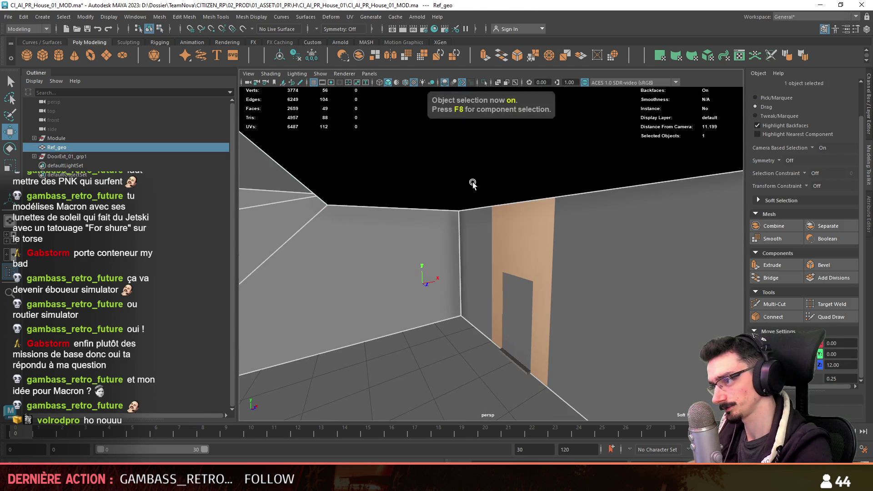
{"action": "key", "text": "F8"}
{"action": "left_click", "coordinate": [473, 184]}
{"action": "type", "text": "3.8"}
{"action": "key", "text": "Return"}
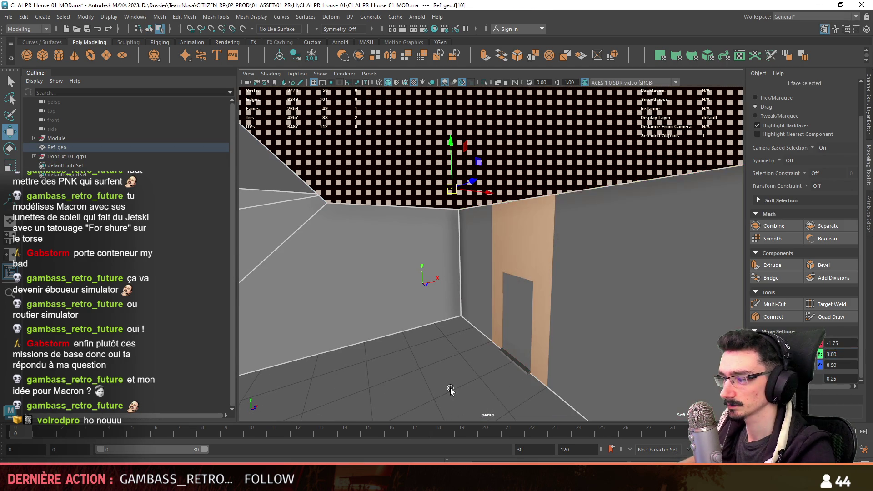
{"action": "key", "text": "F8"}
{"action": "mouse_move", "coordinate": [526, 323]}
{"action": "left_mouse_down", "text": "alt"}
{"action": "mouse_move", "coordinate": [492, 369]}
{"action": "mouse_move", "coordinate": [450, 204]}
{"action": "left_mouse_up", "text": "alt"}
{"action": "left_click", "coordinate": [527, 281]}
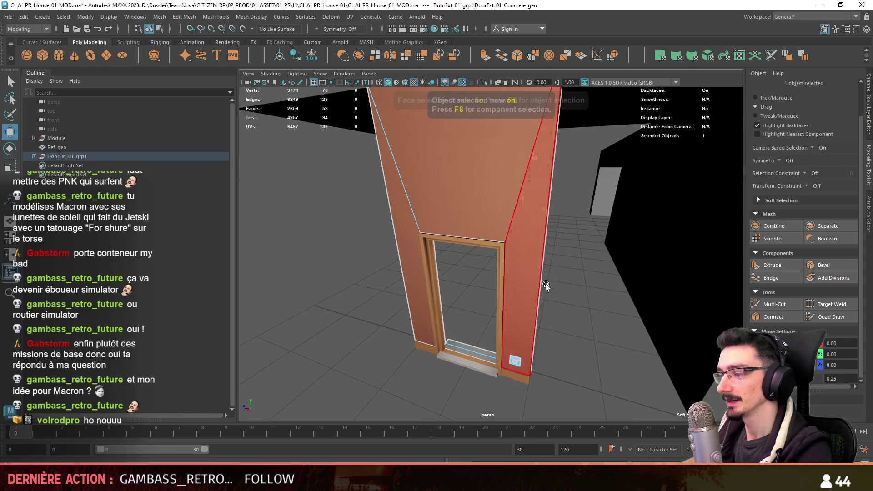
Select three wall faces around the door opening in face mode.
{"action": "key", "text": "F8"}
{"action": "left_click_drag", "start_coordinate": [514, 181], "coordinate": [385, 239], "text": "alt"}
{"action": "key", "text": "F9"}
{"action": "left_click", "coordinate": [413, 237]}
{"action": "left_click", "coordinate": [471, 119]}
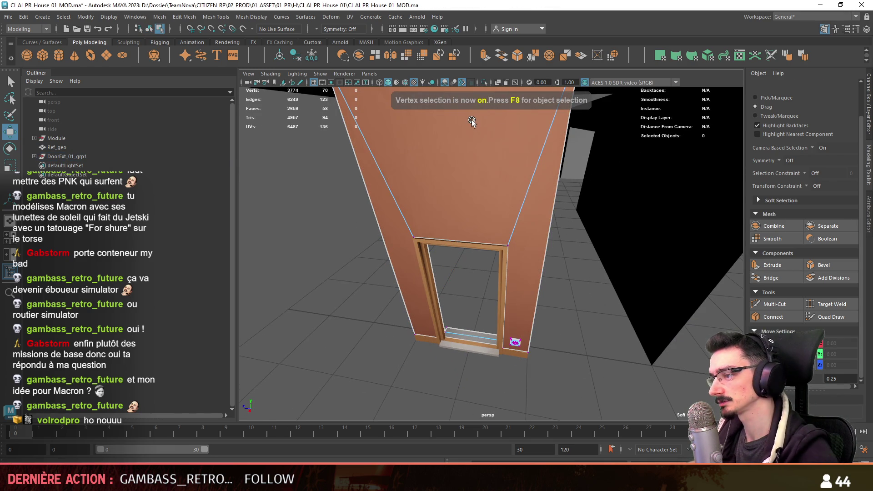
{"action": "key", "text": "F11"}
{"action": "left_click", "coordinate": [481, 149]}
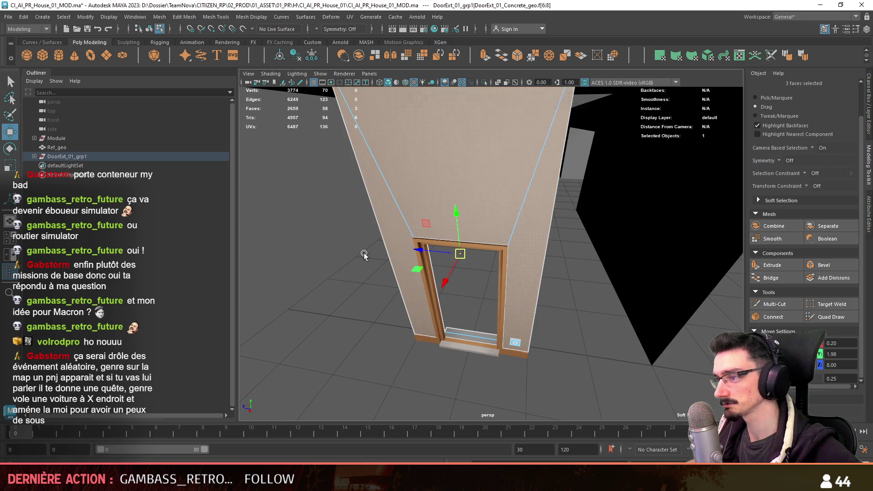
Select the DoorExt_01_Concrete_geo wall and the Ref_geo mesh for face editing.
{"action": "left_click_drag", "start_coordinate": [330, 250], "coordinate": [620, 270], "text": "alt"}
{"action": "key", "text": "F8"}
{"action": "mouse_move", "coordinate": [610, 364]}
{"action": "left_mouse_down", "text": "alt"}
{"action": "mouse_move", "coordinate": [451, 284]}
{"action": "mouse_move", "coordinate": [482, 231]}
{"action": "mouse_move", "coordinate": [509, 223]}
{"action": "mouse_move", "coordinate": [499, 241]}
{"action": "mouse_move", "coordinate": [394, 202]}
{"action": "left_mouse_up", "text": "alt"}
{"action": "left_click", "coordinate": [510, 222]}
{"action": "key", "text": "F8"}
Select the door module, pick two right-hand wall faces, then clear that selection.
{"action": "key", "text": "F8"}
{"action": "left_click", "coordinate": [395, 202]}
{"action": "mouse_move", "coordinate": [441, 315]}
{"action": "left_mouse_down", "text": "alt"}
{"action": "mouse_move", "coordinate": [523, 263]}
{"action": "mouse_move", "coordinate": [498, 315]}
{"action": "mouse_move", "coordinate": [464, 313]}
{"action": "left_mouse_up", "text": "alt"}
{"action": "left_click", "coordinate": [498, 314]}
{"action": "key", "text": "F8"}
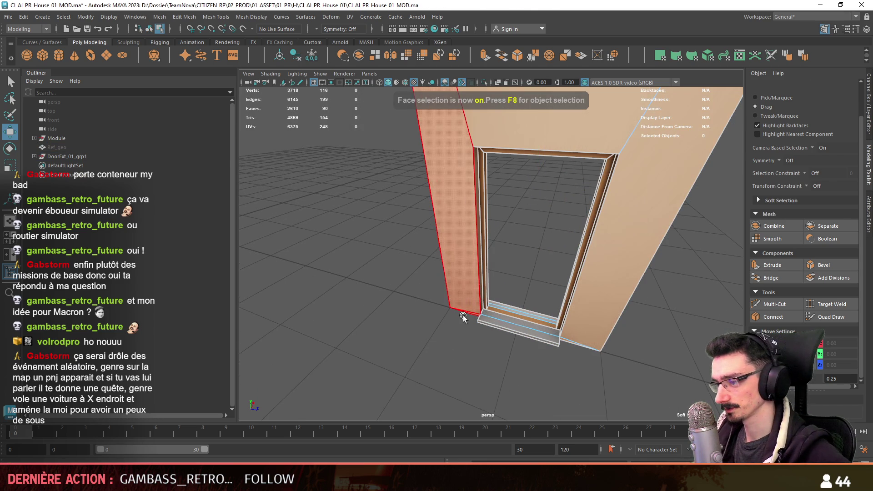
{"action": "left_click", "coordinate": [664, 194]}
{"action": "left_click", "coordinate": [577, 340], "text": "shift"}
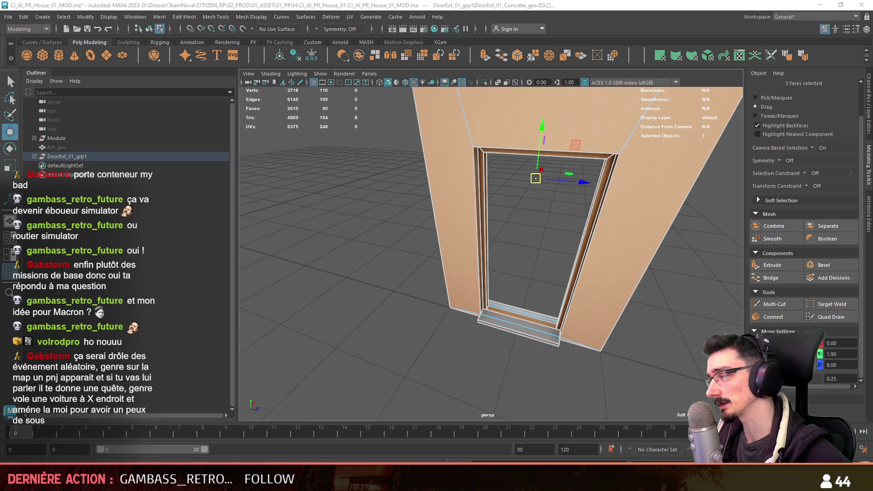
{"action": "left_click", "coordinate": [309, 250]}
Reselect the door object and pick a concrete wall face beside the opening.
{"action": "key", "text": "F8"}
{"action": "mouse_move", "coordinate": [309, 250]}
{"action": "left_mouse_down", "text": "alt"}
{"action": "mouse_move", "coordinate": [482, 257]}
{"action": "mouse_move", "coordinate": [463, 288]}
{"action": "left_mouse_up", "text": "alt"}
{"action": "left_click", "coordinate": [482, 253]}
{"action": "left_click_drag", "start_coordinate": [481, 253], "coordinate": [525, 235], "text": "alt"}
{"action": "key", "text": "F8"}
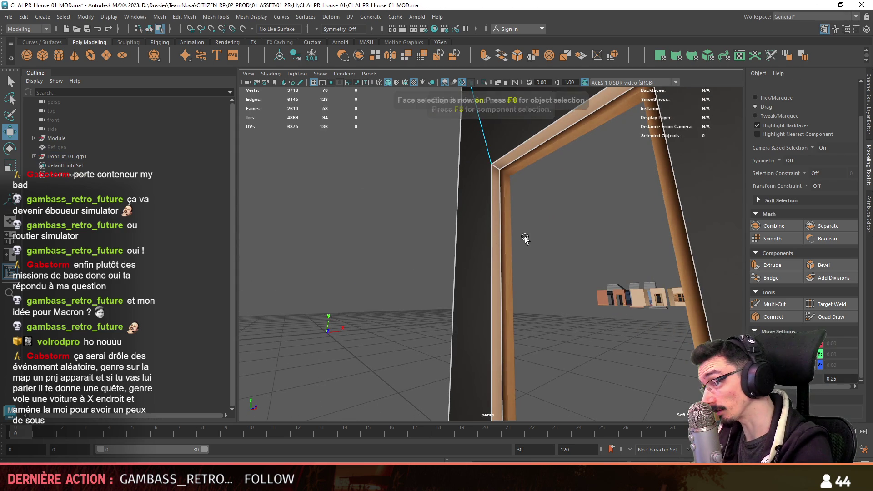
{"action": "mouse_move", "coordinate": [491, 167]}
{"action": "left_mouse_down", "text": "alt"}
{"action": "mouse_move", "coordinate": [571, 195]}
{"action": "mouse_move", "coordinate": [562, 175]}
{"action": "mouse_move", "coordinate": [329, 281]}
{"action": "left_mouse_up", "text": "alt"}
{"action": "left_click", "coordinate": [593, 195]}
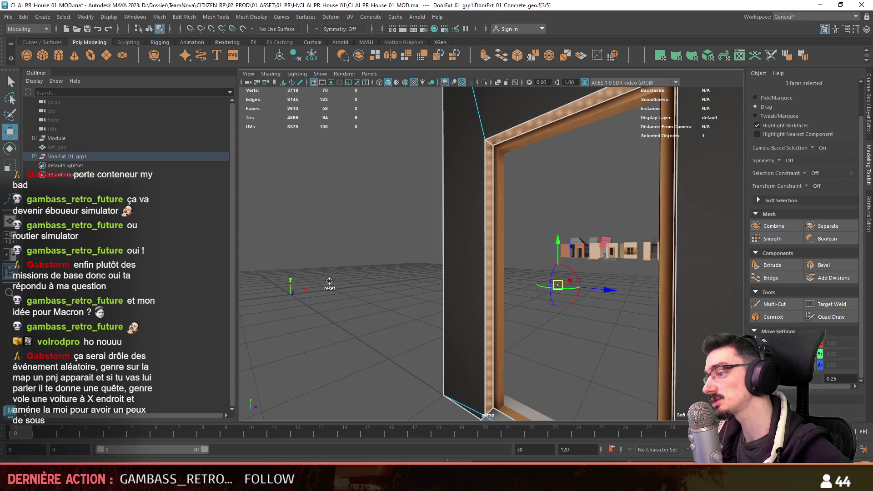
Select the DoorExt_01_Wood_geo frame and pick a corner vertex of the door.
{"action": "left_click_drag", "start_coordinate": [573, 234], "coordinate": [591, 227], "text": "alt"}
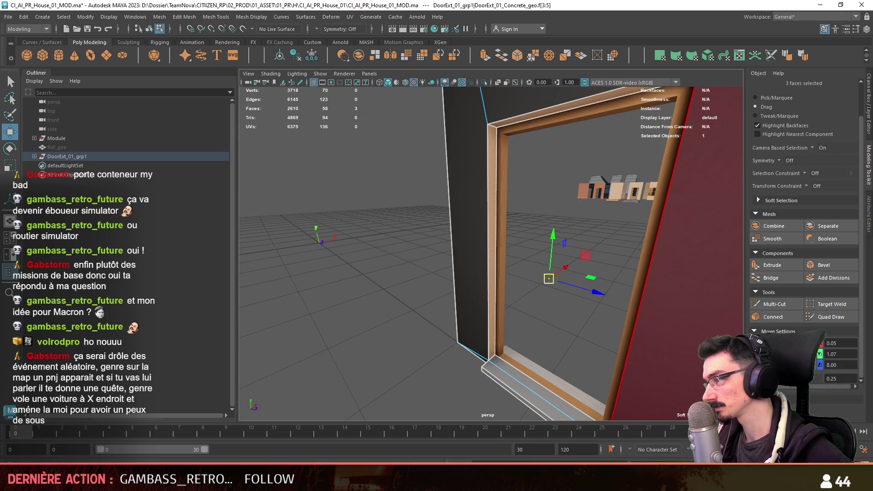
{"action": "key", "text": "F8"}
{"action": "mouse_move", "coordinate": [410, 288]}
{"action": "left_mouse_down", "text": "alt"}
{"action": "mouse_move", "coordinate": [553, 277]}
{"action": "mouse_move", "coordinate": [536, 278]}
{"action": "mouse_move", "coordinate": [541, 337]}
{"action": "left_mouse_up", "text": "alt"}
{"action": "left_click", "coordinate": [548, 274]}
{"action": "key", "text": "F9"}
{"action": "left_click", "coordinate": [585, 311]}
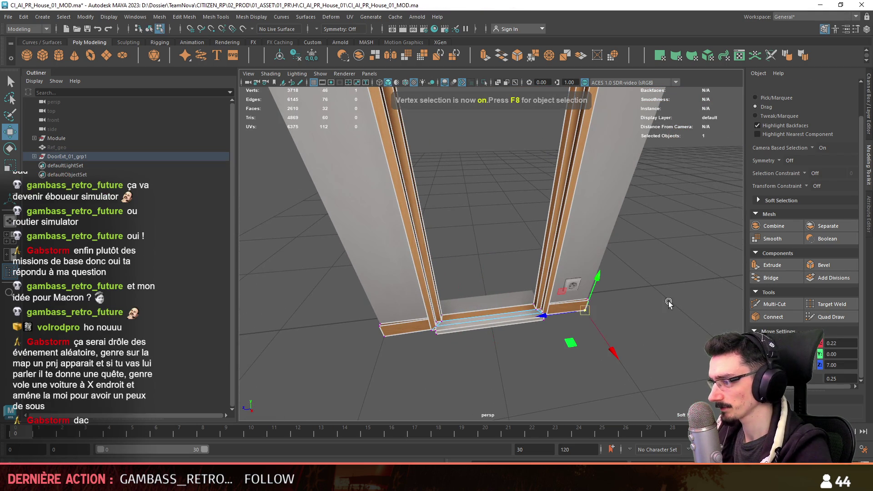
Marquee-select all the door frame's faces in face selection mode.
{"action": "key", "text": "F8"}
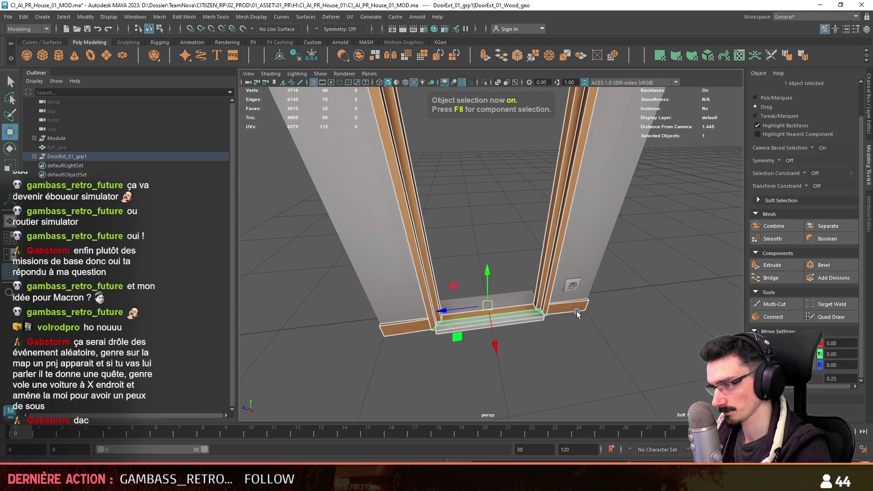
{"action": "key", "text": "F11"}
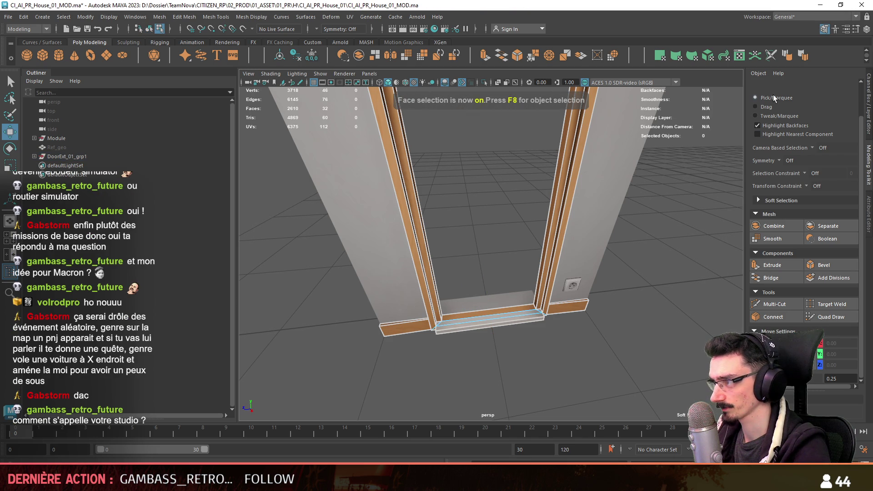
{"action": "left_click", "coordinate": [773, 97]}
{"action": "scroll", "coordinate": [477, 325], "scroll_direction": "down", "scroll_amount": 5}
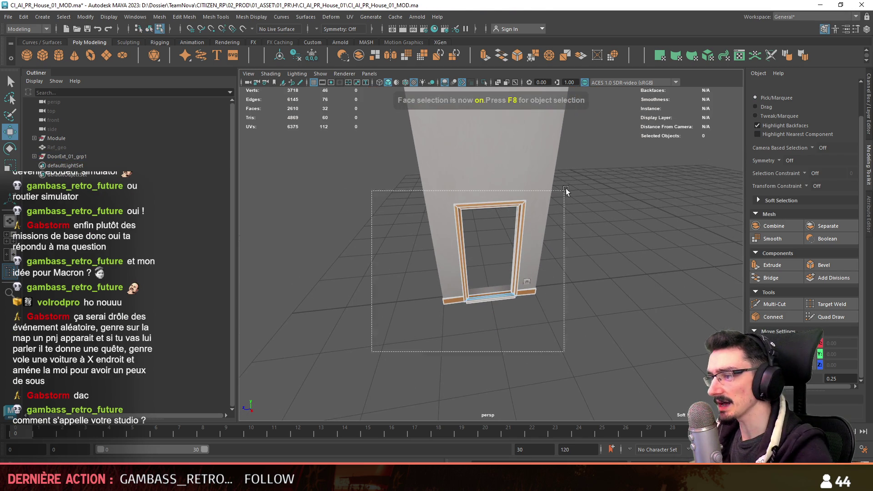
{"action": "left_click_drag", "start_coordinate": [560, 194], "coordinate": [606, 157]}
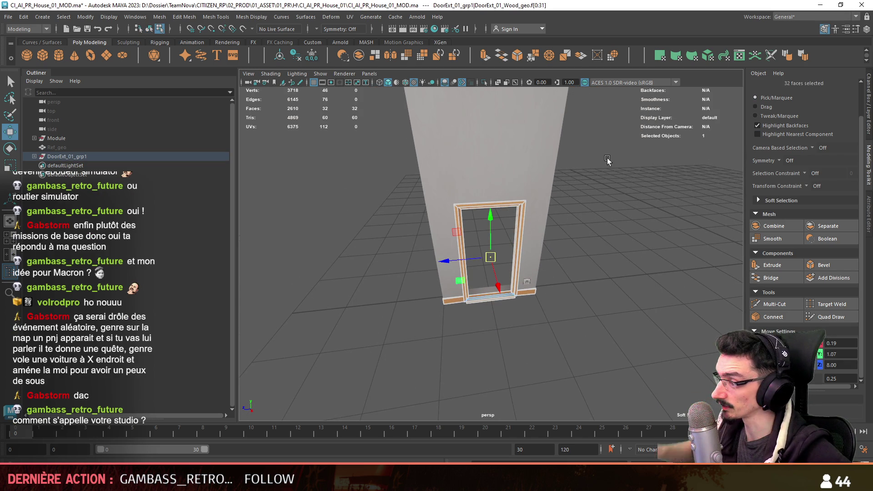
{"action": "scroll", "coordinate": [574, 275], "scroll_direction": "up", "scroll_amount": 2}
{"action": "left_click", "coordinate": [766, 105]}
{"action": "scroll", "coordinate": [568, 236], "scroll_direction": "up", "scroll_amount": 5}
{"action": "mouse_move", "coordinate": [568, 236]}
{"action": "left_mouse_down", "text": "alt"}
{"action": "mouse_move", "coordinate": [463, 342]}
{"action": "mouse_move", "coordinate": [538, 244]}
{"action": "mouse_move", "coordinate": [477, 303]}
{"action": "mouse_move", "coordinate": [471, 267]}
{"action": "mouse_move", "coordinate": [536, 250]}
{"action": "mouse_move", "coordinate": [448, 266]}
{"action": "mouse_move", "coordinate": [646, 283]}
{"action": "mouse_move", "coordinate": [404, 235]}
{"action": "mouse_move", "coordinate": [535, 253]}
{"action": "mouse_move", "coordinate": [575, 286]}
{"action": "mouse_move", "coordinate": [462, 286]}
{"action": "left_mouse_up", "text": "alt"}
Remove the sill faces, including its end face, from the face selection.
{"action": "left_click", "coordinate": [404, 235], "text": "ctrl"}
{"action": "left_click", "coordinate": [576, 355], "text": "ctrl"}
{"action": "scroll", "coordinate": [576, 355], "scroll_direction": "down", "scroll_amount": 5}
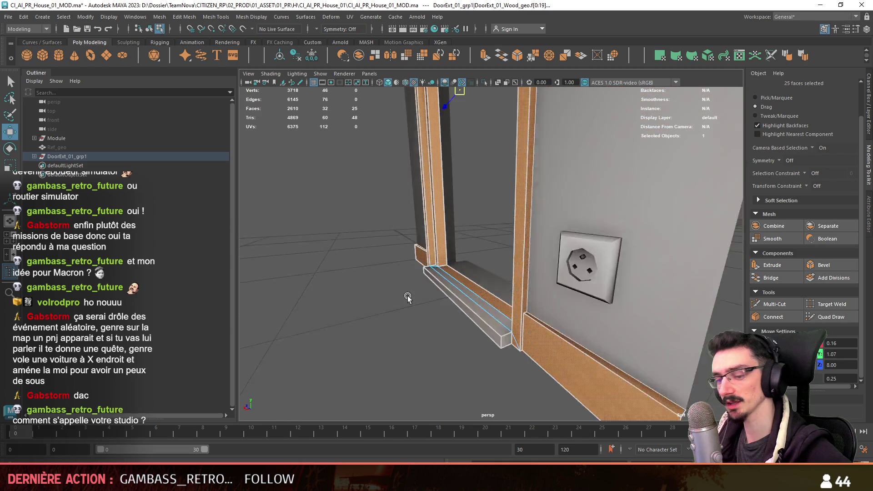
{"action": "left_click_drag", "start_coordinate": [576, 356], "coordinate": [451, 303], "text": "alt"}
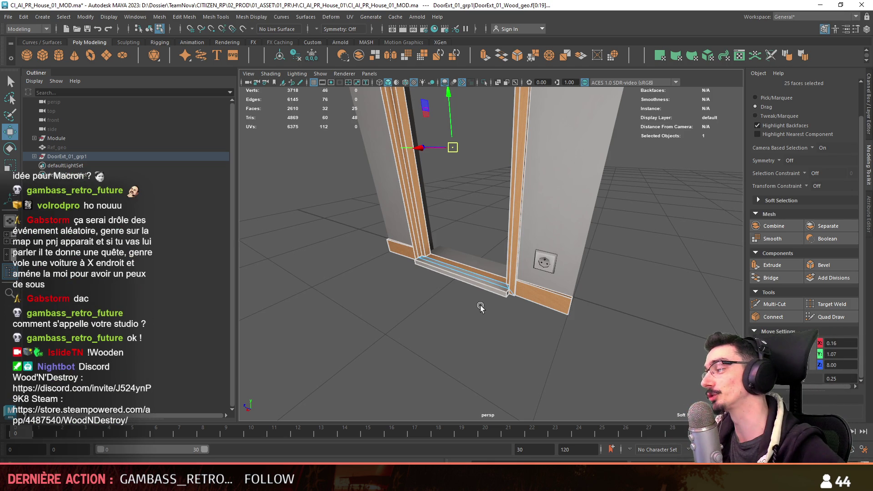
{"action": "left_click_drag", "start_coordinate": [480, 306], "coordinate": [502, 296], "text": "alt"}
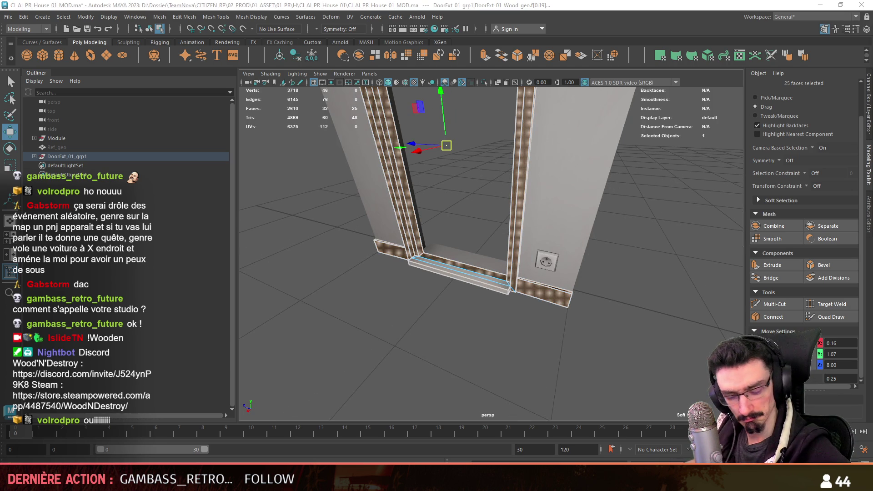
Back in object mode, unhide Ref_geo, frame the house and select DoorExt_01_grp1.
{"action": "key", "text": "F8"}
{"action": "left_click", "coordinate": [498, 344]}
{"action": "scroll", "coordinate": [496, 318], "scroll_direction": "up", "scroll_amount": 5}
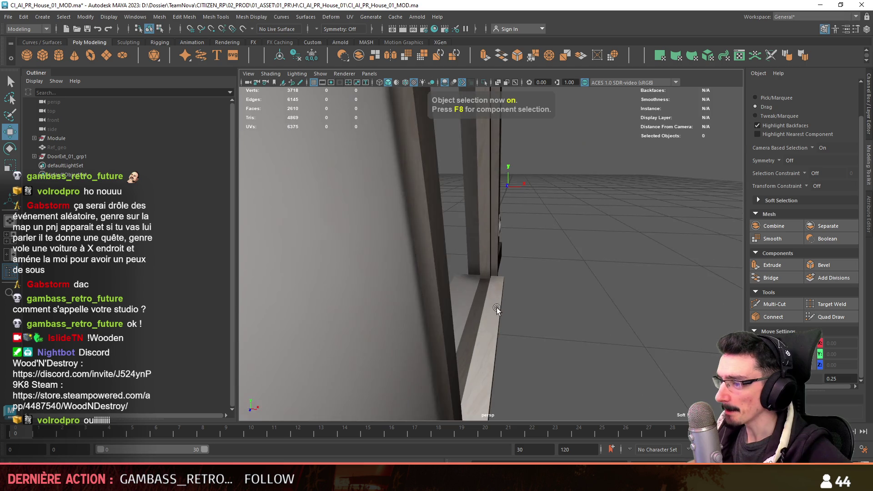
{"action": "mouse_move", "coordinate": [497, 307]}
{"action": "left_mouse_down", "text": "alt"}
{"action": "mouse_move", "coordinate": [715, 279]}
{"action": "mouse_move", "coordinate": [510, 317]}
{"action": "mouse_move", "coordinate": [591, 315]}
{"action": "left_mouse_up", "text": "alt"}
{"action": "key", "text": "F8"}
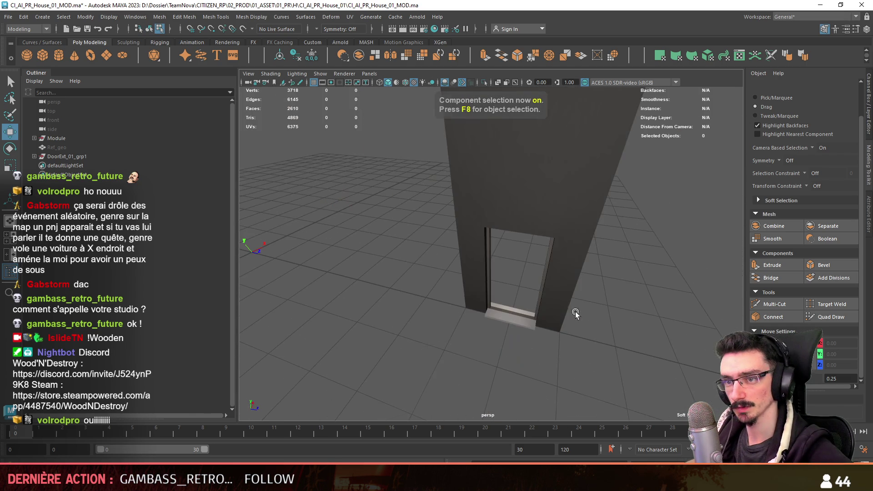
{"action": "left_click", "coordinate": [62, 148]}
{"action": "key", "text": "shift+h"}
{"action": "key", "text": "f"}
{"action": "mouse_move", "coordinate": [540, 306]}
{"action": "left_mouse_down", "text": "alt"}
{"action": "mouse_move", "coordinate": [486, 307]}
{"action": "mouse_move", "coordinate": [584, 262]}
{"action": "left_mouse_up", "text": "alt"}
{"action": "left_click", "coordinate": [515, 260]}
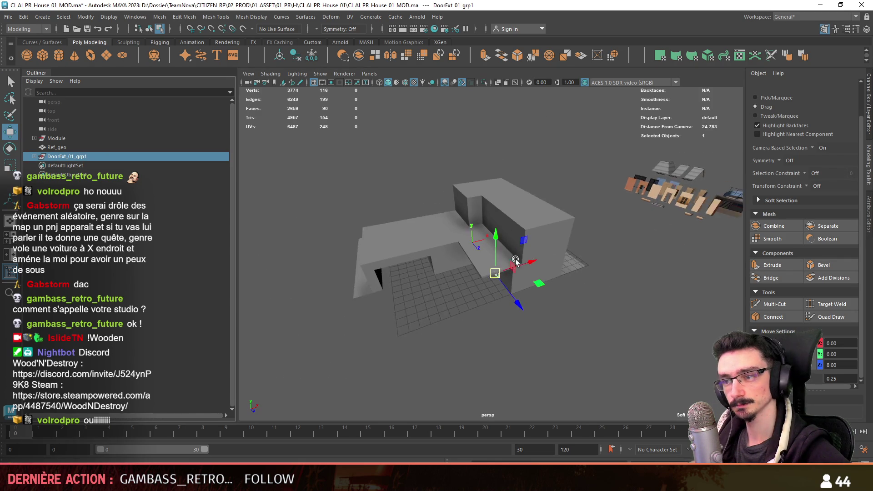
Duplicate the exterior door DoorExt_01_grp1 as DoorExt_01_grp2.
{"action": "left_click_drag", "start_coordinate": [514, 260], "coordinate": [428, 254], "text": "alt"}
{"action": "type", "text": "1"}
{"action": "mouse_move", "coordinate": [636, 345]}
{"action": "left_mouse_down", "text": "alt"}
{"action": "mouse_move", "coordinate": [568, 336]}
{"action": "mouse_move", "coordinate": [479, 271]}
{"action": "mouse_move", "coordinate": [475, 294]}
{"action": "left_mouse_up", "text": "alt"}
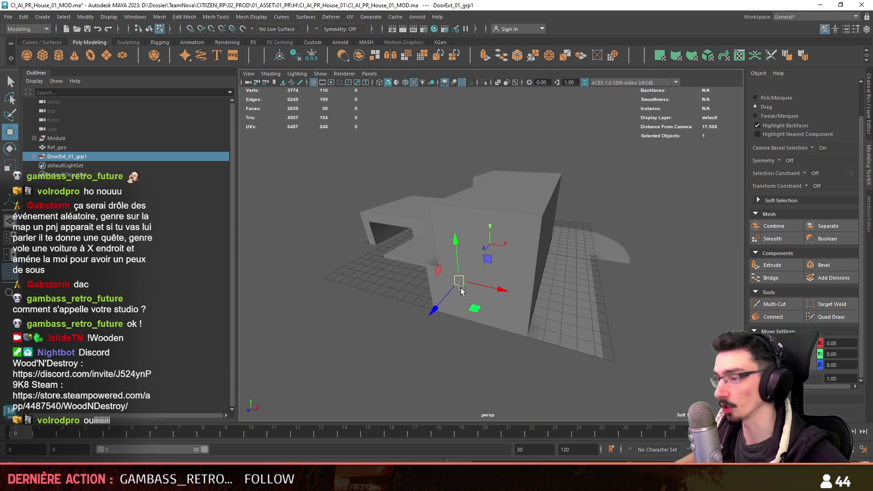
{"action": "right_click_drag", "start_coordinate": [487, 303], "coordinate": [580, 296], "text": "alt"}
{"action": "key", "text": "e"}
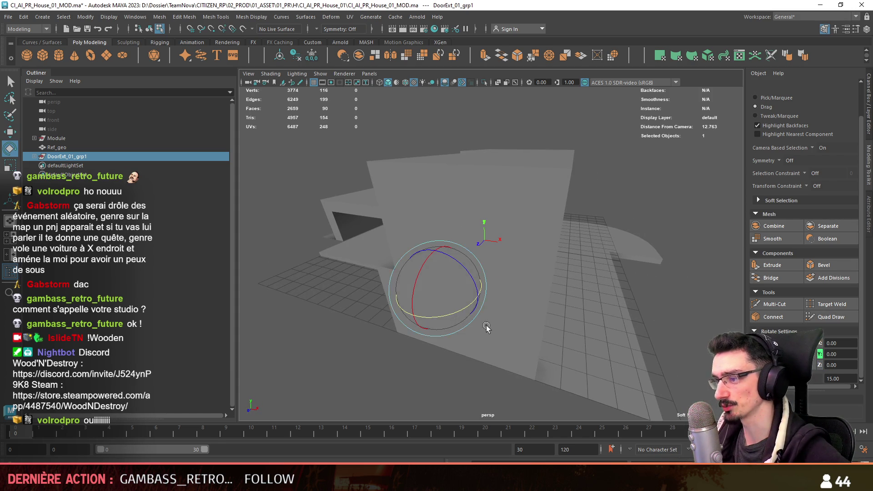
{"action": "key", "text": "ctrl+d"}
{"action": "key", "text": "w"}
Rotate DoorExt_01_grp2 and slide it along the wall, nudging it one unit in X.
{"action": "mouse_move", "coordinate": [476, 323]}
{"action": "left_mouse_down", "text": "alt"}
{"action": "mouse_move", "coordinate": [520, 293]}
{"action": "mouse_move", "coordinate": [580, 344]}
{"action": "left_mouse_up", "text": "alt"}
{"action": "key", "text": "e"}
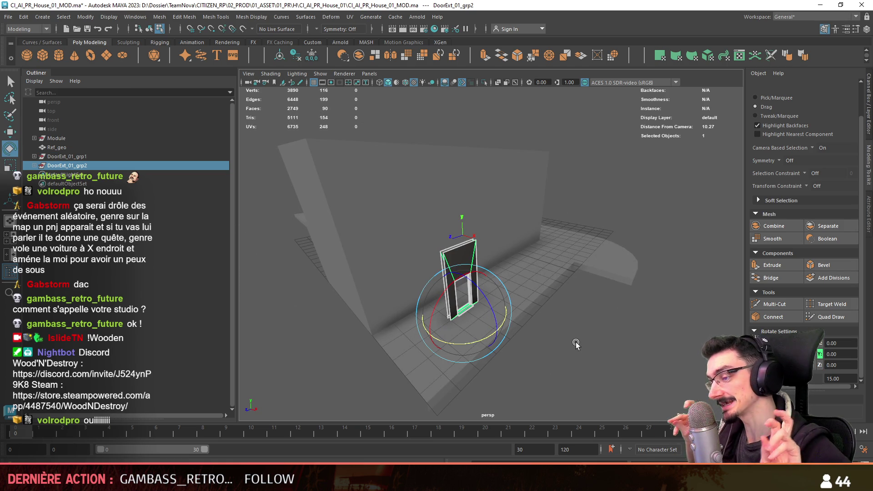
{"action": "mouse_move", "coordinate": [570, 285]}
{"action": "left_mouse_down", "text": "alt"}
{"action": "mouse_move", "coordinate": [639, 263]}
{"action": "mouse_move", "coordinate": [597, 249]}
{"action": "mouse_move", "coordinate": [439, 260]}
{"action": "left_mouse_up", "text": "alt"}
{"action": "key", "text": "w"}
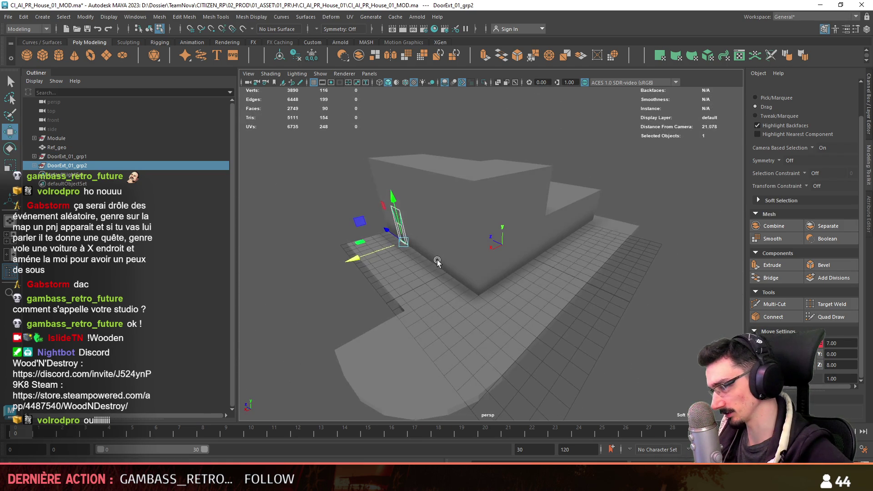
{"action": "key", "text": "e"}
{"action": "key", "text": "w"}
{"action": "mouse_move", "coordinate": [443, 318]}
{"action": "left_mouse_down"}
{"action": "mouse_move", "coordinate": [465, 301]}
{"action": "mouse_move", "coordinate": [544, 273]}
{"action": "mouse_move", "coordinate": [527, 306]}
{"action": "mouse_move", "coordinate": [558, 293]}
{"action": "mouse_move", "coordinate": [494, 312]}
{"action": "left_mouse_up"}
{"action": "left_click_drag", "start_coordinate": [417, 282], "coordinate": [436, 283]}
Duplicate the original door as DoorExt_01_grp3 and move it onto another wall.
{"action": "mouse_move", "coordinate": [619, 282]}
{"action": "left_mouse_down", "text": "alt"}
{"action": "mouse_move", "coordinate": [428, 249]}
{"action": "mouse_move", "coordinate": [589, 307]}
{"action": "mouse_move", "coordinate": [539, 278]}
{"action": "mouse_move", "coordinate": [468, 291]}
{"action": "left_mouse_up", "text": "alt"}
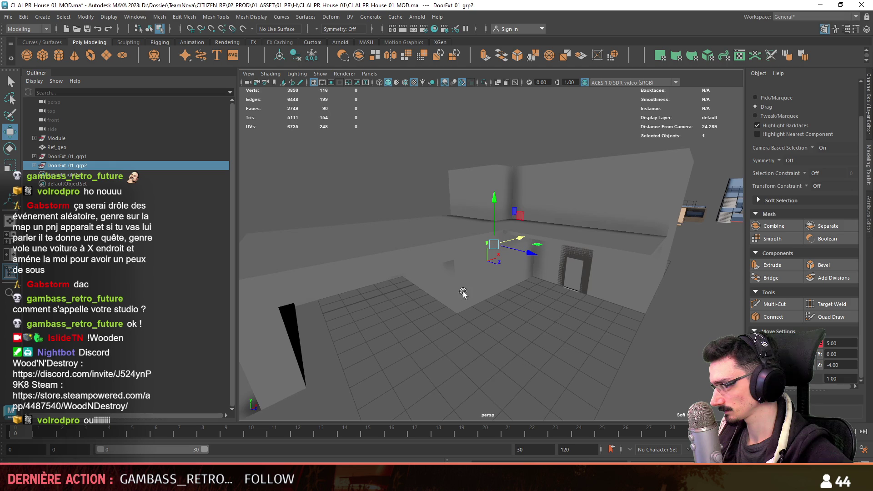
{"action": "left_click", "coordinate": [571, 291]}
{"action": "mouse_move", "coordinate": [617, 310]}
{"action": "left_mouse_down", "text": "alt"}
{"action": "mouse_move", "coordinate": [620, 298]}
{"action": "mouse_move", "coordinate": [572, 313]}
{"action": "mouse_move", "coordinate": [599, 298]}
{"action": "mouse_move", "coordinate": [578, 294]}
{"action": "mouse_move", "coordinate": [577, 285]}
{"action": "mouse_move", "coordinate": [561, 309]}
{"action": "mouse_move", "coordinate": [598, 285]}
{"action": "left_mouse_up", "text": "alt"}
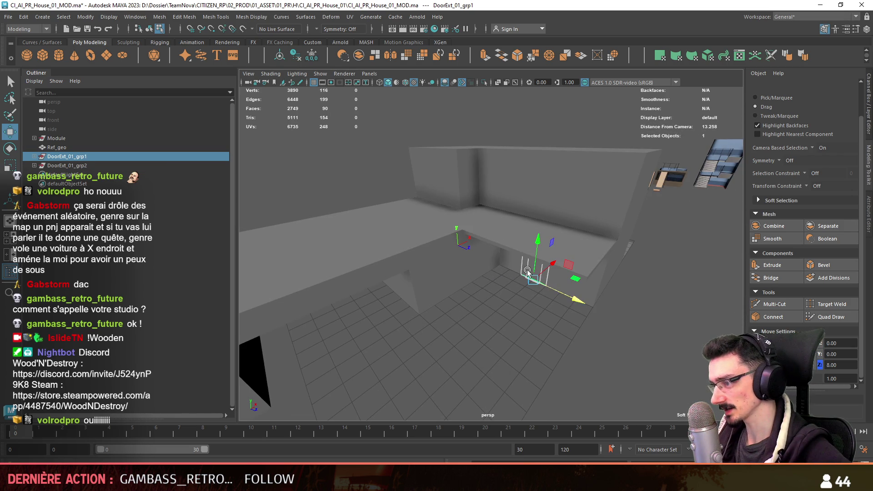
{"action": "left_click_drag", "start_coordinate": [528, 272], "coordinate": [574, 290], "text": "alt"}
{"action": "key", "text": "ctrl+d"}
{"action": "mouse_move", "coordinate": [520, 271]}
{"action": "left_mouse_down", "text": "alt"}
{"action": "mouse_move", "coordinate": [454, 291]}
{"action": "mouse_move", "coordinate": [467, 274]}
{"action": "mouse_move", "coordinate": [498, 268]}
{"action": "mouse_move", "coordinate": [515, 310]}
{"action": "mouse_move", "coordinate": [482, 283]}
{"action": "mouse_move", "coordinate": [487, 272]}
{"action": "mouse_move", "coordinate": [468, 302]}
{"action": "left_mouse_up", "text": "alt"}
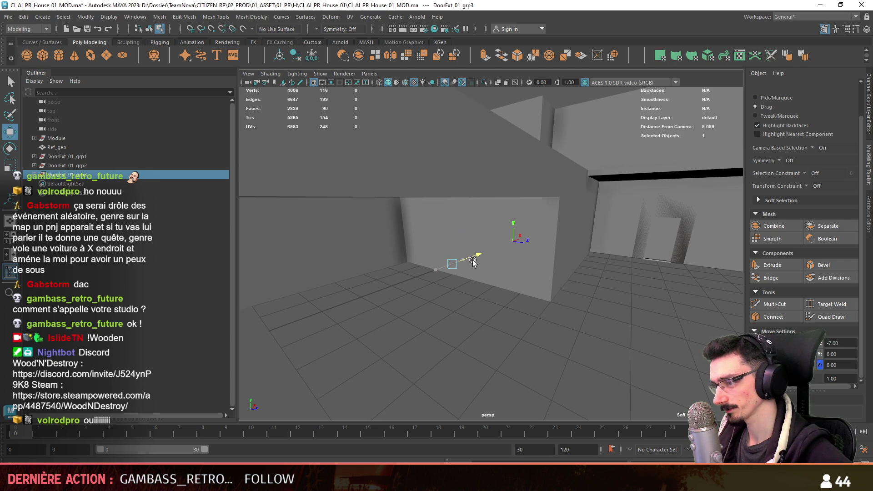
{"action": "mouse_move", "coordinate": [470, 266]}
{"action": "left_mouse_down", "text": "alt"}
{"action": "mouse_move", "coordinate": [467, 250]}
{"action": "mouse_move", "coordinate": [463, 308]}
{"action": "mouse_move", "coordinate": [432, 296]}
{"action": "mouse_move", "coordinate": [446, 294]}
{"action": "mouse_move", "coordinate": [438, 359]}
{"action": "mouse_move", "coordinate": [535, 303]}
{"action": "left_mouse_up", "text": "alt"}
Rotate the fourth copy DoorExt_01_grp4 and move it back against its wall.
{"action": "left_click", "coordinate": [467, 250]}
{"action": "left_click", "coordinate": [432, 297]}
{"action": "key", "text": "F8"}
{"action": "left_click_drag", "start_coordinate": [403, 348], "coordinate": [312, 246], "text": "alt"}
{"action": "left_click", "coordinate": [103, 157]}
{"action": "left_click_drag", "start_coordinate": [454, 272], "coordinate": [541, 277], "text": "alt"}
{"action": "left_click", "coordinate": [544, 271]}
{"action": "mouse_move", "coordinate": [551, 190]}
{"action": "left_mouse_down", "text": "alt"}
{"action": "mouse_move", "coordinate": [456, 249]}
{"action": "mouse_move", "coordinate": [473, 273]}
{"action": "left_mouse_up", "text": "alt"}
{"action": "key", "text": "e"}
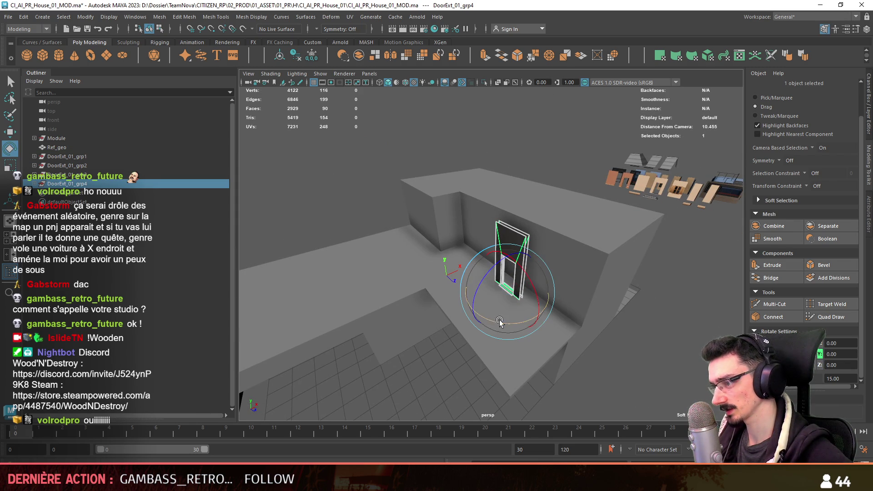
{"action": "mouse_move", "coordinate": [537, 314]}
{"action": "left_mouse_down"}
{"action": "mouse_move", "coordinate": [495, 277]}
{"action": "mouse_move", "coordinate": [575, 323]}
{"action": "mouse_move", "coordinate": [566, 335]}
{"action": "mouse_move", "coordinate": [496, 327]}
{"action": "left_mouse_up"}
{"action": "left_click", "coordinate": [472, 253]}
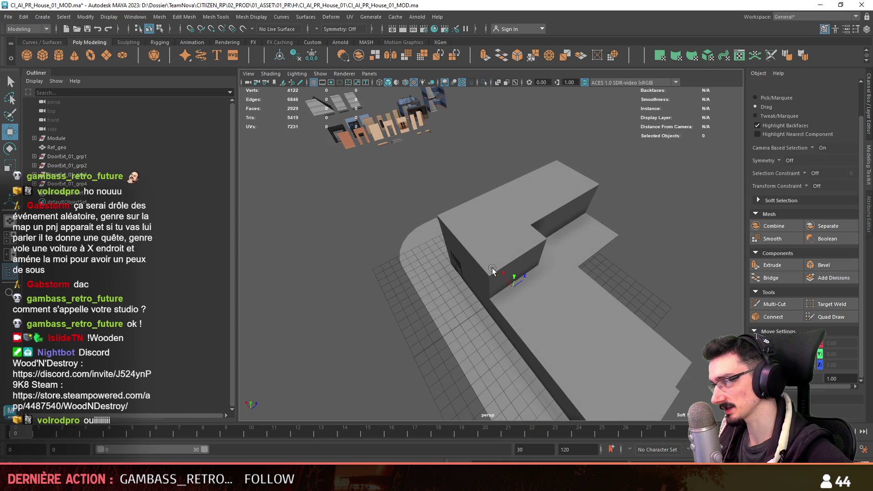
Inspect the placed doors from low and top-down angles, then fly over the city in Unity.
{"action": "mouse_move", "coordinate": [576, 221]}
{"action": "left_mouse_down", "text": "alt"}
{"action": "mouse_move", "coordinate": [367, 243]}
{"action": "mouse_move", "coordinate": [413, 234]}
{"action": "left_mouse_up", "text": "alt"}
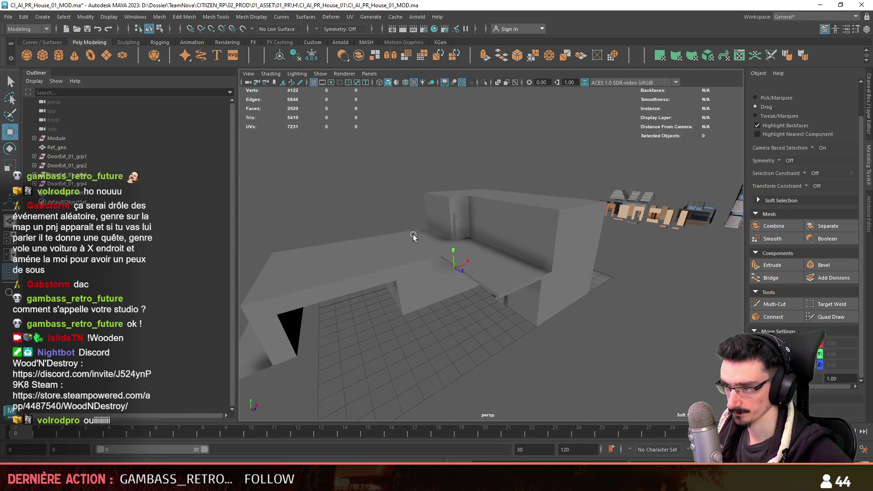
{"action": "mouse_move", "coordinate": [412, 235]}
{"action": "left_mouse_down", "text": "alt"}
{"action": "mouse_move", "coordinate": [454, 255]}
{"action": "mouse_move", "coordinate": [375, 304]}
{"action": "mouse_move", "coordinate": [417, 327]}
{"action": "mouse_move", "coordinate": [564, 312]}
{"action": "mouse_move", "coordinate": [583, 285]}
{"action": "mouse_move", "coordinate": [522, 235]}
{"action": "mouse_move", "coordinate": [480, 217]}
{"action": "left_mouse_up", "text": "alt"}
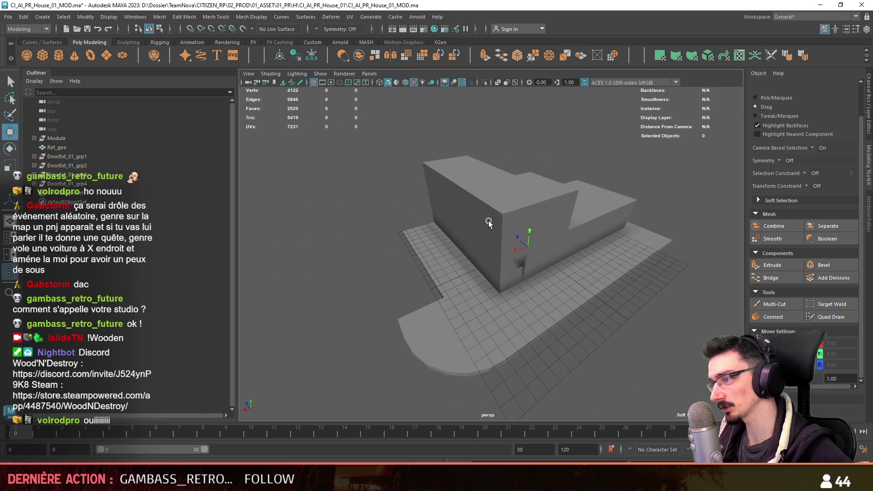
{"action": "key", "text": "alt+Tab"}
{"action": "mouse_move", "coordinate": [380, 230]}
{"action": "right_mouse_down"}
{"action": "mouse_move", "coordinate": [656, 259]}
{"action": "mouse_move", "coordinate": [527, 304]}
{"action": "right_mouse_up"}
{"action": "scroll", "coordinate": [637, 268], "scroll_direction": "down", "scroll_amount": 3}
{"action": "scroll", "coordinate": [591, 281], "scroll_direction": "down", "scroll_amount": 2}
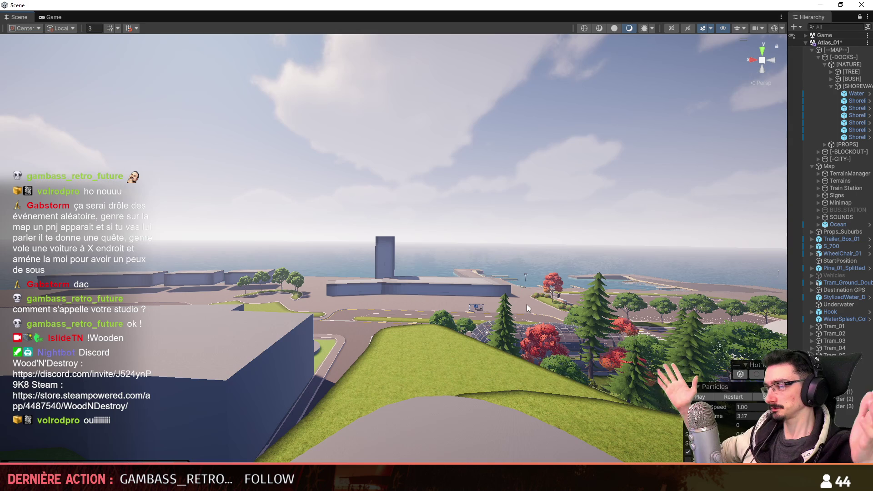
Back in Maya, select the window-door glass piece and frame it close up.
{"action": "key", "text": "alt+Tab"}
{"action": "mouse_move", "coordinate": [525, 231]}
{"action": "left_mouse_down", "text": "alt"}
{"action": "mouse_move", "coordinate": [585, 235]}
{"action": "mouse_move", "coordinate": [555, 252]}
{"action": "mouse_move", "coordinate": [453, 228]}
{"action": "mouse_move", "coordinate": [474, 310]}
{"action": "mouse_move", "coordinate": [396, 312]}
{"action": "mouse_move", "coordinate": [523, 283]}
{"action": "mouse_move", "coordinate": [424, 290]}
{"action": "mouse_move", "coordinate": [530, 284]}
{"action": "mouse_move", "coordinate": [405, 296]}
{"action": "left_mouse_up", "text": "alt"}
{"action": "mouse_move", "coordinate": [477, 194]}
{"action": "left_mouse_down", "text": "alt"}
{"action": "mouse_move", "coordinate": [403, 307]}
{"action": "mouse_move", "coordinate": [649, 311]}
{"action": "mouse_move", "coordinate": [428, 244]}
{"action": "mouse_move", "coordinate": [603, 279]}
{"action": "mouse_move", "coordinate": [489, 278]}
{"action": "left_mouse_up", "text": "alt"}
{"action": "key", "text": "f"}
{"action": "left_click", "coordinate": [489, 296]}
{"action": "key", "text": "f"}
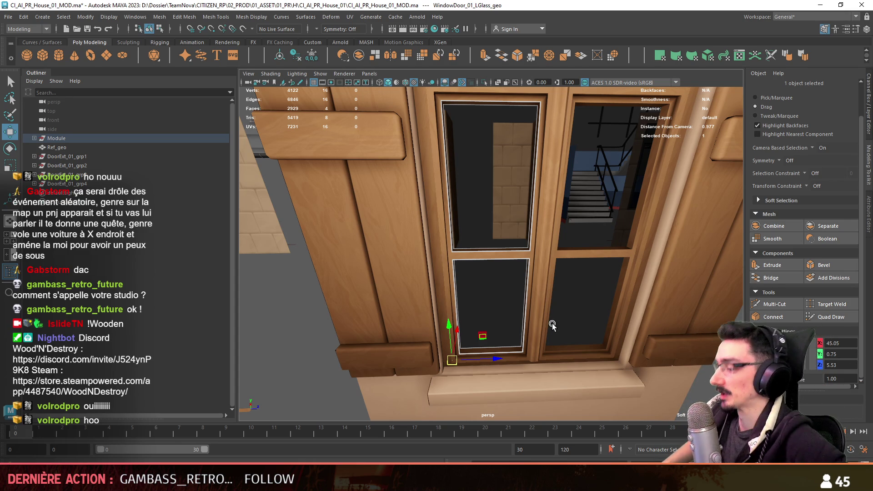
Select the WindowDoor_01_grp1 window group in the Outliner and delete it.
{"action": "left_click", "coordinate": [34, 138]}
{"action": "left_click", "coordinate": [59, 338]}
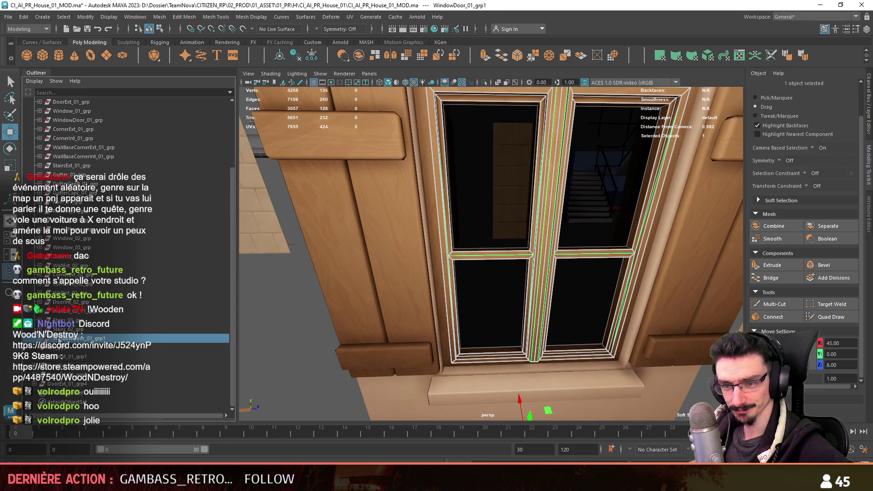
{"action": "scroll", "coordinate": [102, 303], "scroll_direction": "up", "scroll_amount": 3}
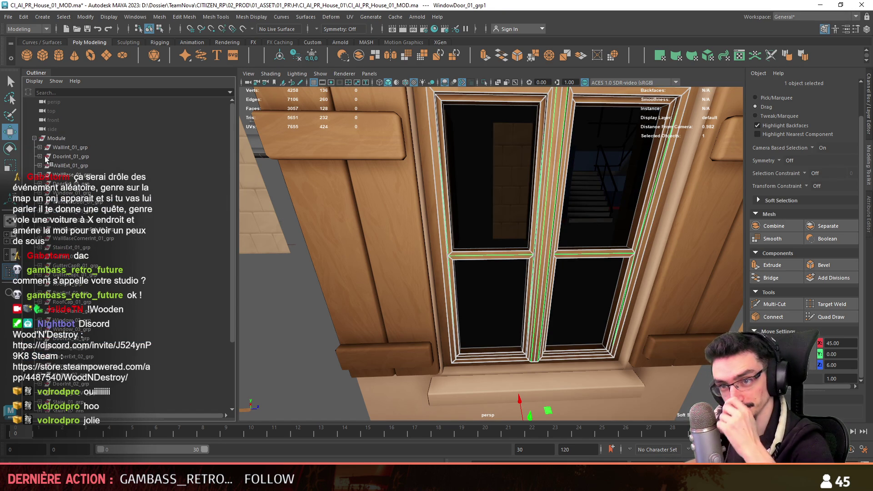
{"action": "left_click", "coordinate": [34, 138]}
{"action": "scroll", "coordinate": [621, 274], "scroll_direction": "down", "scroll_amount": 5}
{"action": "scroll", "coordinate": [495, 314], "scroll_direction": "up", "scroll_amount": 3}
{"action": "scroll", "coordinate": [496, 314], "scroll_direction": "up", "scroll_amount": 2}
{"action": "key", "text": "Delete"}
Duplicate the shuttered Window_01_grp as Window_01_grp1.
{"action": "left_click", "coordinate": [531, 328]}
{"action": "left_click", "coordinate": [34, 138]}
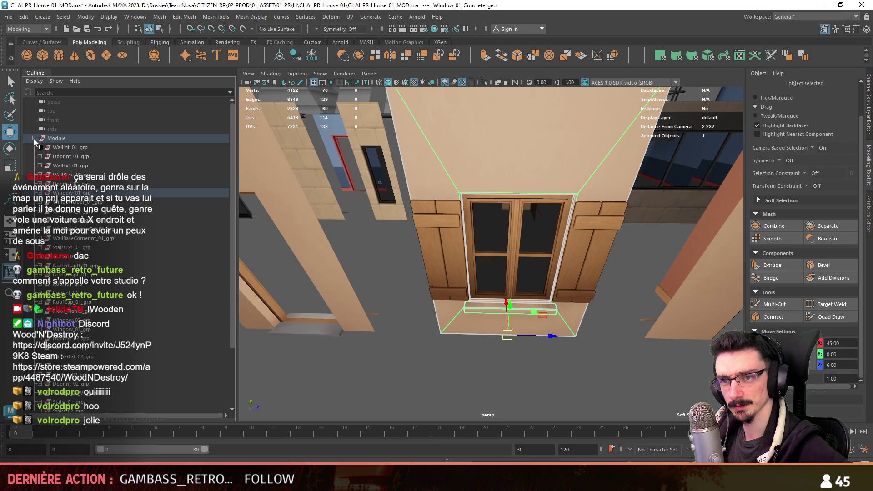
{"action": "left_click", "coordinate": [73, 193]}
{"action": "scroll", "coordinate": [79, 227], "scroll_direction": "down", "scroll_amount": 3}
{"action": "key", "text": "ctrl+d"}
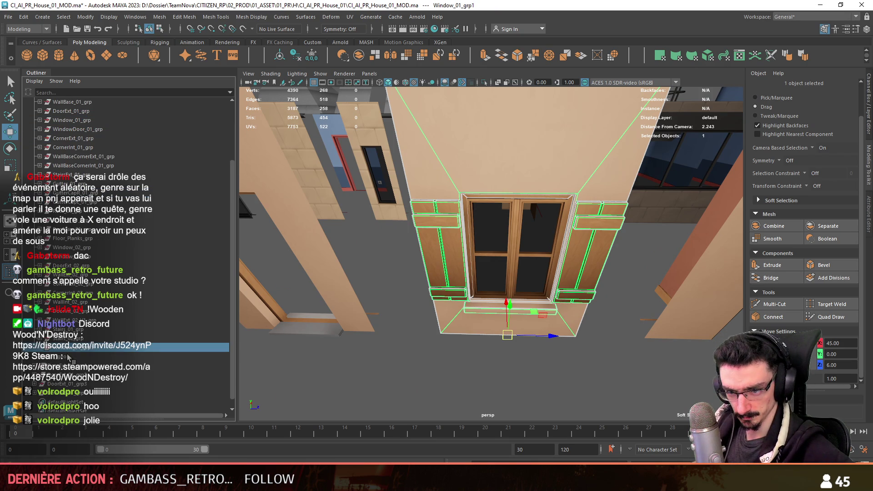
{"action": "scroll", "coordinate": [62, 403], "scroll_direction": "up", "scroll_amount": 3}
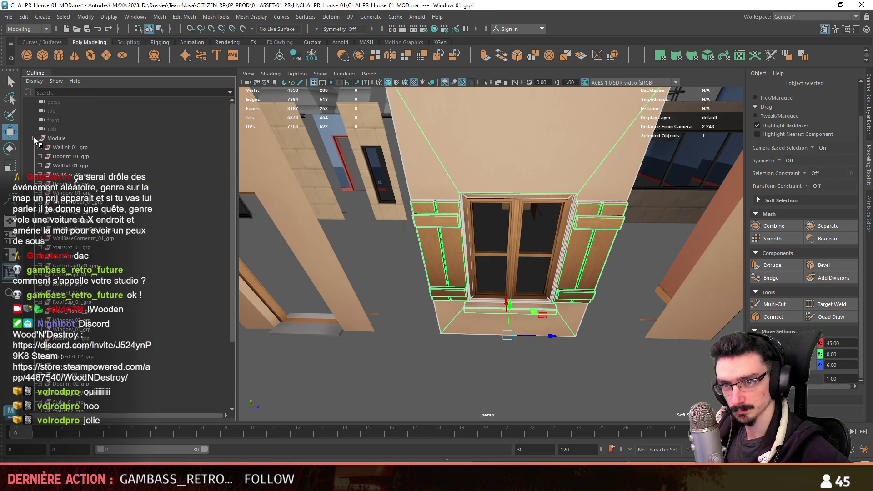
{"action": "left_click", "coordinate": [34, 138]}
{"action": "scroll", "coordinate": [445, 280], "scroll_direction": "down", "scroll_amount": 5}
Move Window_01_grp1 onto the house wall line at Z -4.
{"action": "left_click_drag", "start_coordinate": [334, 285], "coordinate": [531, 249], "text": "alt"}
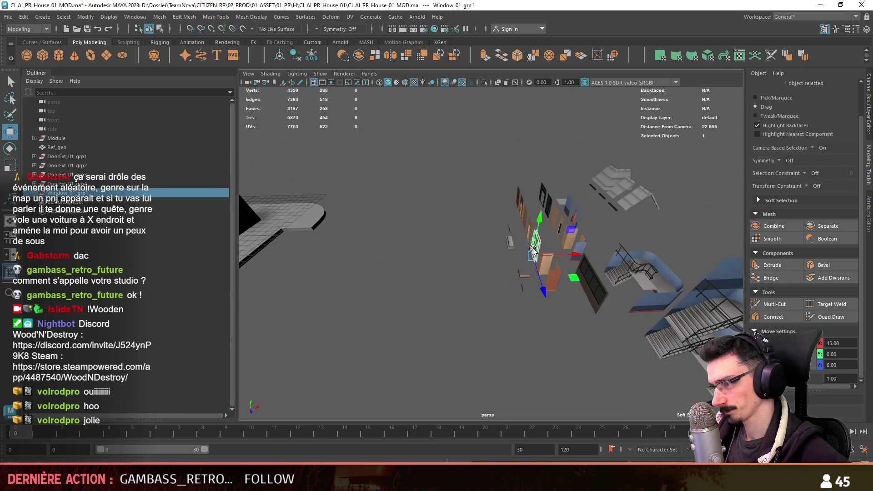
{"action": "left_click_drag", "start_coordinate": [359, 261], "coordinate": [682, 282], "text": "alt"}
{"action": "mouse_move", "coordinate": [530, 276]}
{"action": "left_mouse_down", "text": "alt"}
{"action": "mouse_move", "coordinate": [532, 295]}
{"action": "mouse_move", "coordinate": [502, 282]}
{"action": "mouse_move", "coordinate": [579, 286]}
{"action": "mouse_move", "coordinate": [275, 300]}
{"action": "mouse_move", "coordinate": [443, 308]}
{"action": "mouse_move", "coordinate": [446, 240]}
{"action": "left_mouse_up", "text": "alt"}
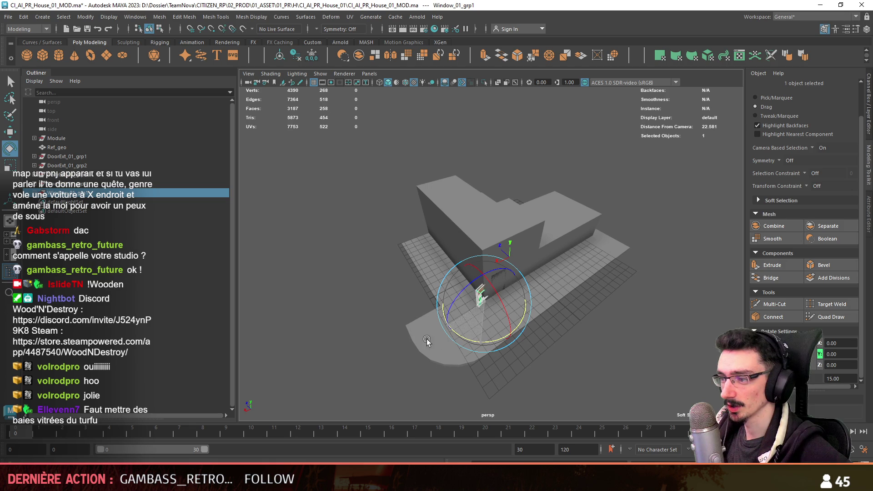
{"action": "key", "text": "w"}
Select the door group copies in the Outliner and frame them in the view.
{"action": "key", "text": "f"}
{"action": "scroll", "coordinate": [564, 319], "scroll_direction": "down", "scroll_amount": 5}
{"action": "left_click", "coordinate": [100, 175]}
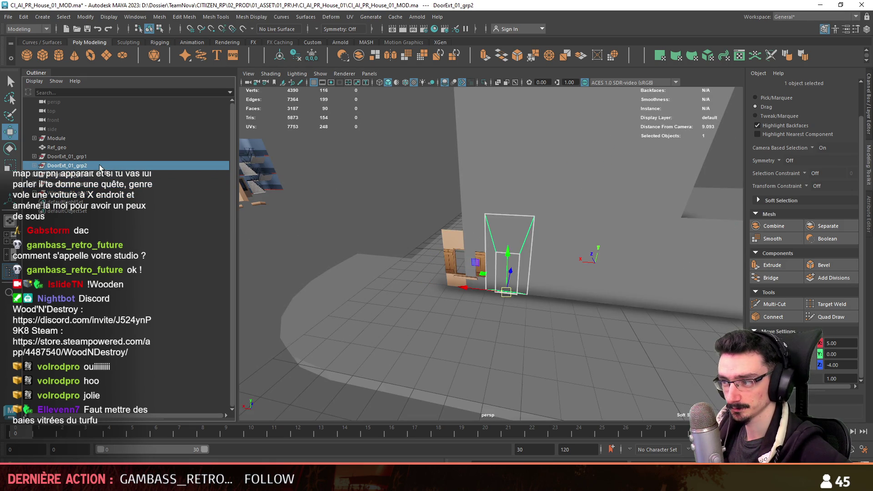
{"action": "key", "text": "f"}
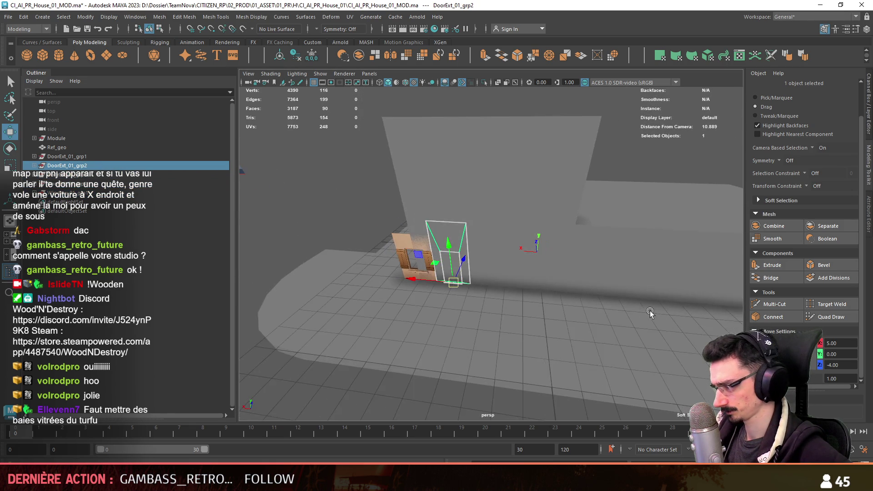
{"action": "left_click_drag", "start_coordinate": [455, 273], "coordinate": [531, 312], "text": "alt"}
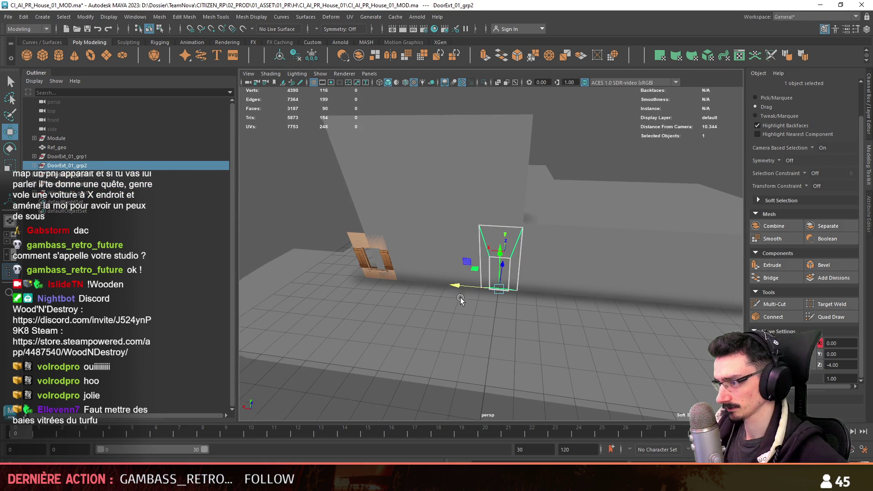
{"action": "scroll", "coordinate": [460, 296], "scroll_direction": "down", "scroll_amount": 3}
{"action": "left_click", "coordinate": [88, 193]}
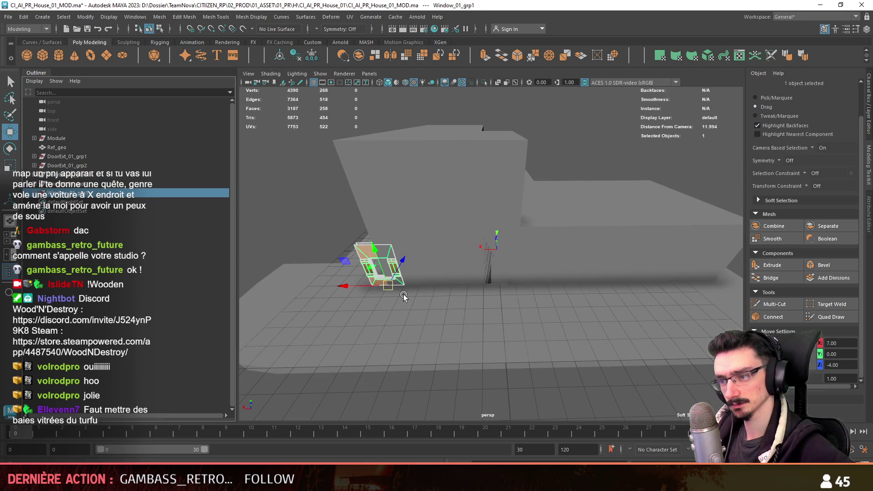
{"action": "left_click_drag", "start_coordinate": [394, 288], "coordinate": [364, 287], "text": "alt"}
{"action": "key", "text": "F11"}
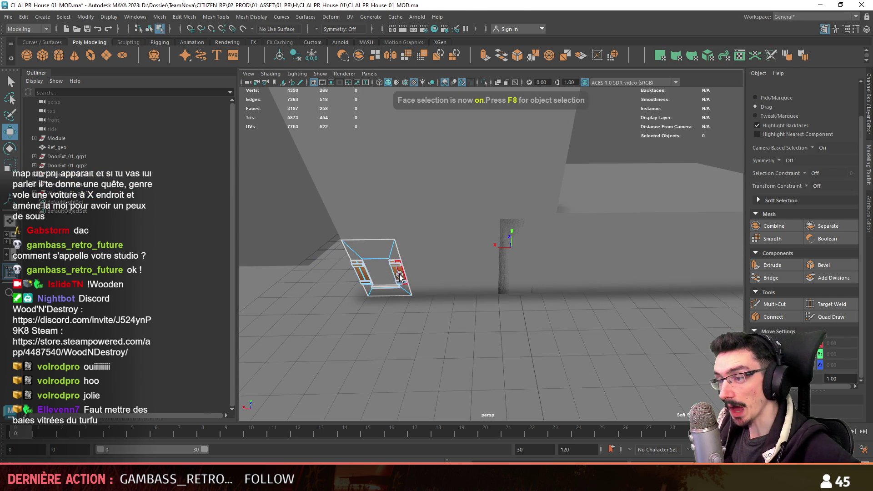
Delete all the wooden plank faces from the window module.
{"action": "key", "text": "f"}
{"action": "left_click", "coordinate": [482, 334]}
{"action": "left_click", "coordinate": [446, 170], "text": "shift"}
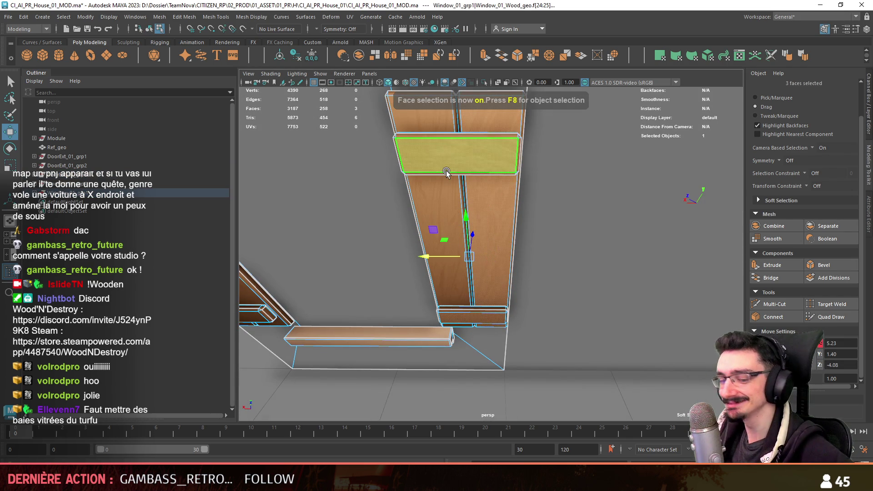
{"action": "left_click_drag", "start_coordinate": [446, 170], "coordinate": [416, 284], "text": "alt"}
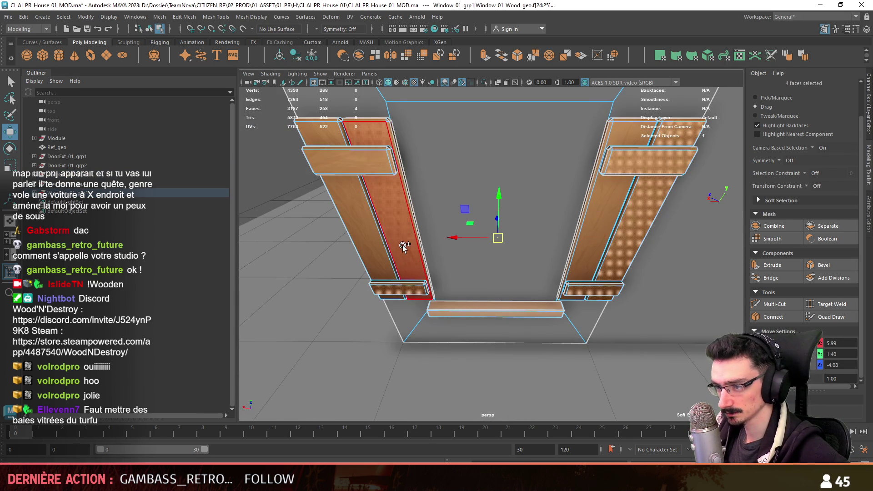
{"action": "double_click", "coordinate": [364, 172]}
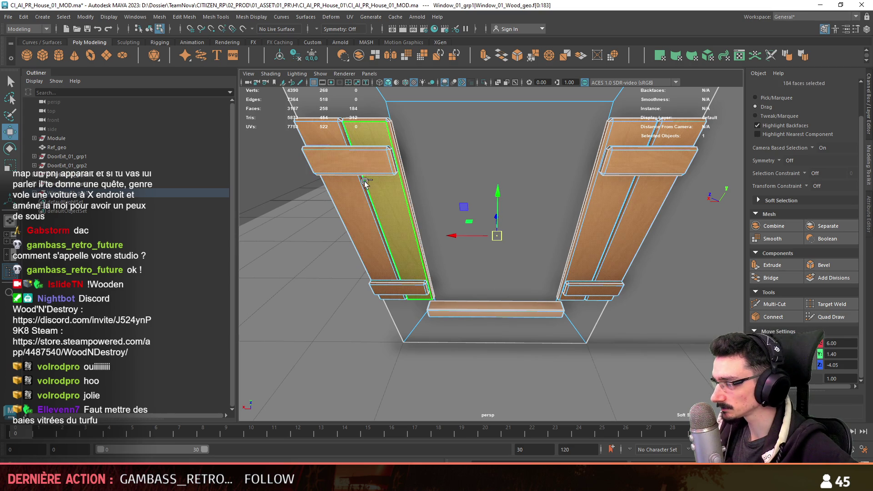
{"action": "key", "text": "Delete"}
Select the house wall and orbit to a frontal view of it.
{"action": "key", "text": "F8"}
{"action": "key", "text": "f"}
{"action": "left_click", "coordinate": [605, 196]}
{"action": "mouse_move", "coordinate": [605, 196]}
{"action": "left_mouse_down", "text": "alt"}
{"action": "mouse_move", "coordinate": [560, 288]}
{"action": "mouse_move", "coordinate": [495, 298]}
{"action": "mouse_move", "coordinate": [468, 272]}
{"action": "left_mouse_up", "text": "alt"}
{"action": "key", "text": "F8"}
{"action": "scroll", "coordinate": [560, 289], "scroll_direction": "up", "scroll_amount": 5}
{"action": "key", "text": "F8"}
{"action": "mouse_move", "coordinate": [372, 253]}
{"action": "left_mouse_down", "text": "alt"}
{"action": "mouse_move", "coordinate": [512, 273]}
{"action": "mouse_move", "coordinate": [480, 255]}
{"action": "mouse_move", "coordinate": [606, 259]}
{"action": "left_mouse_up", "text": "alt"}
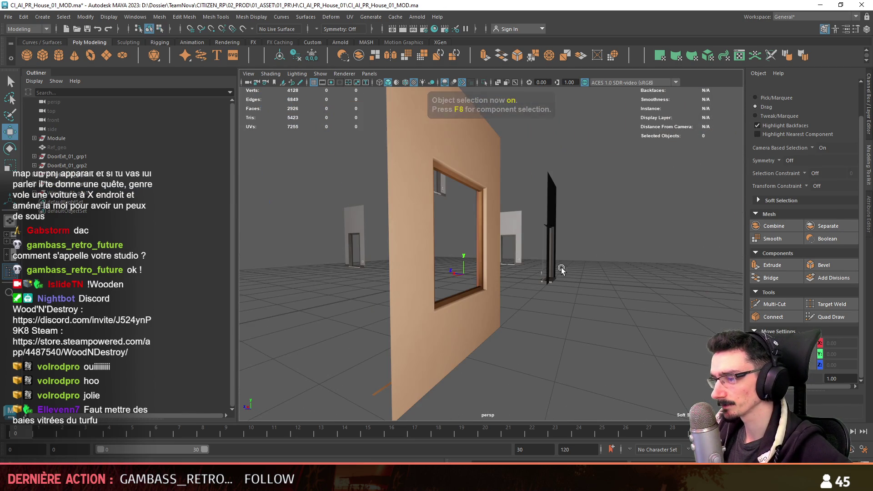
Inspect a door vertex and the concrete window frame's faces.
{"action": "left_click", "coordinate": [545, 190]}
{"action": "key", "text": "F8"}
{"action": "left_click", "coordinate": [556, 186]}
{"action": "key", "text": "F8"}
{"action": "left_click", "coordinate": [489, 309]}
{"action": "key", "text": "F11"}
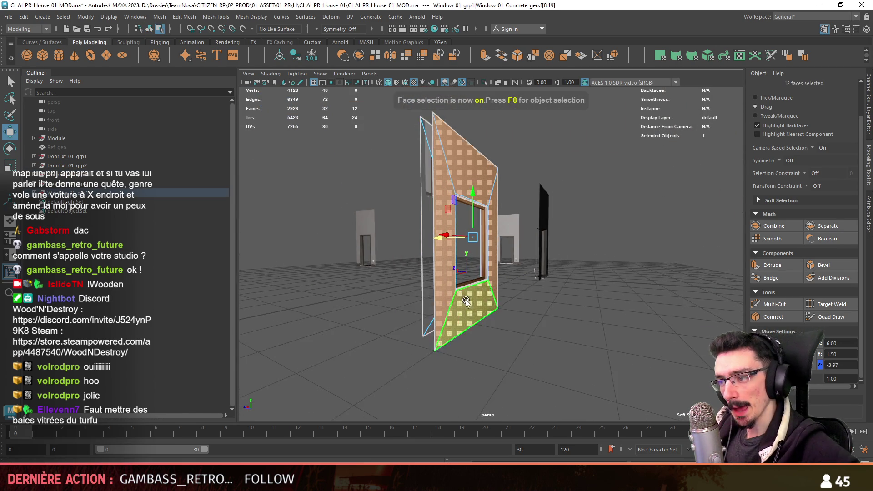
{"action": "left_click_drag", "start_coordinate": [482, 304], "coordinate": [598, 319], "text": "alt"}
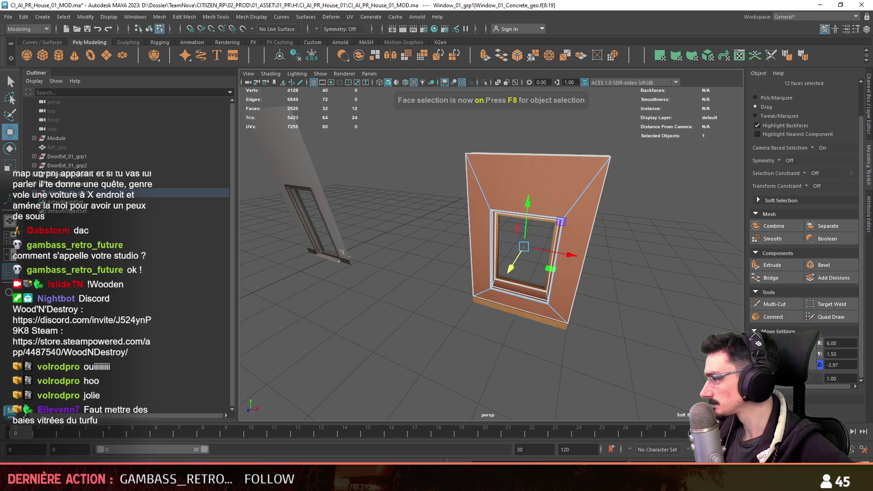
{"action": "key", "text": "F8"}
Compare the door's top edge with the window frame's 20 faces and top edge.
{"action": "left_click", "coordinate": [339, 175]}
{"action": "key", "text": "F8"}
{"action": "left_click", "coordinate": [337, 151]}
{"action": "key", "text": "F8"}
{"action": "left_click", "coordinate": [544, 215]}
{"action": "key", "text": "F11"}
{"action": "left_click_drag", "start_coordinate": [468, 186], "coordinate": [568, 302], "text": "shift"}
{"action": "key", "text": "F10"}
{"action": "left_click", "coordinate": [518, 196]}
{"action": "mouse_move", "coordinate": [584, 200]}
{"action": "left_mouse_down", "text": "alt"}
{"action": "mouse_move", "coordinate": [569, 293]}
{"action": "mouse_move", "coordinate": [580, 291]}
{"action": "left_mouse_up", "text": "alt"}
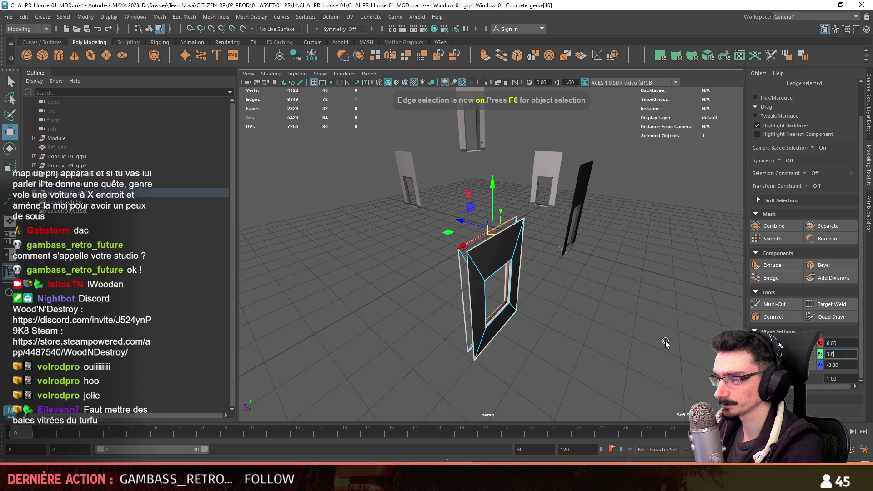
{"action": "mouse_move", "coordinate": [694, 348]}
{"action": "left_mouse_down", "text": "alt"}
{"action": "mouse_move", "coordinate": [549, 359]}
{"action": "mouse_move", "coordinate": [565, 312]}
{"action": "left_mouse_up", "text": "alt"}
{"action": "key", "text": "F8"}
{"action": "mouse_move", "coordinate": [525, 287]}
{"action": "left_mouse_down", "text": "alt"}
{"action": "mouse_move", "coordinate": [490, 294]}
{"action": "mouse_move", "coordinate": [564, 353]}
{"action": "mouse_move", "coordinate": [557, 265]}
{"action": "left_mouse_up", "text": "alt"}
Select the window object in face mode and turn on marquee-style selection.
{"action": "left_click", "coordinate": [490, 293]}
{"action": "key", "text": "f"}
{"action": "key", "text": "f"}
{"action": "key", "text": "F11"}
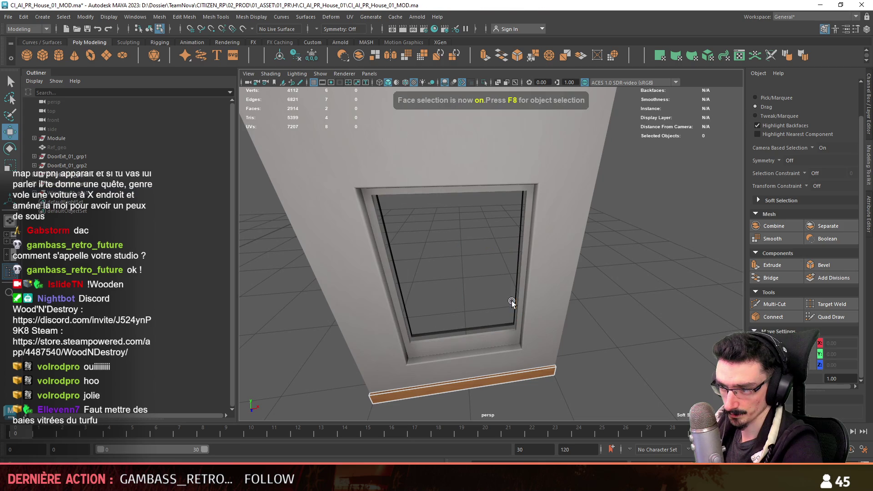
{"action": "key", "text": "F8"}
{"action": "mouse_move", "coordinate": [613, 320]}
{"action": "left_mouse_down", "text": "alt"}
{"action": "mouse_move", "coordinate": [457, 318]}
{"action": "mouse_move", "coordinate": [541, 306]}
{"action": "left_mouse_up", "text": "alt"}
{"action": "left_click", "coordinate": [457, 318]}
{"action": "key", "text": "F11"}
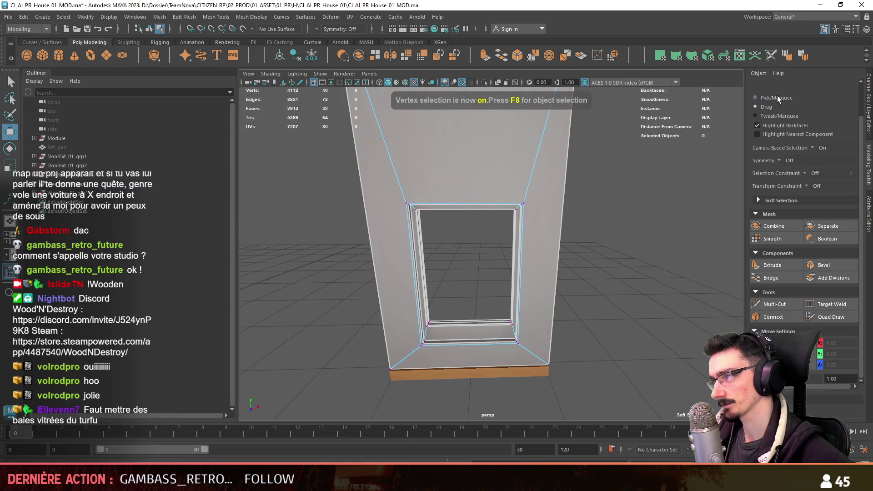
{"action": "left_click", "coordinate": [777, 99]}
{"action": "left_click_drag", "start_coordinate": [472, 313], "coordinate": [459, 300], "text": "alt"}
In the front view, move the frame's left-side vertices sideways to widen the opening.
{"action": "key", "text": "f"}
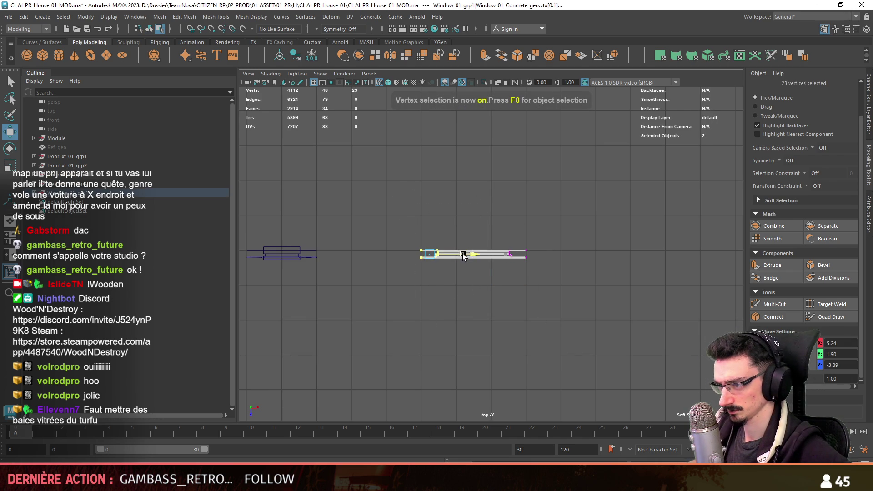
{"action": "key", "text": "space"}
{"action": "key", "text": "space"}
{"action": "left_click_drag", "start_coordinate": [563, 196], "coordinate": [585, 340], "text": "alt"}
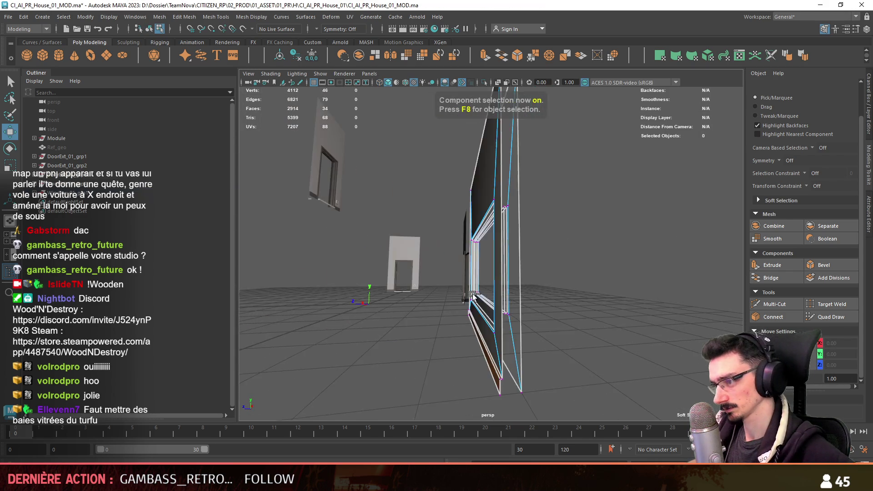
{"action": "key", "text": "space"}
{"action": "key", "text": "space"}
{"action": "left_click_drag", "start_coordinate": [293, 361], "coordinate": [347, 320]}
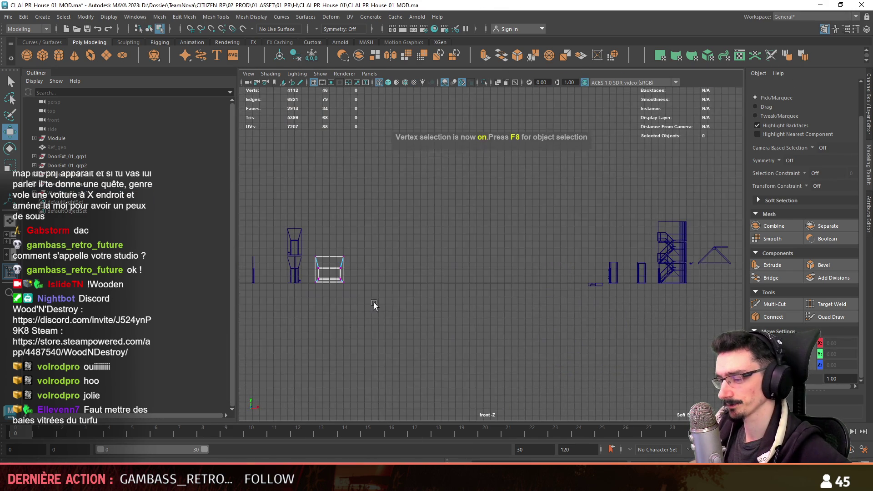
{"action": "key", "text": "f"}
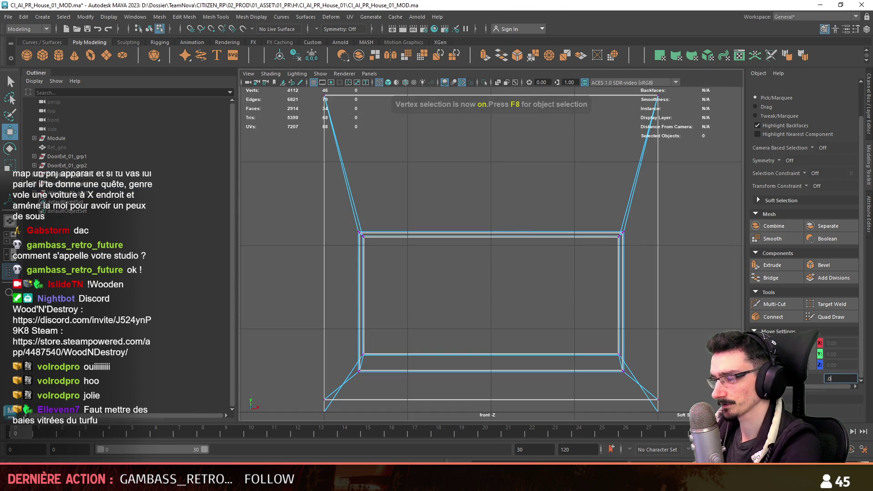
{"action": "left_click_drag", "start_coordinate": [570, 380], "coordinate": [571, 380]}
{"action": "middle_click_drag", "start_coordinate": [663, 299], "coordinate": [639, 266], "text": "alt"}
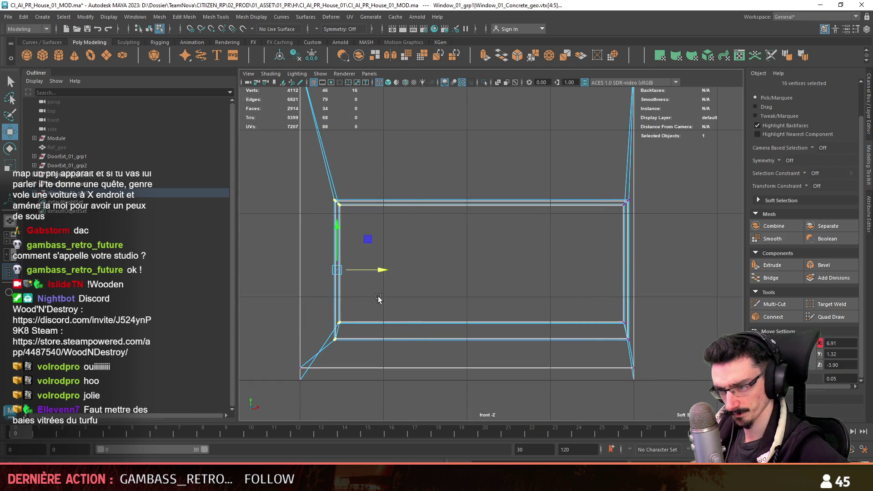
{"action": "key", "text": "F8"}
{"action": "key", "text": "F9"}
{"action": "left_click_drag", "start_coordinate": [348, 271], "coordinate": [355, 271]}
Select the window wall in vertex mode and switch to the side orthographic view.
{"action": "key", "text": "F8"}
{"action": "key", "text": "space"}
{"action": "key", "text": "space"}
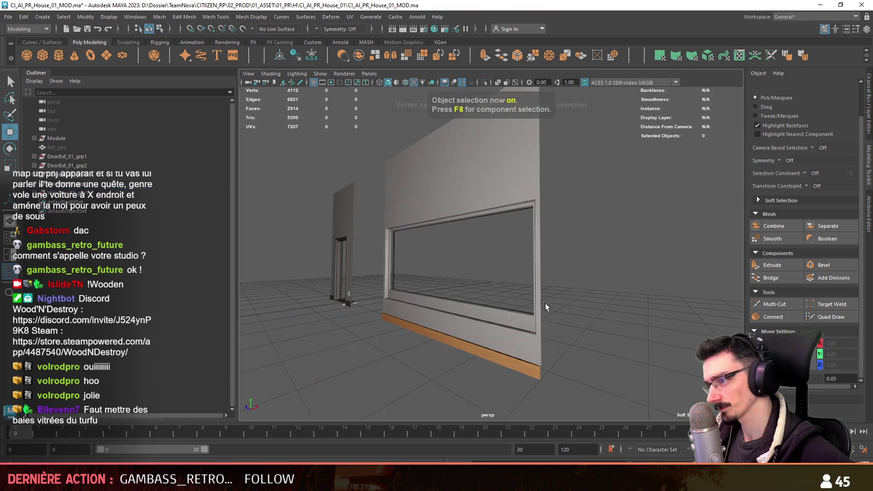
{"action": "left_click_drag", "start_coordinate": [500, 273], "coordinate": [546, 285], "text": "alt"}
{"action": "scroll", "coordinate": [530, 291], "scroll_direction": "down", "scroll_amount": 2}
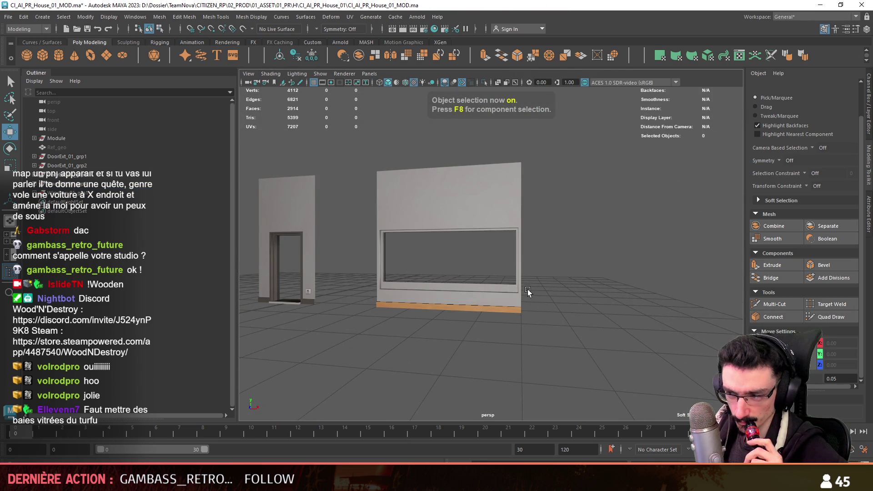
{"action": "left_click_drag", "start_coordinate": [526, 280], "coordinate": [496, 285], "text": "alt"}
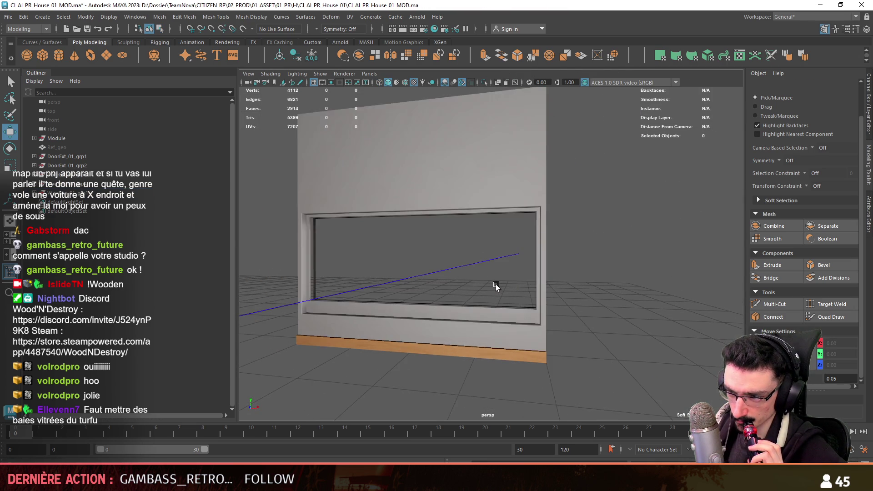
{"action": "scroll", "coordinate": [495, 285], "scroll_direction": "up", "scroll_amount": 3}
{"action": "left_click", "coordinate": [492, 288]}
{"action": "key", "text": "F9"}
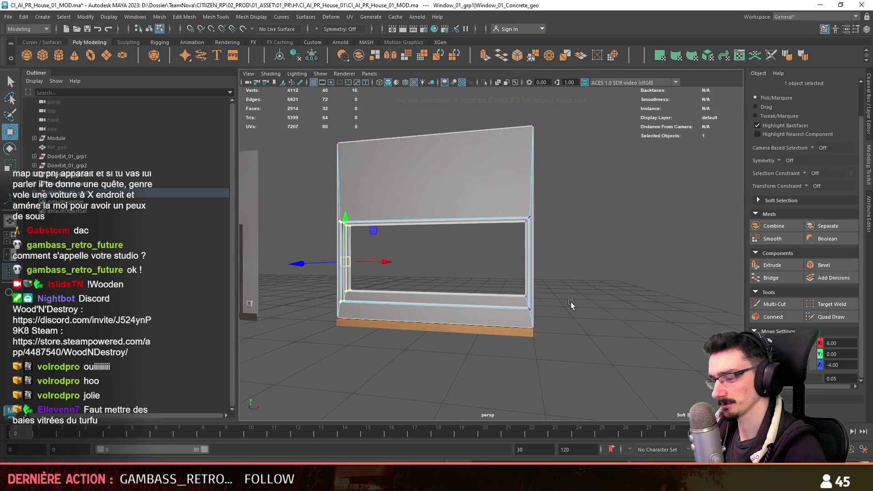
{"action": "key", "text": "space"}
{"action": "left_click_drag", "start_coordinate": [527, 411], "coordinate": [519, 378]}
Select the vertices along the opening's top edge and edit the move snapping step.
{"action": "key", "text": "F8"}
{"action": "key", "text": "f"}
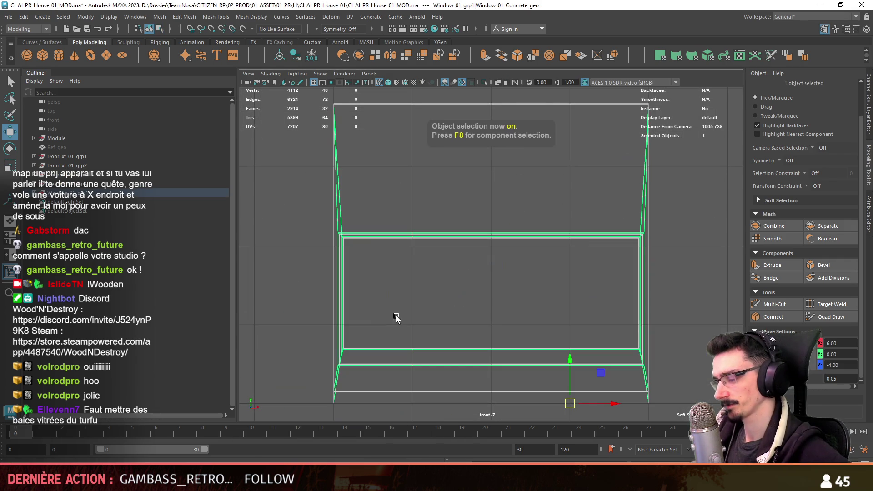
{"action": "key", "text": "F8"}
{"action": "left_click_drag", "start_coordinate": [302, 294], "coordinate": [712, 177]}
{"action": "middle_click_drag", "start_coordinate": [713, 177], "coordinate": [712, 246], "text": "alt"}
{"action": "left_click_drag", "start_coordinate": [487, 277], "coordinate": [486, 226]}
{"action": "double_click", "coordinate": [832, 378]}
{"action": "scroll", "coordinate": [558, 271], "scroll_direction": "down", "scroll_amount": 3}
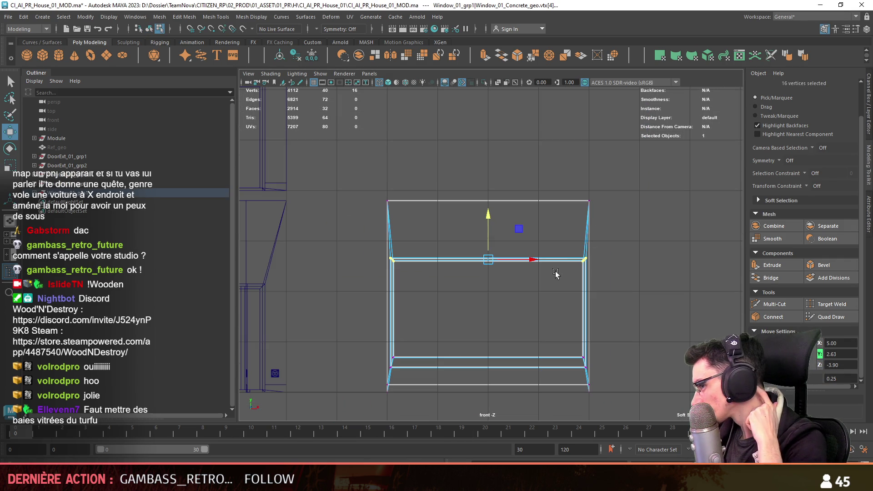
{"action": "scroll", "coordinate": [522, 300], "scroll_direction": "up", "scroll_amount": 2}
{"action": "middle_click_drag", "start_coordinate": [520, 312], "coordinate": [368, 238], "text": "alt"}
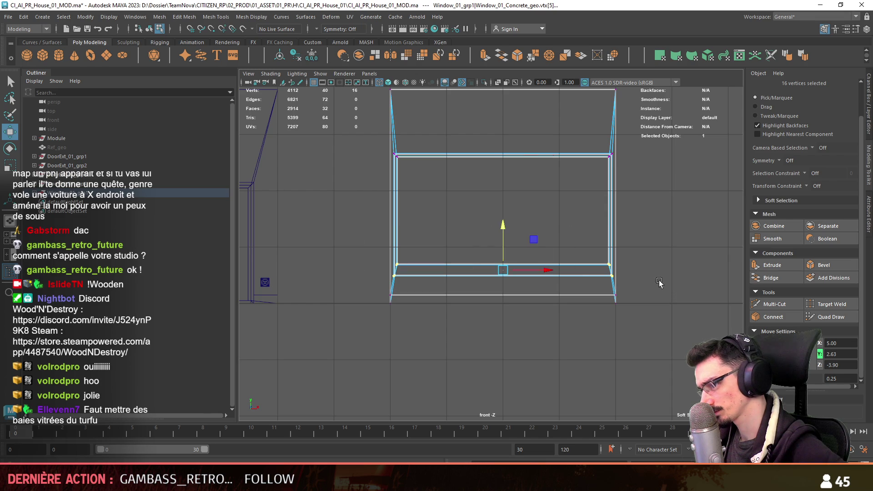
Select the window frame's 16 rim vertices in perspective view.
{"action": "key", "text": "F8"}
{"action": "key", "text": "space"}
{"action": "key", "text": "space"}
{"action": "mouse_move", "coordinate": [600, 292]}
{"action": "left_mouse_down", "text": "alt"}
{"action": "mouse_move", "coordinate": [455, 251]}
{"action": "mouse_move", "coordinate": [582, 258]}
{"action": "mouse_move", "coordinate": [527, 273]}
{"action": "mouse_move", "coordinate": [380, 244]}
{"action": "mouse_move", "coordinate": [457, 234]}
{"action": "left_mouse_up", "text": "alt"}
{"action": "left_click", "coordinate": [458, 234]}
{"action": "key", "text": "F9"}
{"action": "left_click_drag", "start_coordinate": [400, 227], "coordinate": [691, 182]}
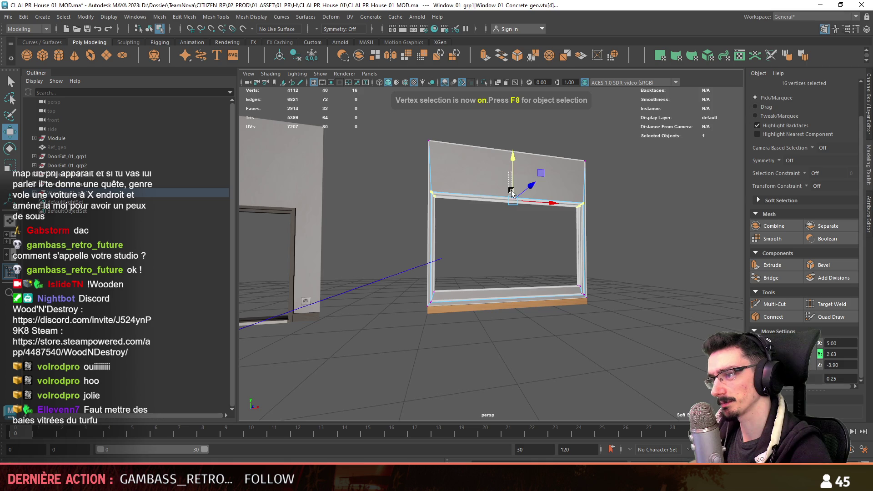
{"action": "key", "text": "F8"}
Reselect the frame's whole rim vertex loop from a closer angle.
{"action": "mouse_move", "coordinate": [510, 188]}
{"action": "left_mouse_down", "text": "alt"}
{"action": "mouse_move", "coordinate": [562, 279]}
{"action": "mouse_move", "coordinate": [405, 255]}
{"action": "mouse_move", "coordinate": [693, 277]}
{"action": "mouse_move", "coordinate": [435, 274]}
{"action": "mouse_move", "coordinate": [508, 285]}
{"action": "left_mouse_up", "text": "alt"}
{"action": "right_click_drag", "start_coordinate": [436, 288], "coordinate": [558, 299], "text": "alt"}
{"action": "key", "text": "F8"}
{"action": "left_click_drag", "start_coordinate": [490, 320], "coordinate": [636, 237], "text": "alt"}
{"action": "mouse_move", "coordinate": [691, 196]}
{"action": "left_mouse_down", "text": "alt"}
{"action": "mouse_move", "coordinate": [616, 263]}
{"action": "mouse_move", "coordinate": [535, 159]}
{"action": "left_mouse_up", "text": "alt"}
{"action": "double_click", "coordinate": [536, 160]}
{"action": "left_click_drag", "start_coordinate": [425, 339], "coordinate": [522, 320], "text": "alt"}
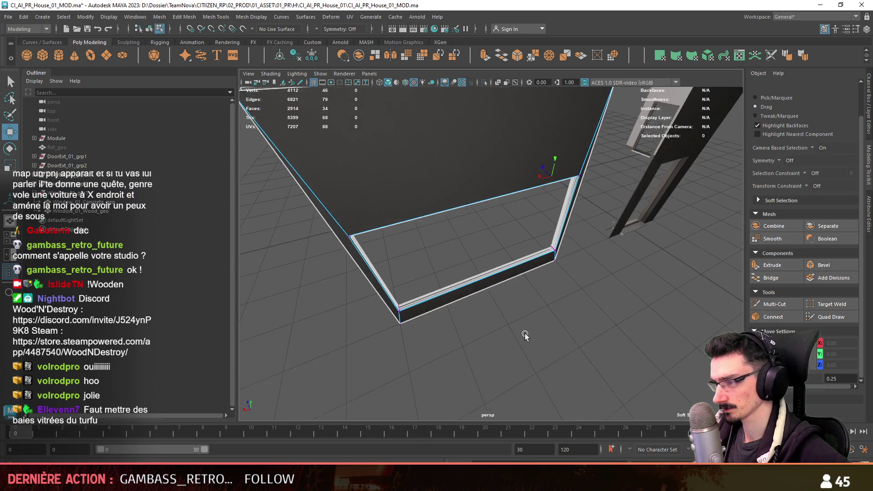
Select an edge loop on the concrete window frame.
{"action": "key", "text": "F8"}
{"action": "mouse_move", "coordinate": [580, 330]}
{"action": "left_mouse_down", "text": "alt"}
{"action": "mouse_move", "coordinate": [528, 287]}
{"action": "mouse_move", "coordinate": [584, 285]}
{"action": "mouse_move", "coordinate": [569, 285]}
{"action": "left_mouse_up", "text": "alt"}
{"action": "left_click", "coordinate": [527, 288]}
{"action": "key", "text": "F10"}
{"action": "double_click", "coordinate": [667, 251]}
{"action": "left_click_drag", "start_coordinate": [667, 251], "coordinate": [564, 322], "text": "alt"}
Set the move step value to .05, then change it to 0.25.
{"action": "left_click", "coordinate": [840, 378]}
{"action": "type", "text": ".05"}
{"action": "left_click_drag", "start_coordinate": [392, 243], "coordinate": [482, 227], "text": "alt"}
{"action": "double_click", "coordinate": [840, 378]}
{"action": "type", "text": "0"}
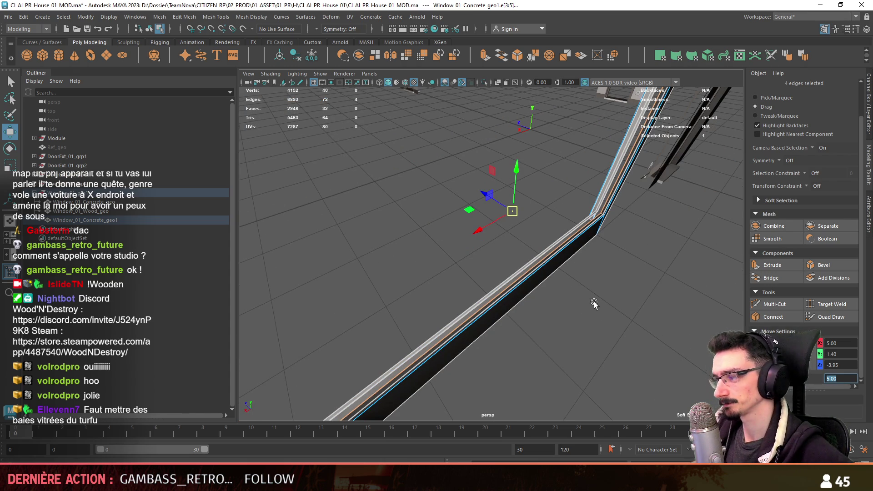
{"action": "type", "text": ".25."}
{"action": "left_click_drag", "start_coordinate": [592, 301], "coordinate": [512, 217], "text": "alt"}
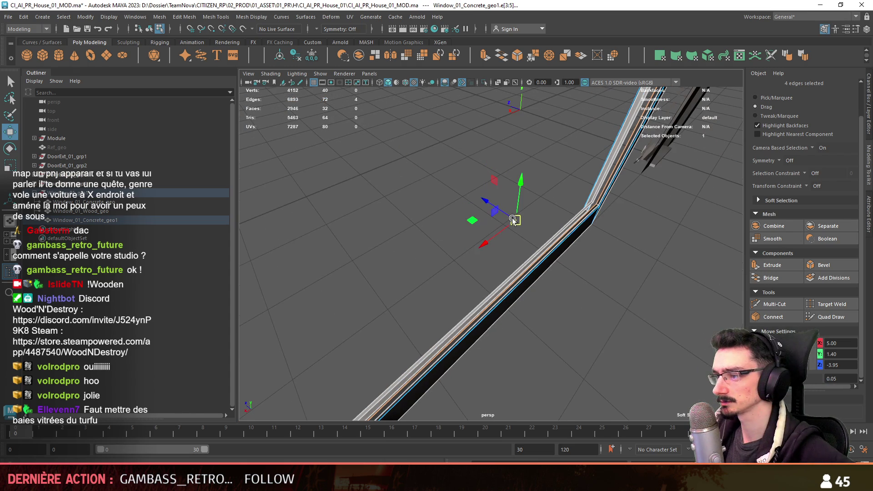
Undo a frame extrusion and select the frame's bottom, right and left faces.
{"action": "left_click", "coordinate": [484, 201]}
{"action": "key", "text": "F11"}
{"action": "left_click", "coordinate": [594, 198]}
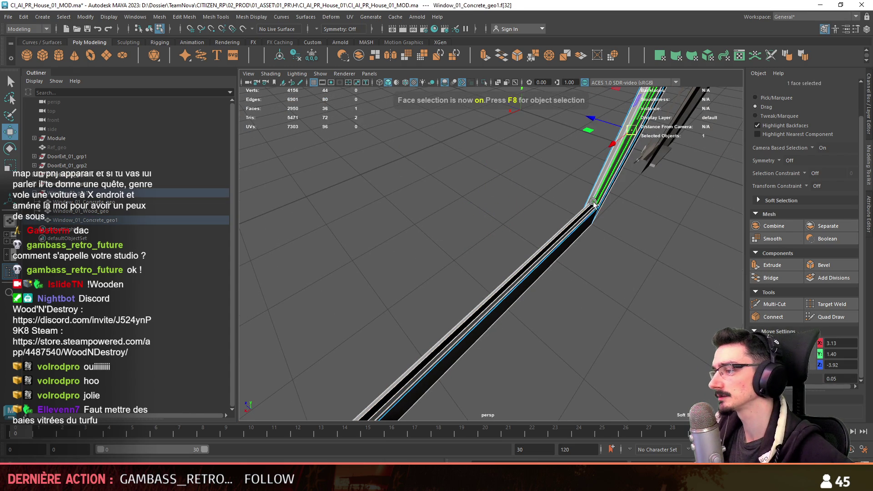
{"action": "key", "text": "ctrl+z"}
{"action": "key", "text": "ctrl+z"}
{"action": "key", "text": "ctrl+z"}
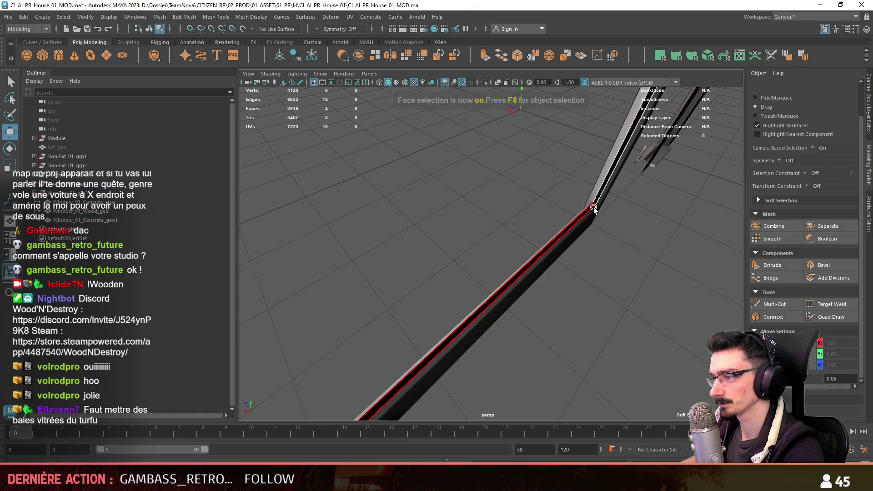
{"action": "left_click_drag", "start_coordinate": [593, 206], "coordinate": [604, 302], "text": "alt"}
{"action": "left_click", "coordinate": [587, 218]}
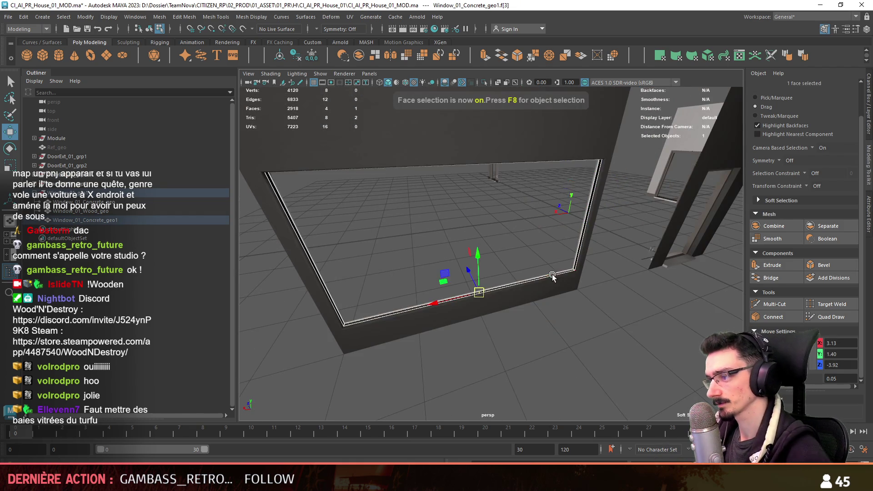
{"action": "left_click", "coordinate": [551, 275]}
{"action": "left_click_drag", "start_coordinate": [551, 274], "coordinate": [618, 280], "text": "alt"}
{"action": "left_click", "coordinate": [641, 255]}
{"action": "left_click", "coordinate": [278, 223]}
{"action": "mouse_move", "coordinate": [279, 224]}
{"action": "left_mouse_down", "text": "alt"}
{"action": "mouse_move", "coordinate": [609, 266]}
{"action": "mouse_move", "coordinate": [591, 319]}
{"action": "left_mouse_up", "text": "alt"}
Bridge the frame's inner edge loop to fill the opening.
{"action": "key", "text": "F10"}
{"action": "double_click", "coordinate": [600, 313]}
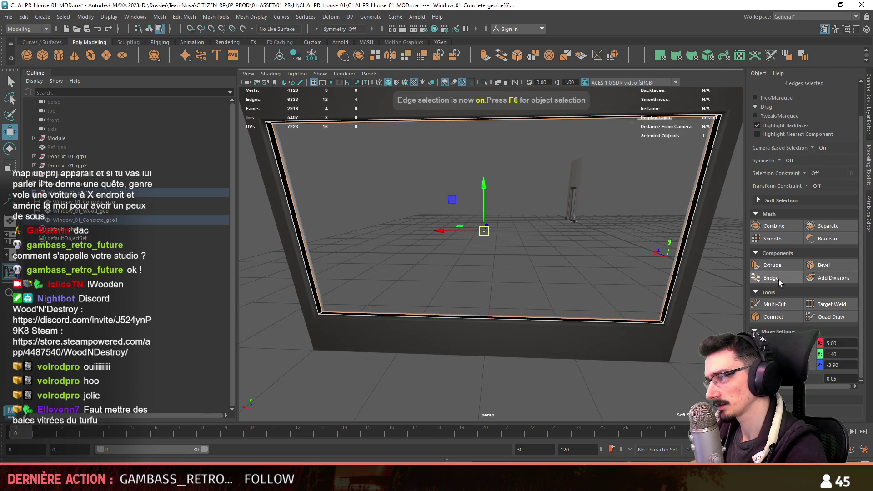
{"action": "left_click", "coordinate": [778, 280]}
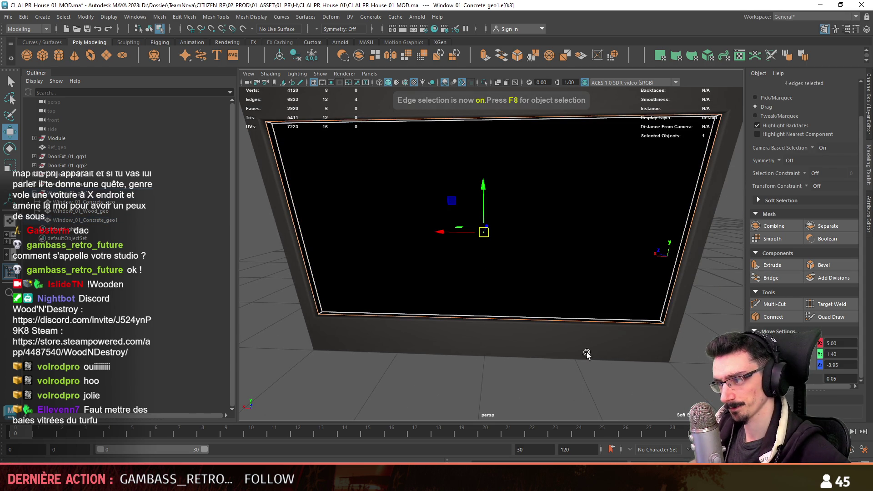
{"action": "key", "text": "ctrl+F11"}
{"action": "left_click_drag", "start_coordinate": [678, 288], "coordinate": [587, 279], "text": "alt"}
{"action": "left_click", "coordinate": [252, 17]}
{"action": "key", "text": "F9"}
{"action": "scroll", "coordinate": [682, 239], "scroll_direction": "down", "scroll_amount": 3}
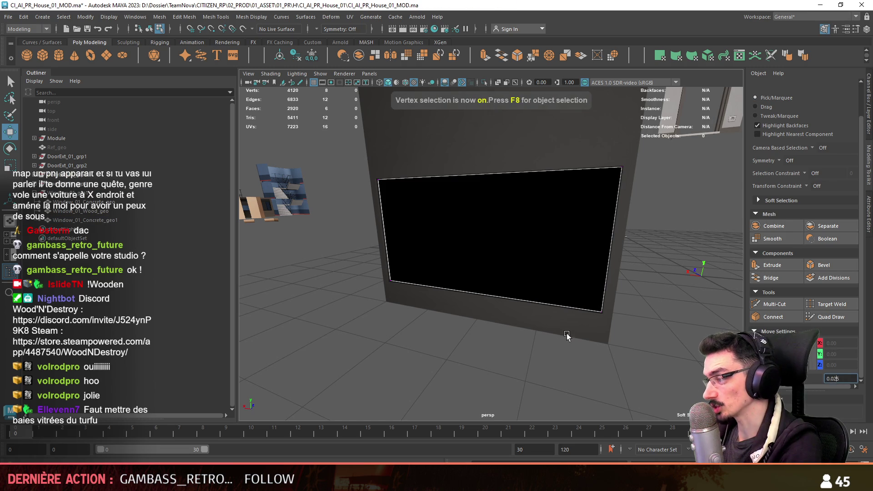
From the top view, pull the window's four right-end vertices inward along X.
{"action": "left_click_drag", "start_coordinate": [572, 337], "coordinate": [509, 296], "text": "alt+shift"}
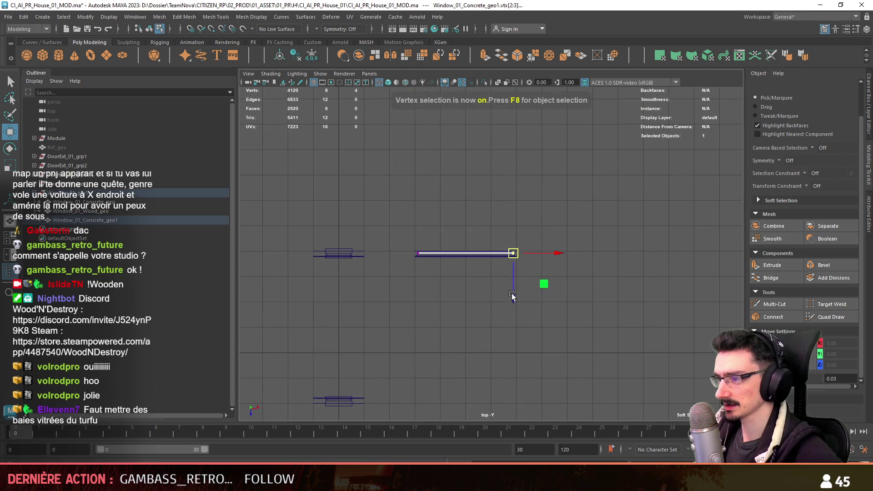
{"action": "scroll", "coordinate": [509, 295], "scroll_direction": "up", "scroll_amount": 2}
{"action": "left_click_drag", "start_coordinate": [478, 241], "coordinate": [504, 268]}
{"action": "scroll", "coordinate": [566, 270], "scroll_direction": "up", "scroll_amount": 1}
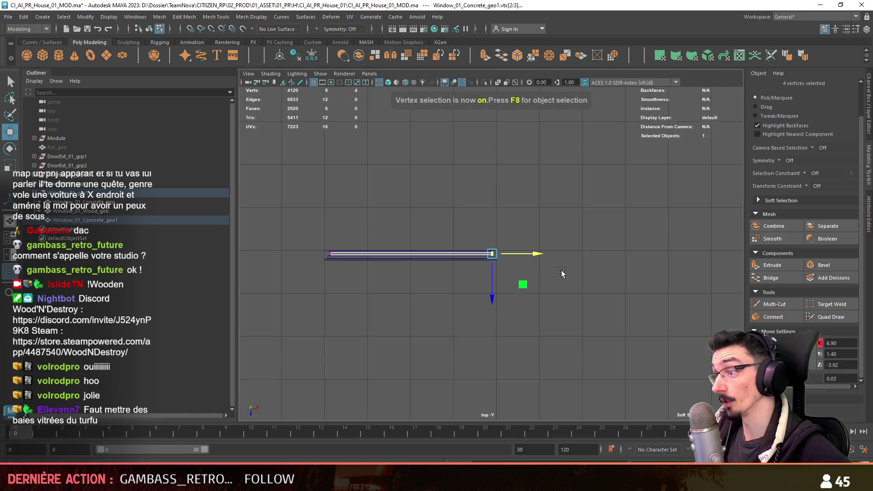
{"action": "scroll", "coordinate": [505, 247], "scroll_direction": "up", "scroll_amount": 2}
{"action": "left_click_drag", "start_coordinate": [533, 253], "coordinate": [499, 235]}
Nudge the vertices up slightly, then select Window_01_Concrete_geo1 back in perspective.
{"action": "key", "text": "space"}
{"action": "key", "text": "space"}
{"action": "key", "text": "f"}
{"action": "middle_click_drag", "start_coordinate": [499, 234], "coordinate": [520, 137], "text": "alt"}
{"action": "scroll", "coordinate": [513, 272], "scroll_direction": "down", "scroll_amount": 2}
{"action": "mouse_move", "coordinate": [513, 272]}
{"action": "middle_mouse_down", "text": "alt"}
{"action": "mouse_move", "coordinate": [482, 137]}
{"action": "mouse_move", "coordinate": [426, 198]}
{"action": "middle_mouse_up", "text": "alt"}
{"action": "key", "text": "space"}
{"action": "key", "text": "space"}
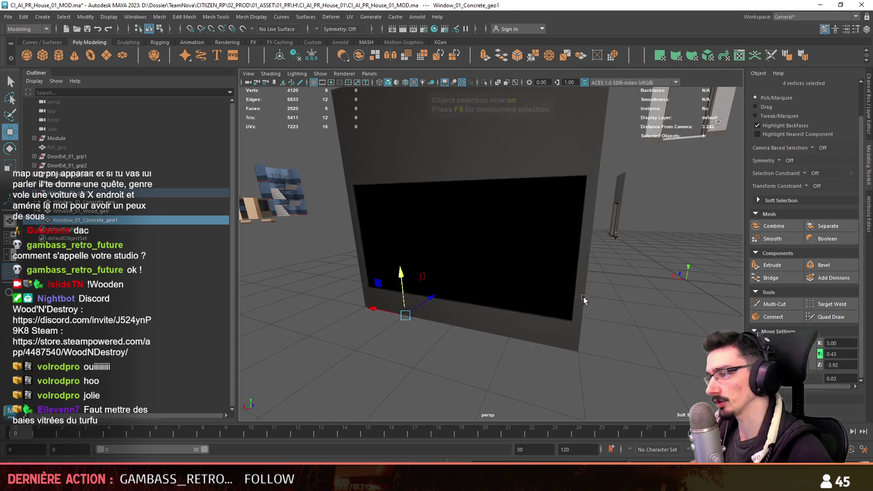
{"action": "key", "text": "F11"}
{"action": "mouse_move", "coordinate": [614, 236]}
{"action": "left_mouse_down", "text": "alt"}
{"action": "mouse_move", "coordinate": [555, 263]}
{"action": "mouse_move", "coordinate": [475, 273]}
{"action": "mouse_move", "coordinate": [522, 243]}
{"action": "left_mouse_up", "text": "alt"}
{"action": "left_click", "coordinate": [521, 244]}
{"action": "key", "text": "F8"}
Extrude the two faces filling the window opening with an offset of 0.05.
{"action": "mouse_move", "coordinate": [521, 285]}
{"action": "left_mouse_down", "text": "alt"}
{"action": "mouse_move", "coordinate": [467, 288]}
{"action": "mouse_move", "coordinate": [523, 274]}
{"action": "left_mouse_up", "text": "alt"}
{"action": "key", "text": "F11"}
{"action": "left_click", "coordinate": [523, 274]}
{"action": "key", "text": "ctrl+e"}
{"action": "left_click", "coordinate": [625, 339]}
{"action": "type", "text": "0.1"}
{"action": "key", "text": "Return"}
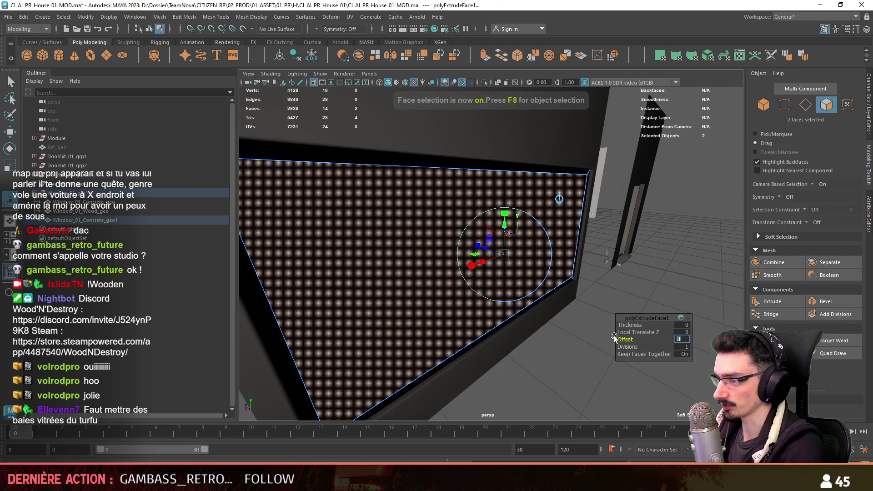
{"action": "left_click_drag", "start_coordinate": [647, 337], "coordinate": [556, 343], "text": "alt"}
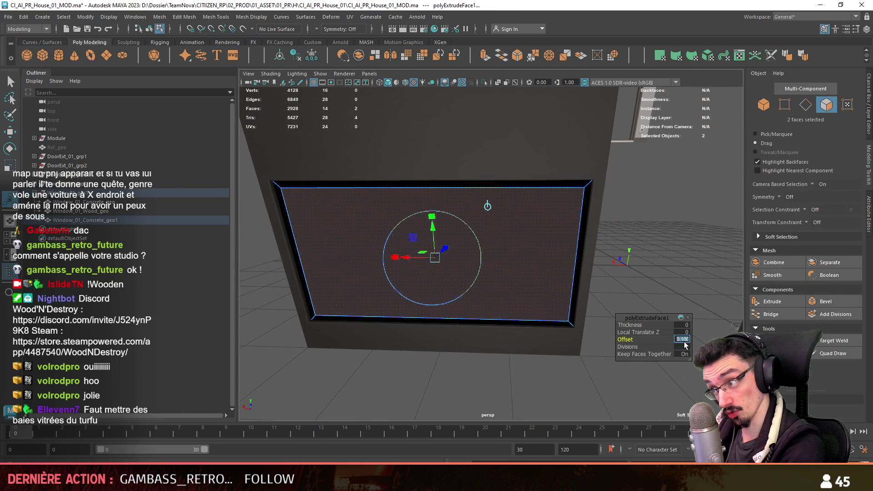
{"action": "type", "text": "0.05"}
{"action": "key", "text": "Return"}
Extrude the faces again with a thickness of -0.025 to recess them.
{"action": "scroll", "coordinate": [555, 351], "scroll_direction": "up", "scroll_amount": 3}
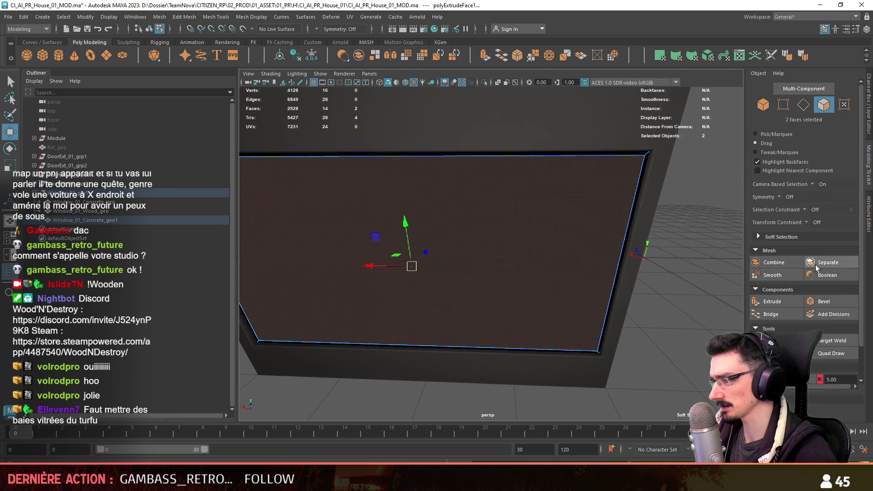
{"action": "left_click", "coordinate": [771, 302]}
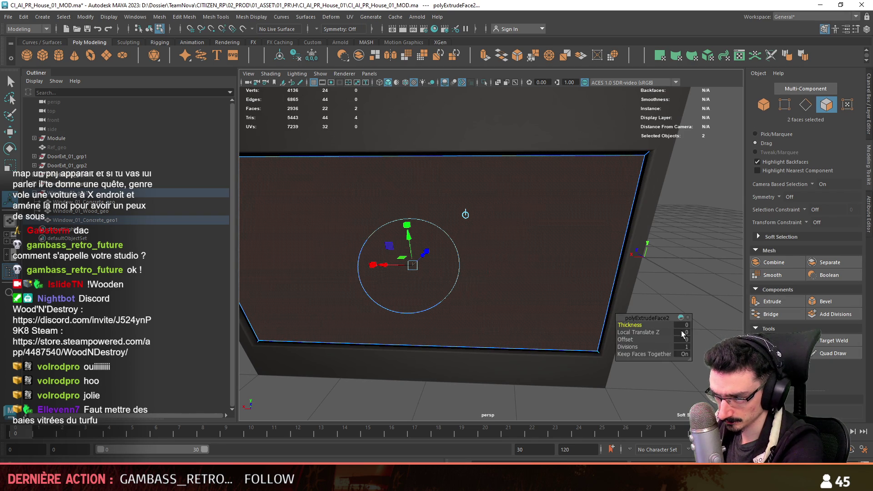
{"action": "type", "text": "0.025"}
{"action": "key", "text": "Return"}
{"action": "key", "text": "space"}
{"action": "key", "text": "space"}
{"action": "scroll", "coordinate": [565, 320], "scroll_direction": "up", "scroll_amount": 1}
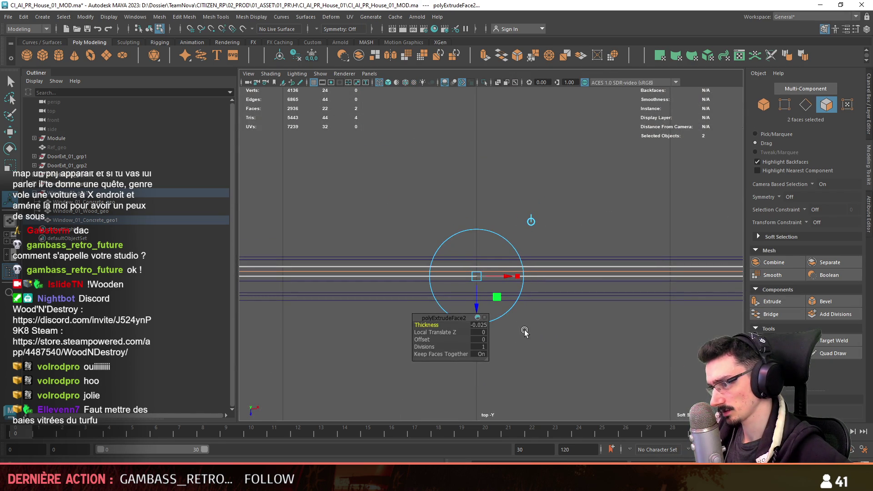
{"action": "left_click", "coordinate": [481, 324]}
{"action": "key", "text": "Return"}
{"action": "key", "text": "space"}
{"action": "key", "text": "space"}
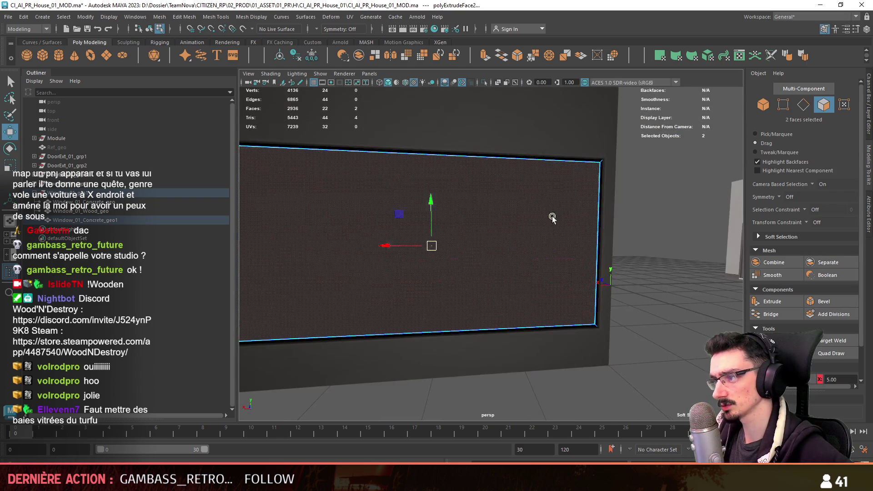
{"action": "left_click_drag", "start_coordinate": [553, 201], "coordinate": [641, 282], "text": "alt"}
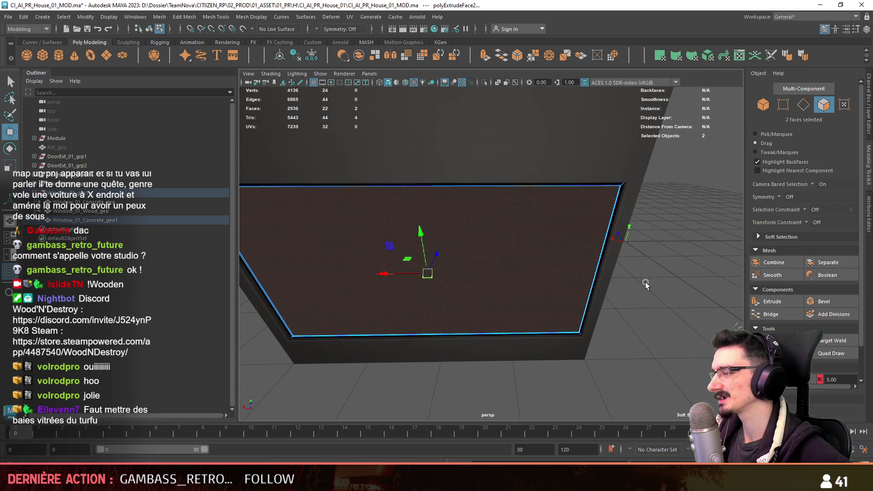
Extrude a third time with an inward offset for a border, then delete the centre face.
{"action": "left_click", "coordinate": [772, 301]}
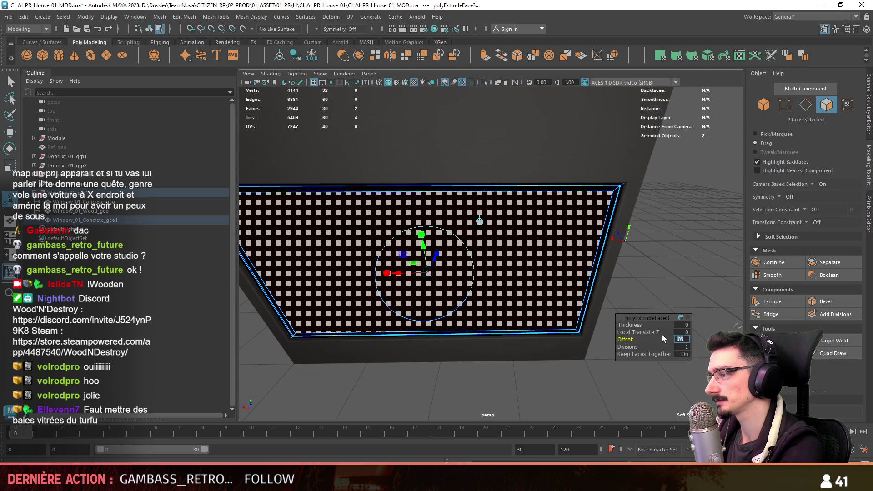
{"action": "left_click_drag", "start_coordinate": [683, 344], "coordinate": [602, 351]}
{"action": "key", "text": "w"}
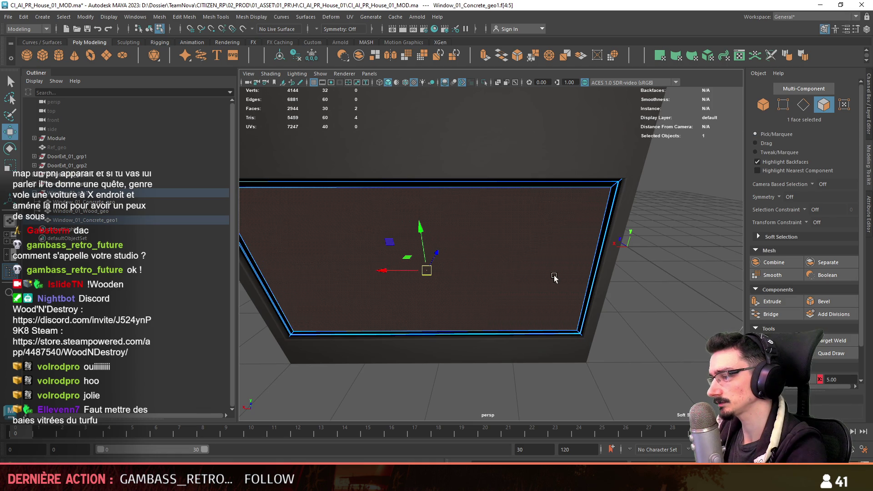
{"action": "key", "text": "Delete"}
{"action": "key", "text": "F8"}
{"action": "mouse_move", "coordinate": [573, 383]}
{"action": "left_mouse_down", "text": "alt"}
{"action": "mouse_move", "coordinate": [588, 309]}
{"action": "mouse_move", "coordinate": [529, 347]}
{"action": "left_mouse_up", "text": "alt"}
{"action": "left_click", "coordinate": [588, 308]}
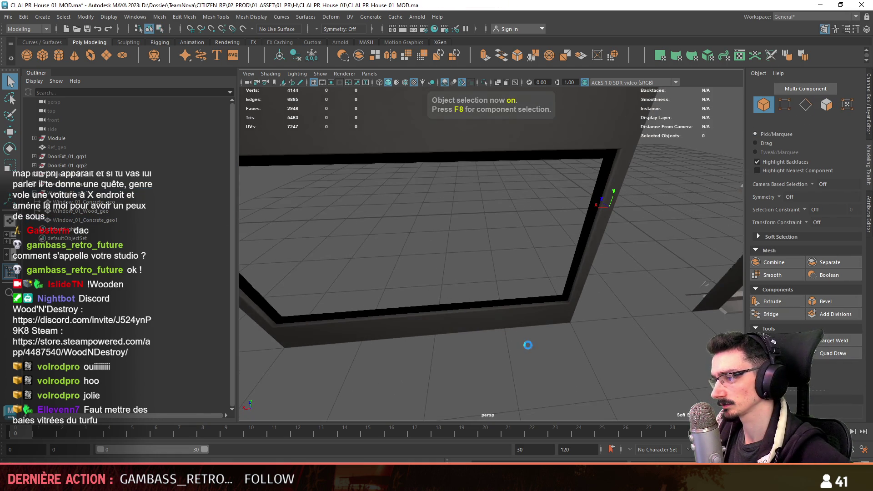
{"action": "left_click_drag", "start_coordinate": [566, 274], "coordinate": [609, 348], "text": "alt"}
{"action": "left_click", "coordinate": [609, 348]}
{"action": "key", "text": "F8"}
{"action": "key", "text": "w"}
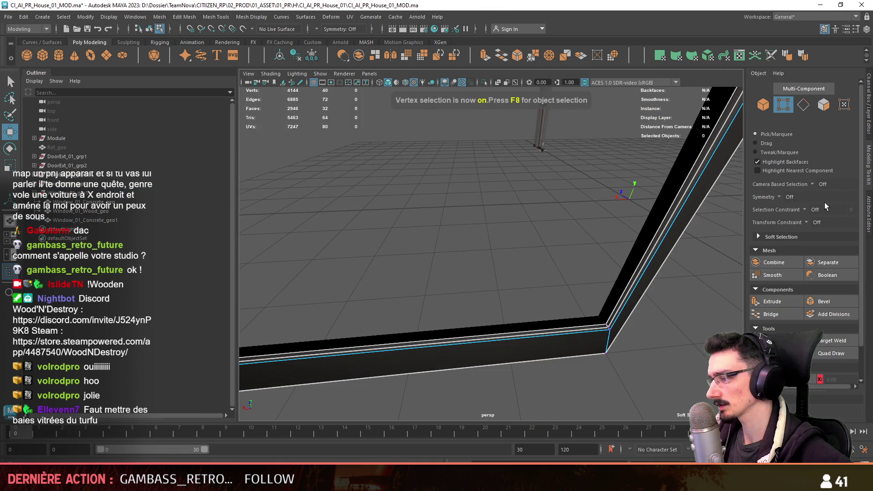
{"action": "left_click", "coordinate": [605, 352]}
{"action": "key", "text": "F8"}
{"action": "left_click", "coordinate": [575, 322]}
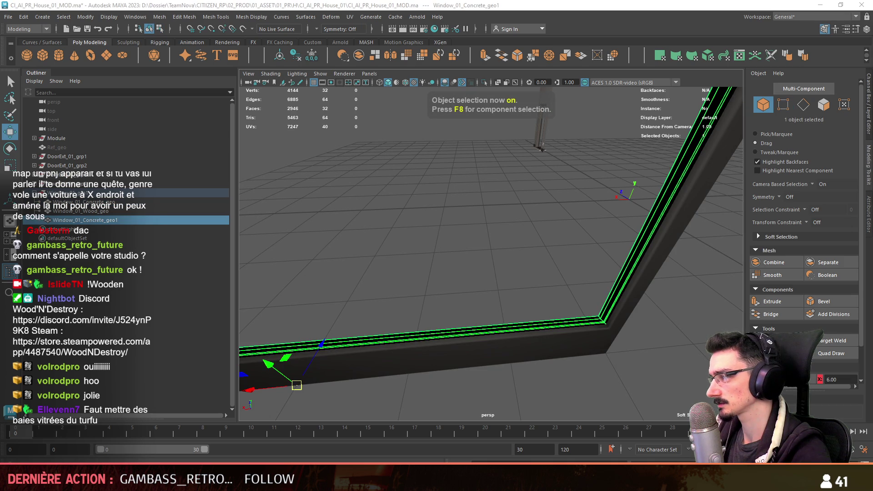
{"action": "left_click", "coordinate": [536, 247]}
{"action": "left_click_drag", "start_coordinate": [536, 248], "coordinate": [611, 284], "text": "alt"}
{"action": "left_click", "coordinate": [611, 284]}
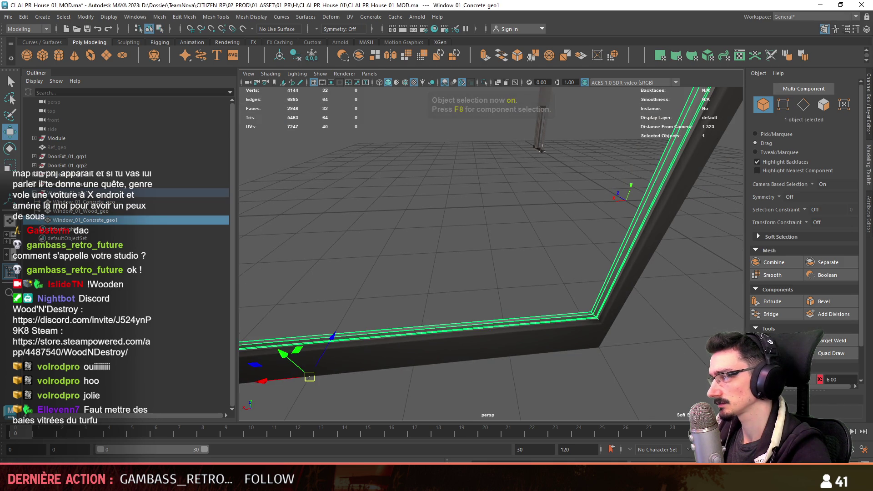
{"action": "left_click_drag", "start_coordinate": [610, 285], "coordinate": [493, 242], "text": "alt"}
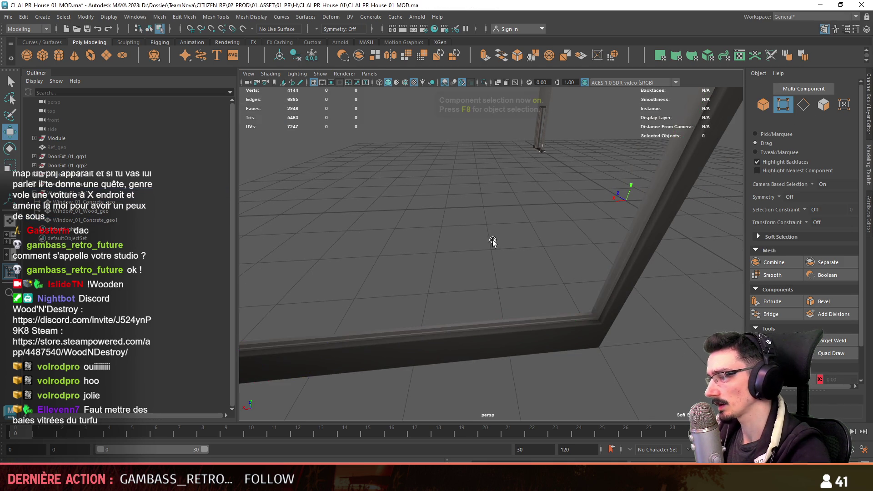
{"action": "key", "text": "F8"}
{"action": "left_click_drag", "start_coordinate": [420, 292], "coordinate": [665, 272], "text": "alt"}
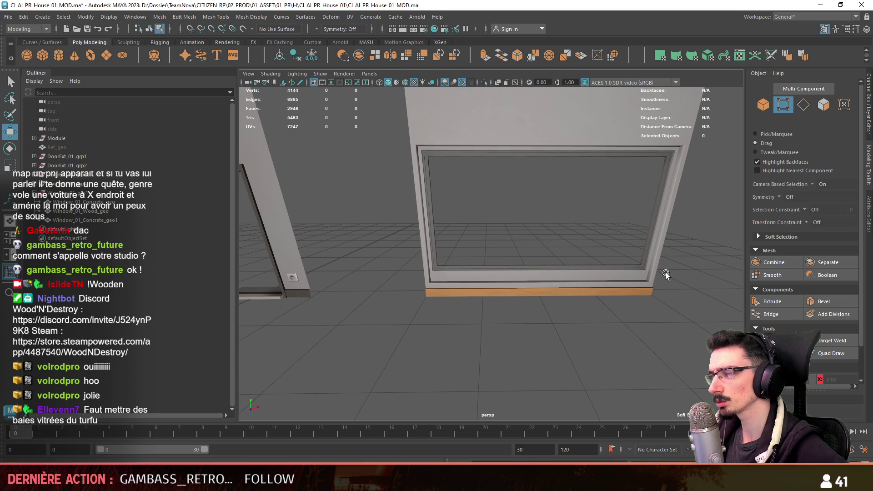
{"action": "mouse_move", "coordinate": [666, 271]}
{"action": "left_mouse_down", "text": "alt"}
{"action": "mouse_move", "coordinate": [533, 281]}
{"action": "mouse_move", "coordinate": [514, 307]}
{"action": "mouse_move", "coordinate": [659, 350]}
{"action": "mouse_move", "coordinate": [680, 312]}
{"action": "mouse_move", "coordinate": [391, 269]}
{"action": "mouse_move", "coordinate": [579, 262]}
{"action": "mouse_move", "coordinate": [565, 278]}
{"action": "mouse_move", "coordinate": [588, 253]}
{"action": "left_mouse_up", "text": "alt"}
{"action": "left_click", "coordinate": [659, 351]}
{"action": "key", "text": "F9"}
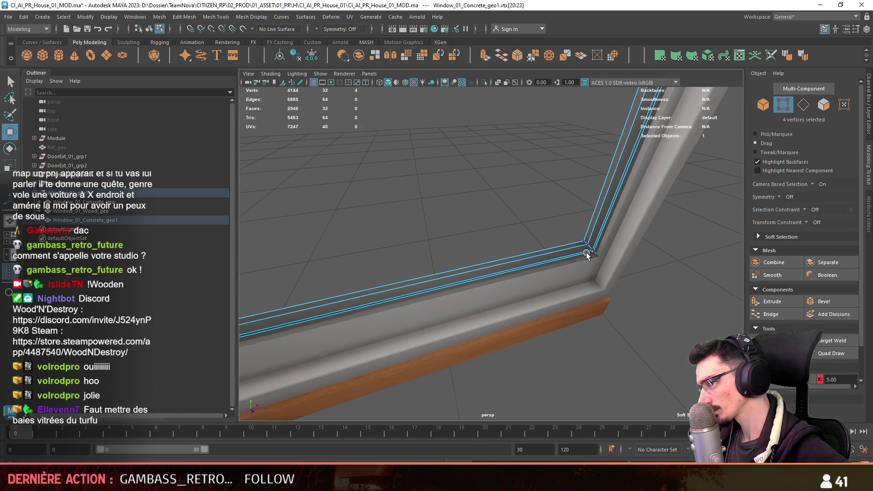
{"action": "left_click", "coordinate": [590, 248], "text": "shift"}
{"action": "mouse_move", "coordinate": [522, 292]}
{"action": "left_mouse_down", "text": "alt"}
{"action": "mouse_move", "coordinate": [498, 265]}
{"action": "mouse_move", "coordinate": [439, 307]}
{"action": "mouse_move", "coordinate": [569, 266]}
{"action": "left_mouse_up", "text": "alt"}
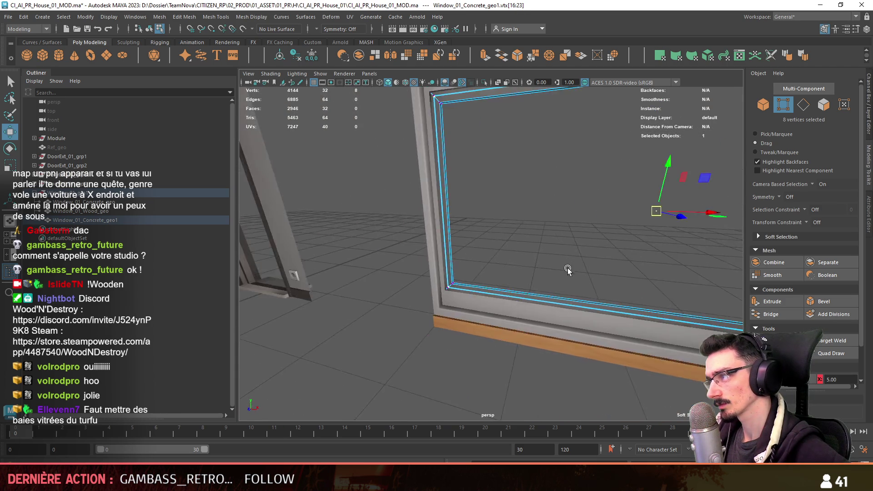
{"action": "left_click", "coordinate": [556, 229]}
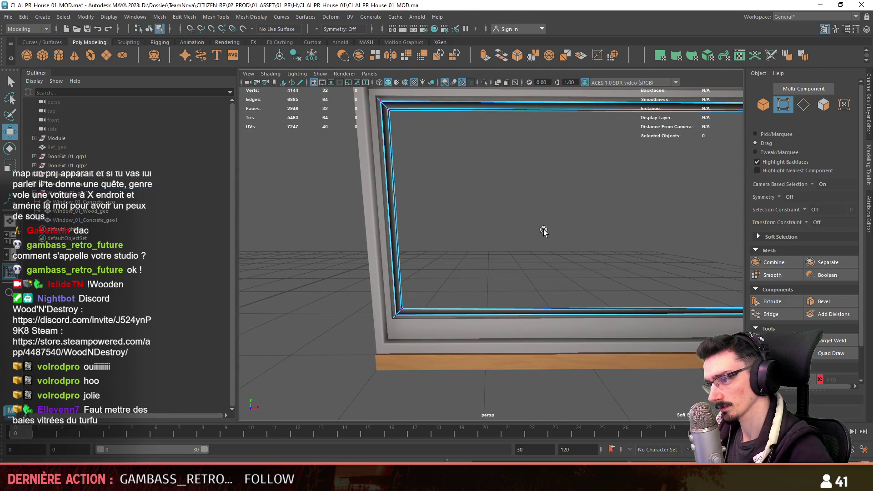
{"action": "key", "text": "F8"}
{"action": "left_click_drag", "start_coordinate": [556, 229], "coordinate": [466, 276], "text": "alt"}
{"action": "scroll", "coordinate": [466, 276], "scroll_direction": "down", "scroll_amount": 5}
{"action": "scroll", "coordinate": [441, 282], "scroll_direction": "down", "scroll_amount": 5}
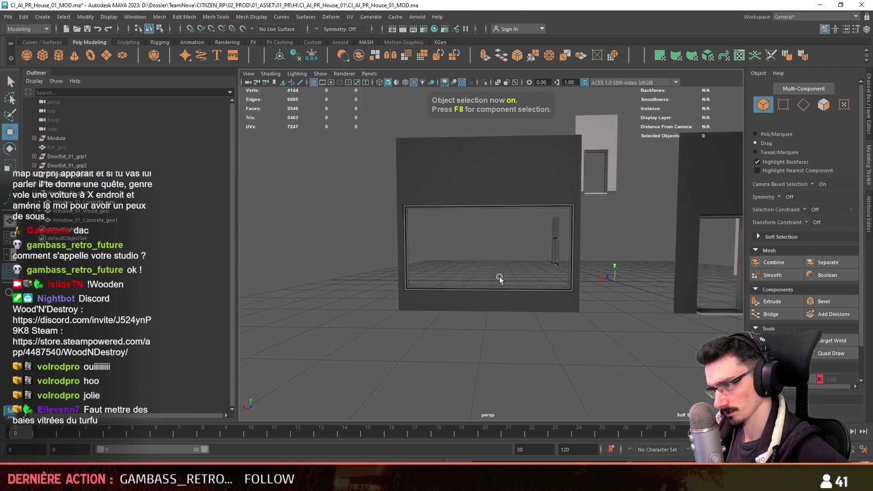
{"action": "scroll", "coordinate": [515, 274], "scroll_direction": "down", "scroll_amount": 5}
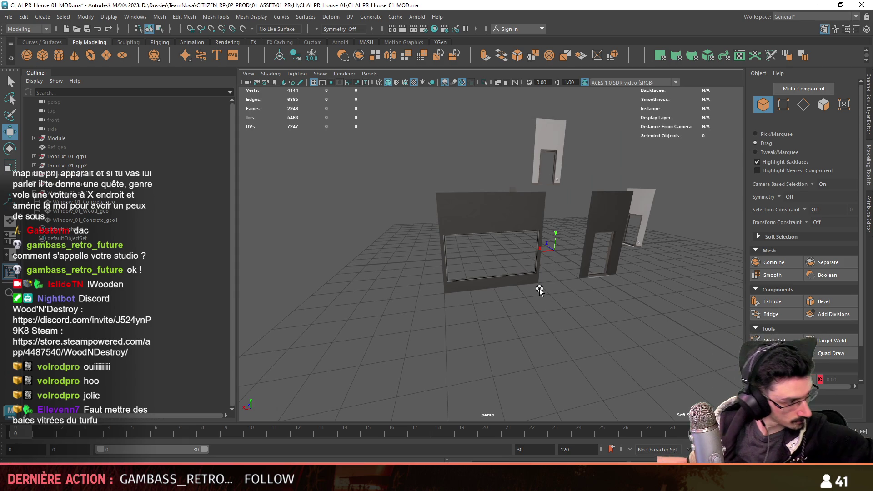
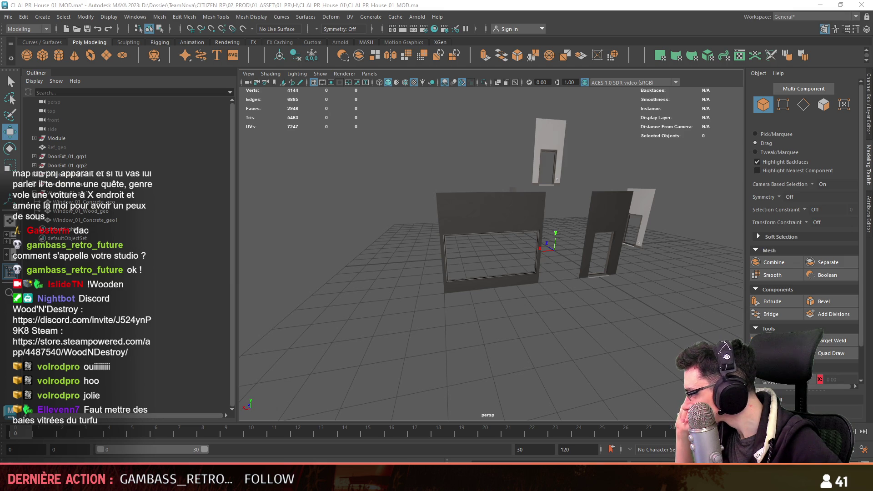
Unhide the Ref_geo house blockout from the Outliner and orbit around the house.
{"action": "scroll", "coordinate": [514, 310], "scroll_direction": "down", "scroll_amount": 5}
{"action": "scroll", "coordinate": [513, 308], "scroll_direction": "down", "scroll_amount": 2}
{"action": "left_click", "coordinate": [85, 146]}
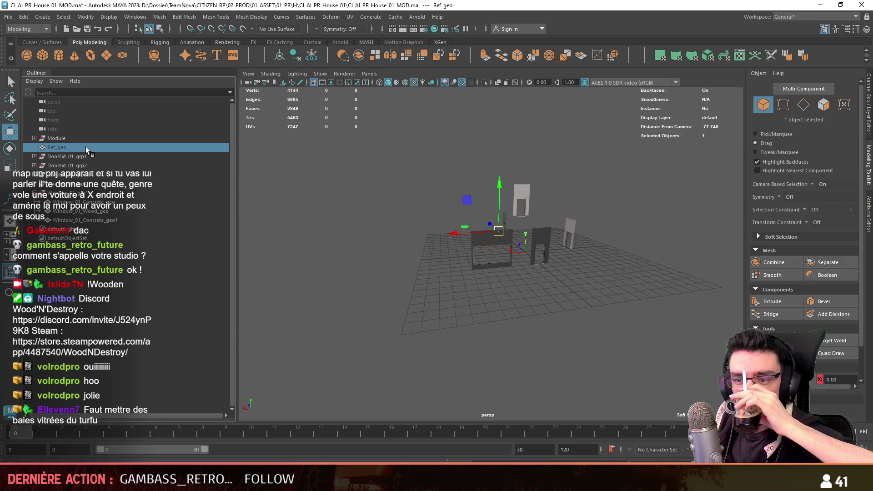
{"action": "key", "text": "shift+h"}
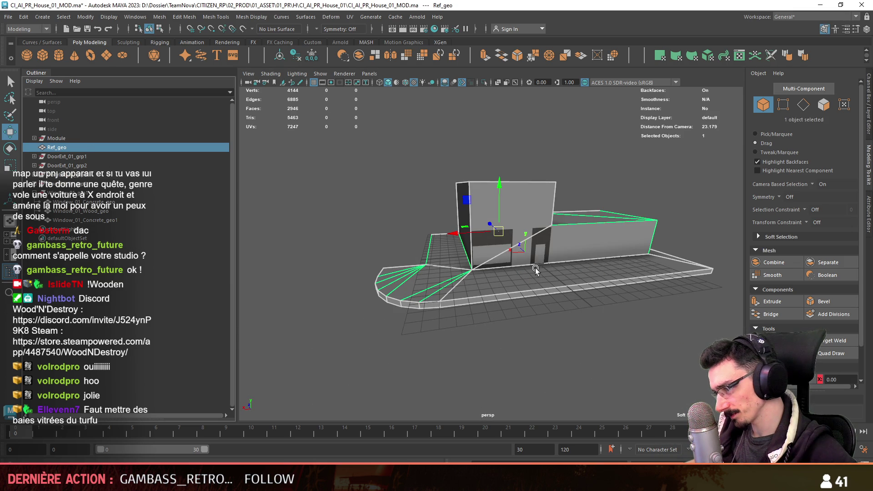
{"action": "left_click", "coordinate": [535, 269]}
{"action": "mouse_move", "coordinate": [465, 267]}
{"action": "left_mouse_down", "text": "alt"}
{"action": "mouse_move", "coordinate": [487, 276]}
{"action": "mouse_move", "coordinate": [456, 277]}
{"action": "mouse_move", "coordinate": [539, 264]}
{"action": "mouse_move", "coordinate": [589, 269]}
{"action": "left_mouse_up", "text": "alt"}
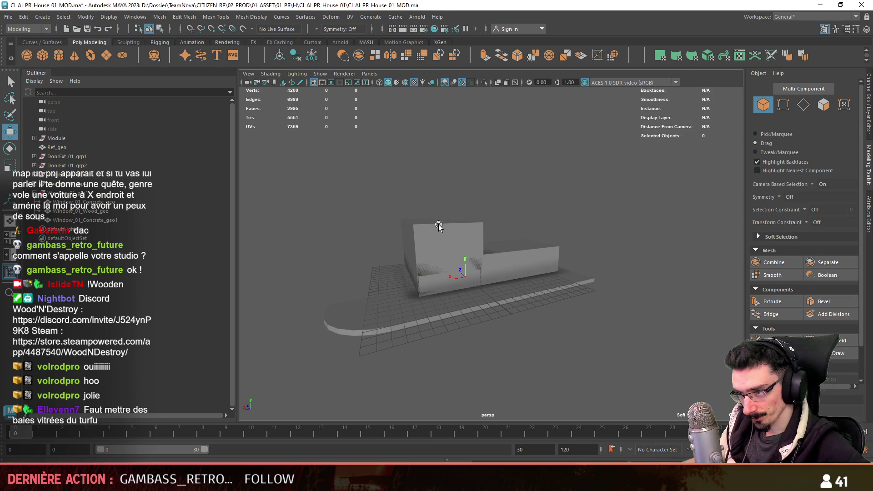
Hide the house reference and frame the view on the concrete window frame.
{"action": "left_click", "coordinate": [511, 259]}
{"action": "left_click_drag", "start_coordinate": [434, 236], "coordinate": [450, 259], "text": "alt"}
{"action": "key", "text": "ctrl+h"}
{"action": "left_click", "coordinate": [391, 298]}
{"action": "key", "text": "f"}
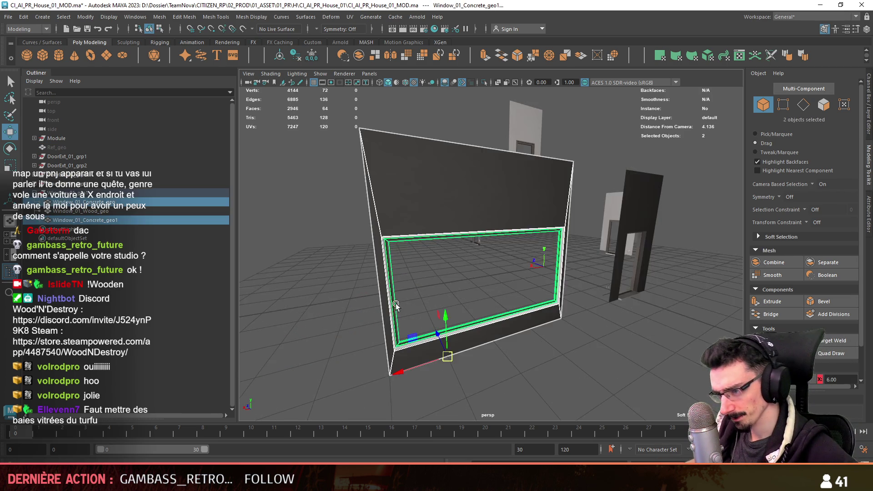
{"action": "left_click", "coordinate": [612, 368]}
{"action": "key", "text": "F10"}
{"action": "left_click_drag", "start_coordinate": [612, 368], "coordinate": [582, 311], "text": "alt"}
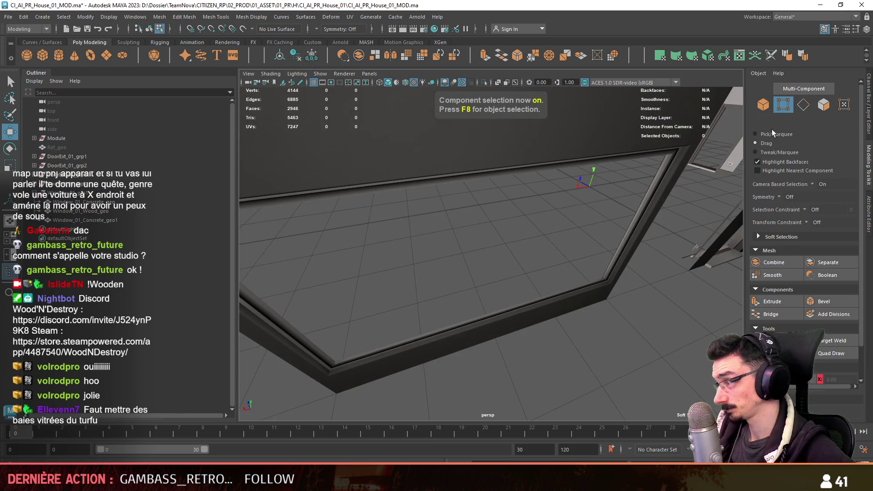
{"action": "mouse_move", "coordinate": [657, 258]}
{"action": "left_mouse_down", "text": "alt"}
{"action": "mouse_move", "coordinate": [502, 330]}
{"action": "mouse_move", "coordinate": [525, 328]}
{"action": "mouse_move", "coordinate": [553, 231]}
{"action": "mouse_move", "coordinate": [536, 221]}
{"action": "left_mouse_up", "text": "alt"}
{"action": "left_click", "coordinate": [502, 329]}
{"action": "key", "text": "F8"}
Duplicate the window frame and delete the unwanted face strip from the copy.
{"action": "key", "text": "ctrl+d"}
{"action": "key", "text": "F11"}
{"action": "left_click", "coordinate": [505, 322]}
{"action": "double_click", "coordinate": [536, 222], "text": "shift"}
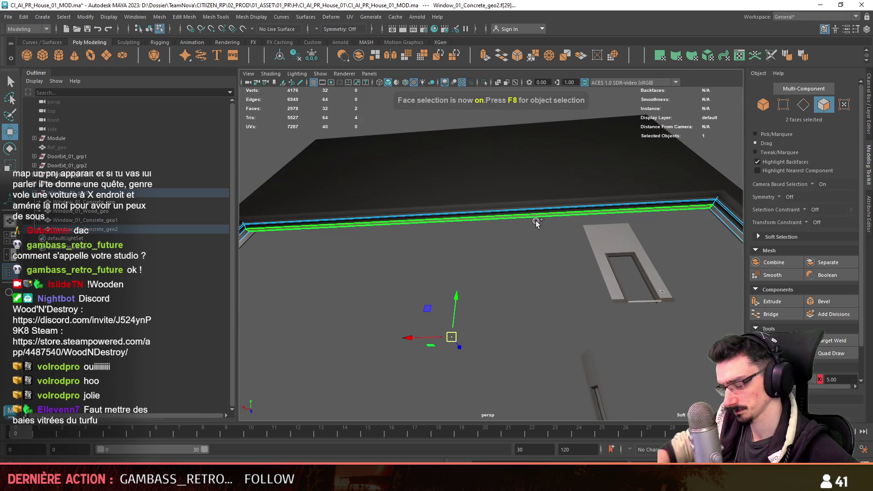
{"action": "key", "text": "Delete"}
Connect the top and bottom frame edges with two new edge segments.
{"action": "key", "text": "F10"}
{"action": "left_click_drag", "start_coordinate": [559, 193], "coordinate": [681, 159], "text": "alt"}
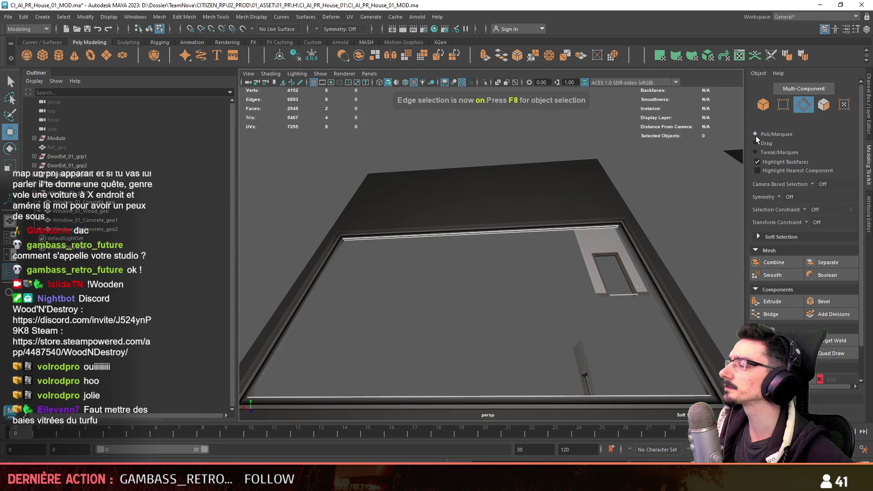
{"action": "scroll", "coordinate": [755, 137], "scroll_direction": "down", "scroll_amount": 1}
{"action": "left_click_drag", "start_coordinate": [445, 308], "coordinate": [561, 323], "text": "alt"}
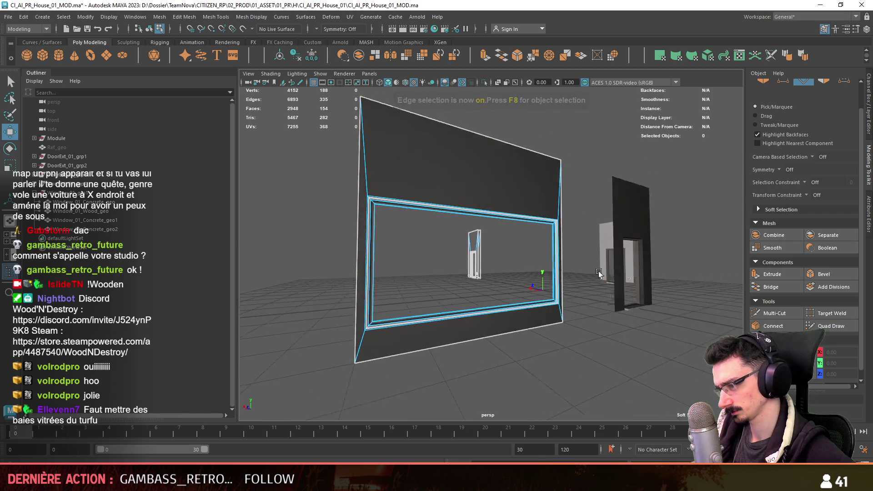
{"action": "left_click", "coordinate": [464, 218]}
{"action": "left_click", "coordinate": [464, 298], "text": "shift"}
{"action": "left_click", "coordinate": [772, 326]}
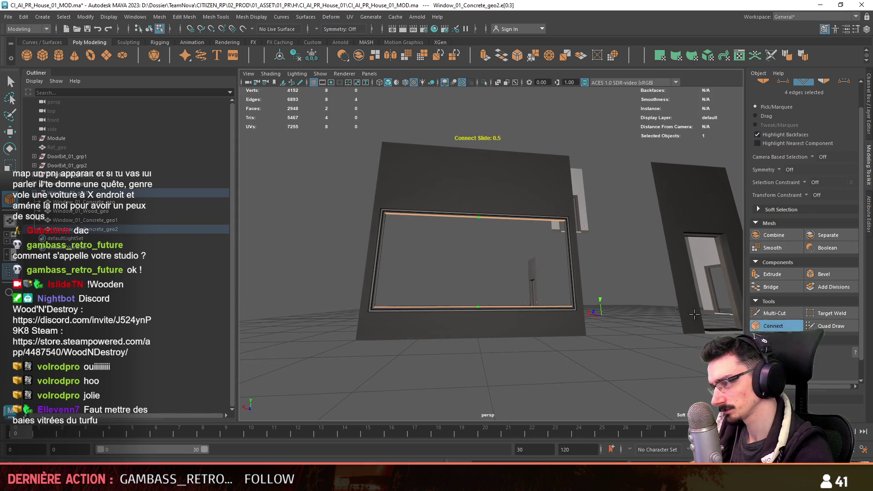
{"action": "scroll", "coordinate": [530, 304], "scroll_direction": "up", "scroll_amount": 2}
{"action": "middle_click_drag", "start_coordinate": [530, 304], "coordinate": [509, 306], "text": "ctrl"}
{"action": "scroll", "coordinate": [482, 309], "scroll_direction": "up", "scroll_amount": 3}
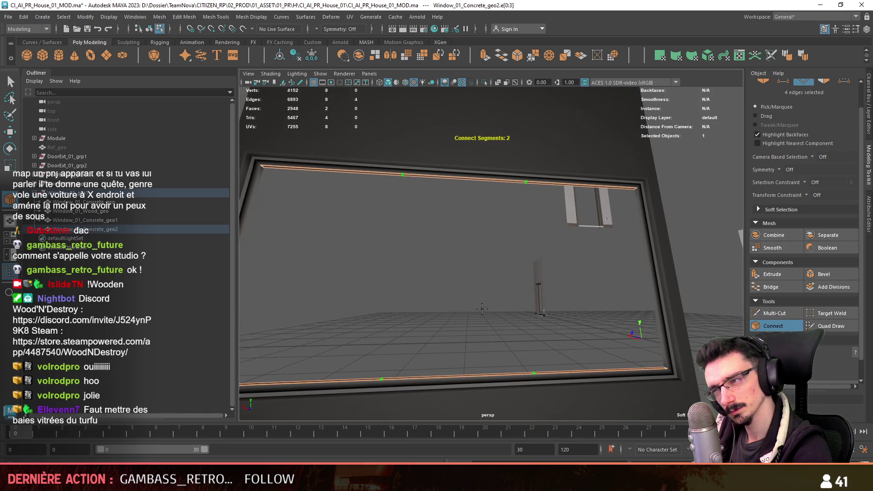
{"action": "key", "text": "w"}
Extrude the new top and bottom edges into thin strips, adjusting the offset.
{"action": "key", "text": "F11"}
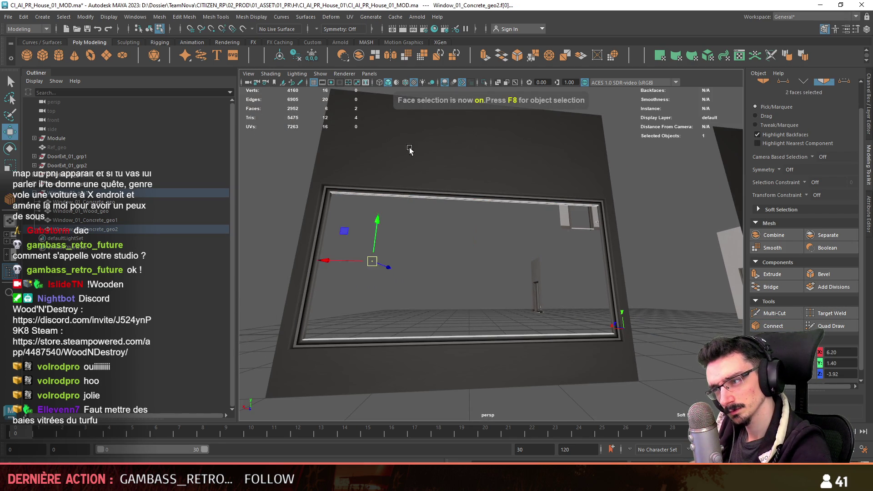
{"action": "left_click", "coordinate": [378, 340]}
{"action": "key", "text": "f"}
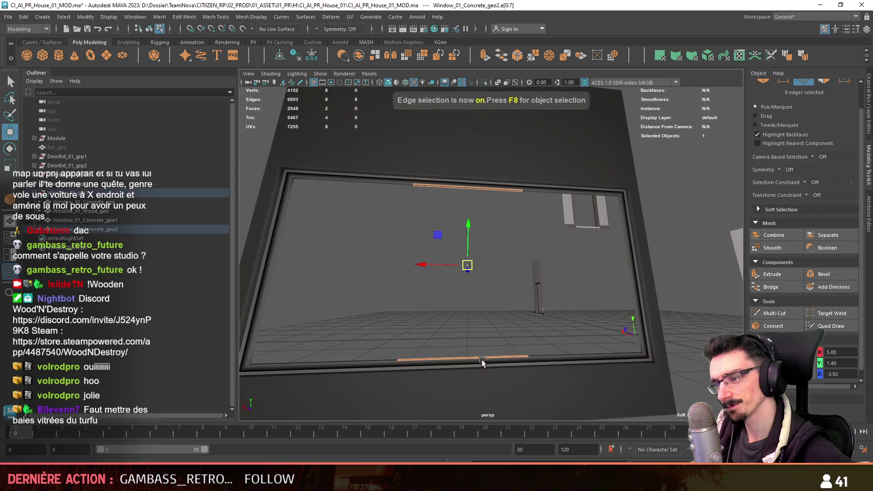
{"action": "left_click", "coordinate": [771, 274]}
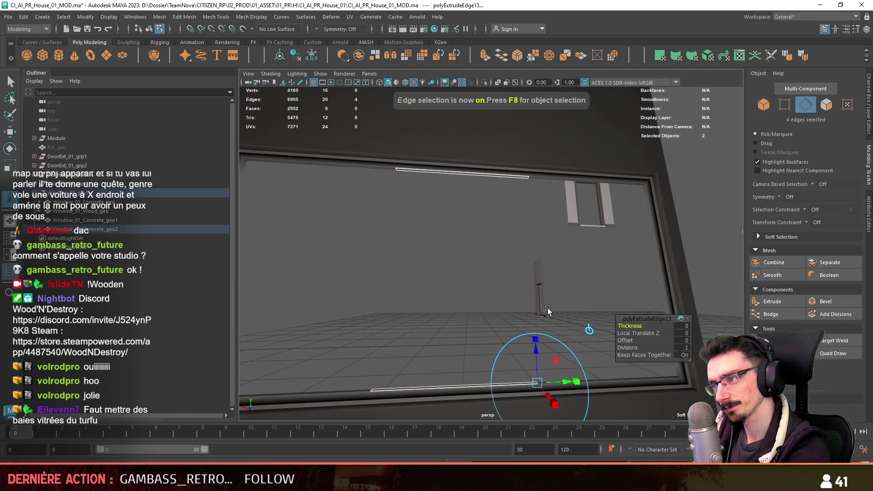
{"action": "left_click", "coordinate": [681, 341]}
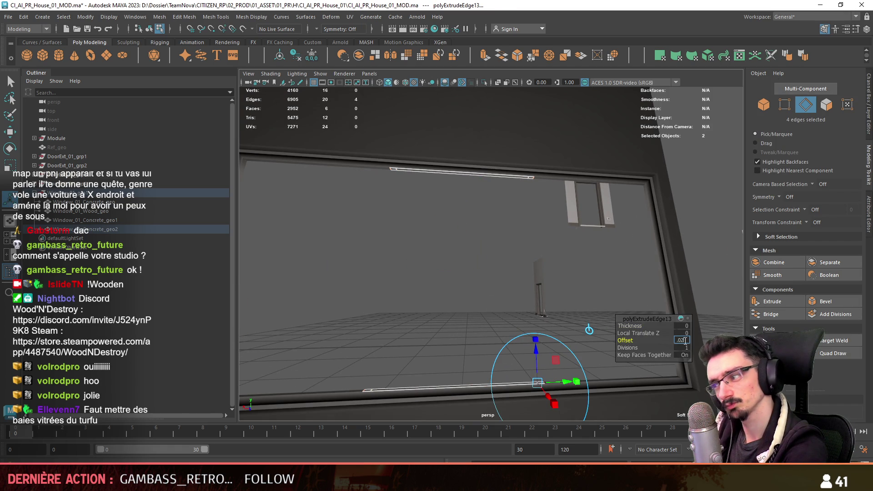
{"action": "scroll", "coordinate": [431, 256], "scroll_direction": "down", "scroll_amount": 5}
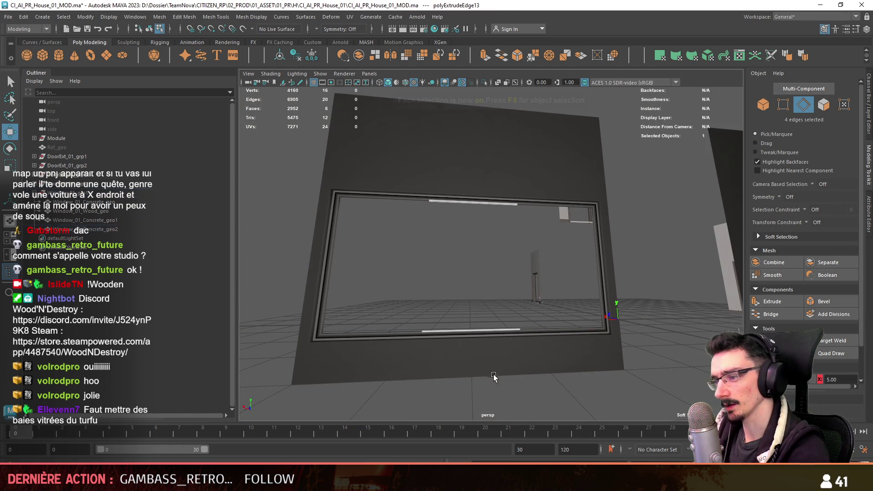
{"action": "key", "text": "F11"}
Bridge the top and bottom edges into two vertical mullion bars, removing unneeded faces.
{"action": "left_click", "coordinate": [432, 191]}
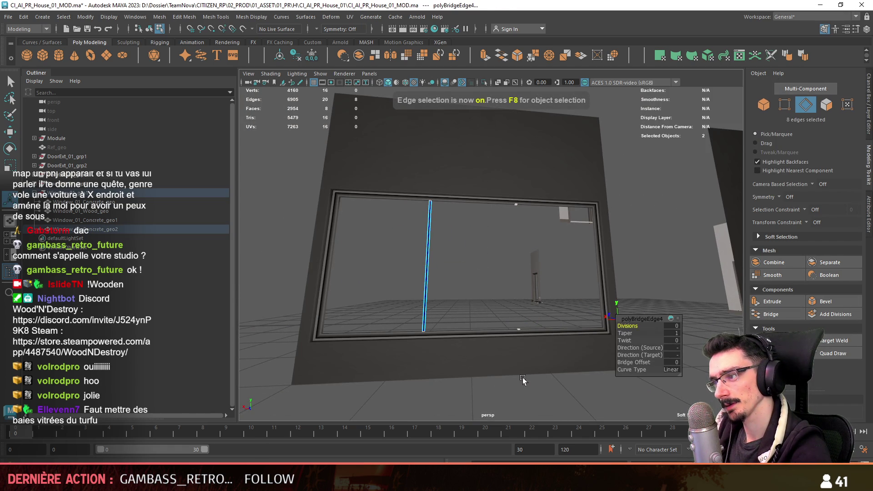
{"action": "left_click", "coordinate": [785, 319]}
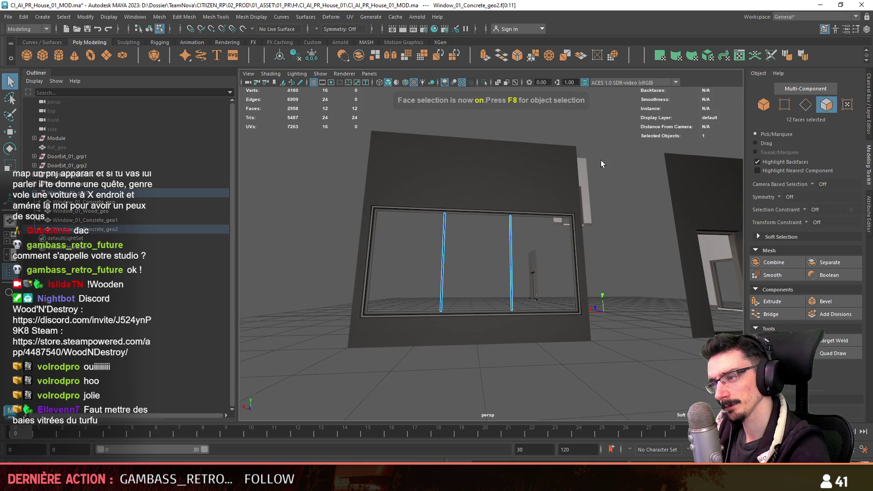
{"action": "key", "text": "ctrl+z"}
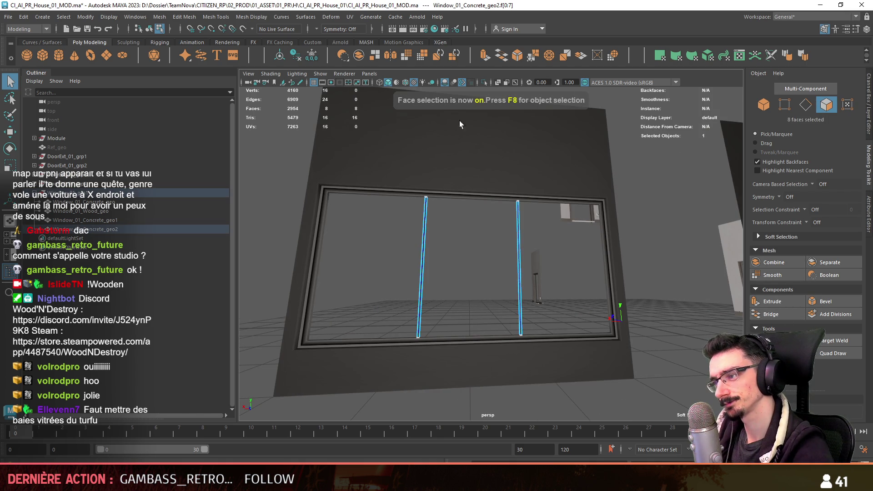
{"action": "left_click", "coordinate": [267, 16]}
{"action": "left_click", "coordinate": [254, 55]}
Adjust the frame's top-right corner vertex, then deselect and view the window head-on.
{"action": "key", "text": "F8"}
{"action": "left_click", "coordinate": [628, 177]}
{"action": "key", "text": "F9"}
{"action": "left_click", "coordinate": [613, 201]}
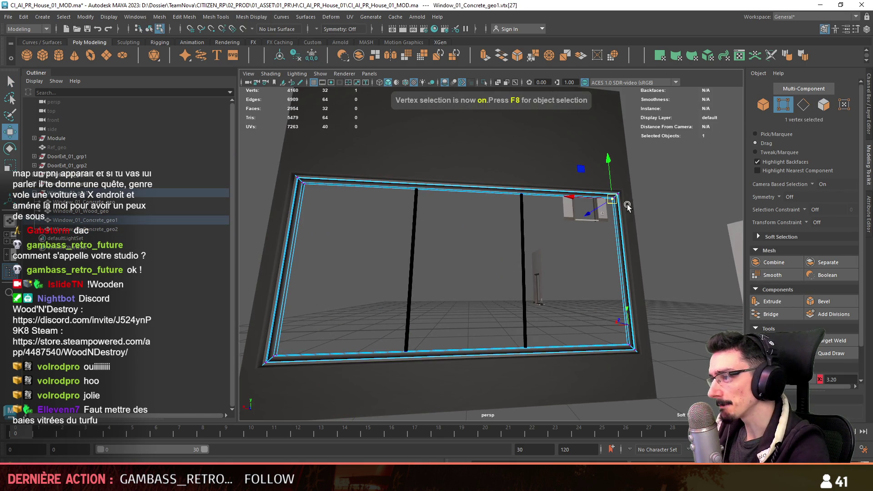
{"action": "key", "text": "F8"}
{"action": "left_click", "coordinate": [412, 268]}
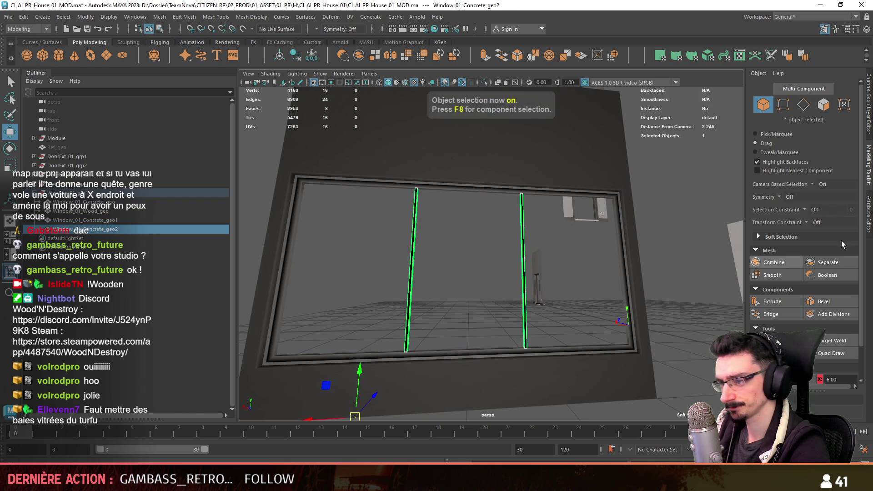
{"action": "left_click", "coordinate": [458, 238]}
{"action": "scroll", "coordinate": [468, 263], "scroll_direction": "down", "scroll_amount": 4}
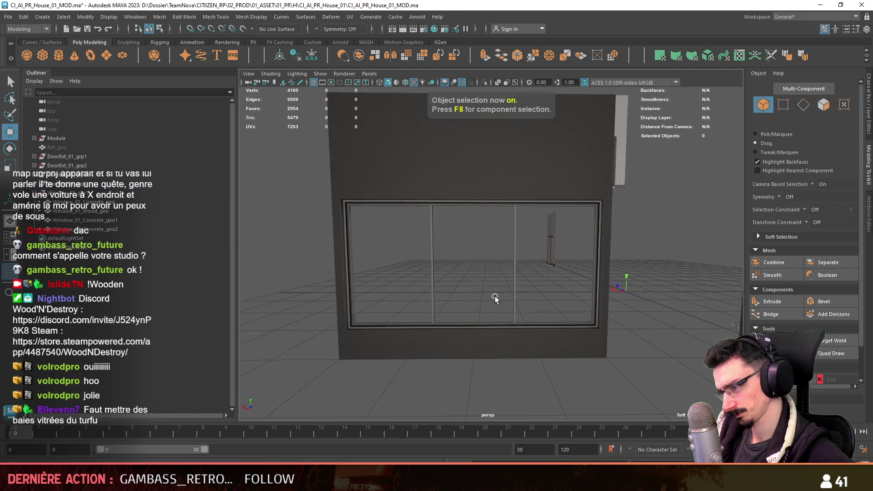
{"action": "scroll", "coordinate": [468, 284], "scroll_direction": "down", "scroll_amount": 3}
{"action": "mouse_move", "coordinate": [467, 285]}
{"action": "left_mouse_down", "text": "alt"}
{"action": "mouse_move", "coordinate": [399, 325]}
{"action": "mouse_move", "coordinate": [475, 355]}
{"action": "mouse_move", "coordinate": [433, 263]}
{"action": "left_mouse_up", "text": "alt"}
{"action": "scroll", "coordinate": [439, 304], "scroll_direction": "up", "scroll_amount": 5}
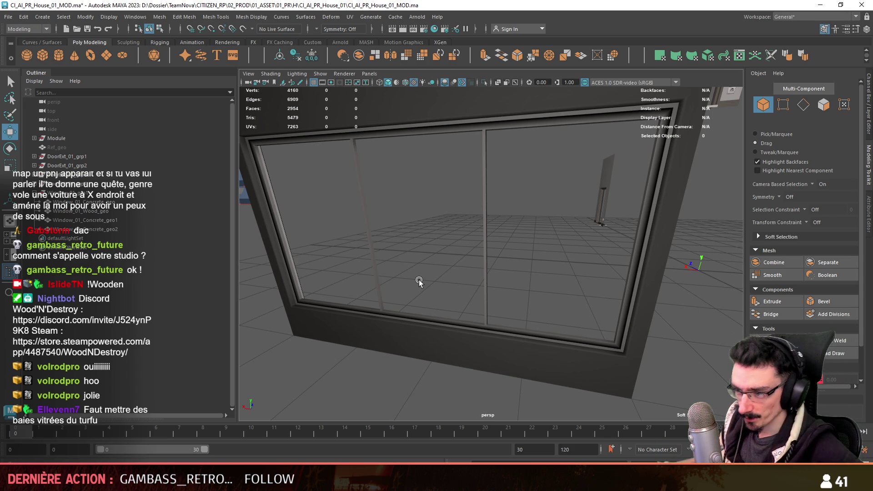
Combine the window's bottom bar with the new mullion bars into one mesh.
{"action": "left_click_drag", "start_coordinate": [419, 280], "coordinate": [492, 328], "text": "alt"}
{"action": "left_click", "coordinate": [487, 337]}
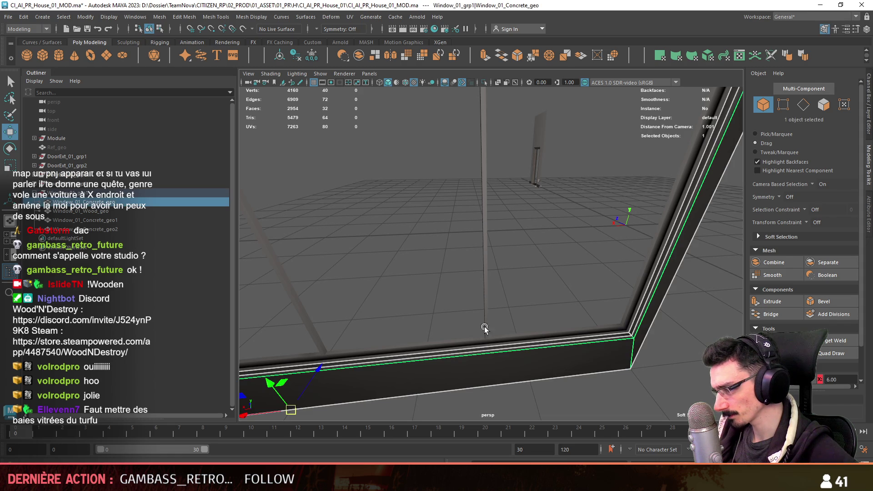
{"action": "left_click", "coordinate": [486, 319]}
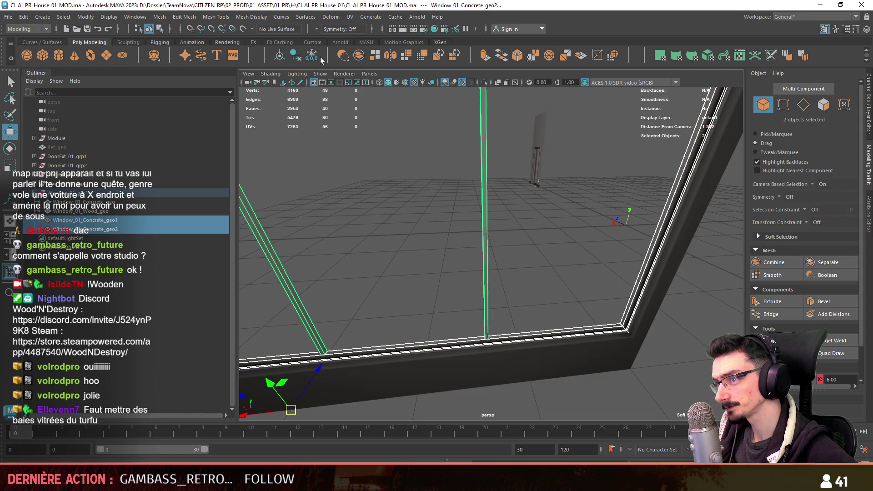
{"action": "left_click", "coordinate": [298, 56]}
{"action": "key", "text": "F11"}
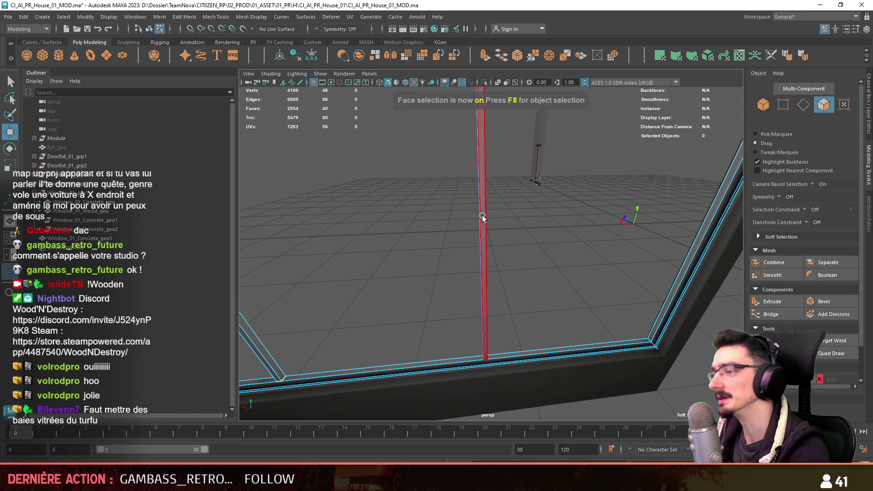
{"action": "double_click", "coordinate": [484, 214]}
{"action": "key", "text": "f"}
{"action": "left_click_drag", "start_coordinate": [333, 223], "coordinate": [558, 315], "text": "alt"}
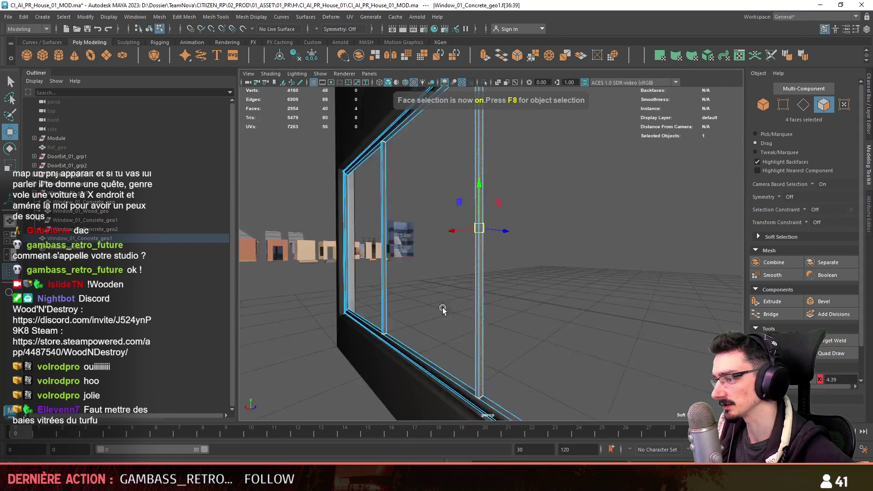
{"action": "key", "text": "F8"}
Combine Window_01_Concrete_geo1 with Window_01_Concrete_geo and rename the result Concrete_geo.
{"action": "left_click", "coordinate": [103, 227]}
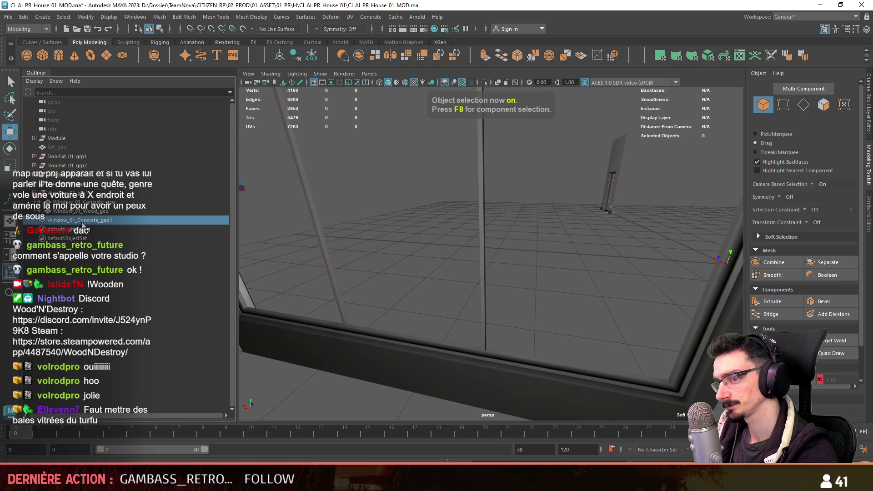
{"action": "left_click", "coordinate": [86, 202]}
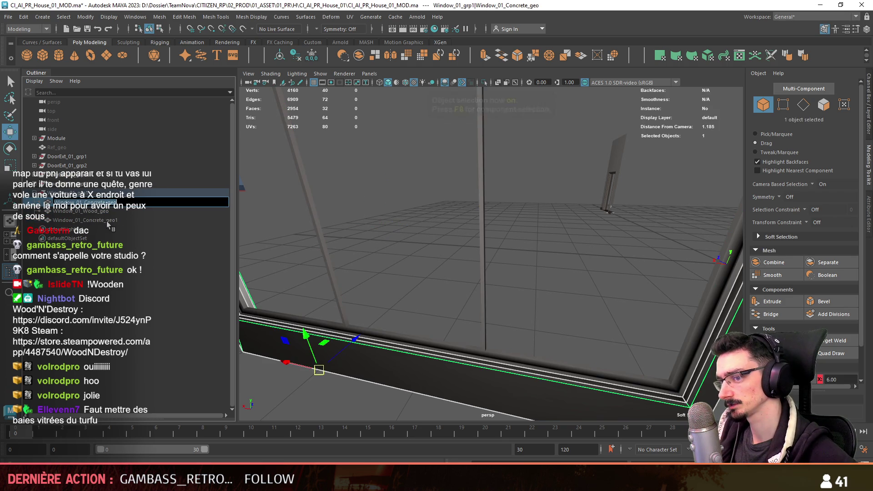
{"action": "left_click", "coordinate": [86, 220], "text": "ctrl"}
{"action": "left_click", "coordinate": [359, 55]}
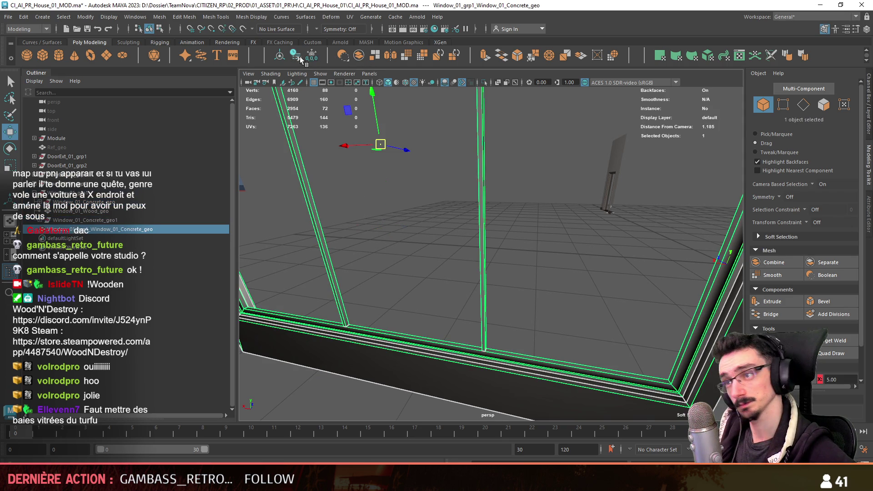
{"action": "double_click", "coordinate": [116, 220]}
{"action": "key", "text": "Return"}
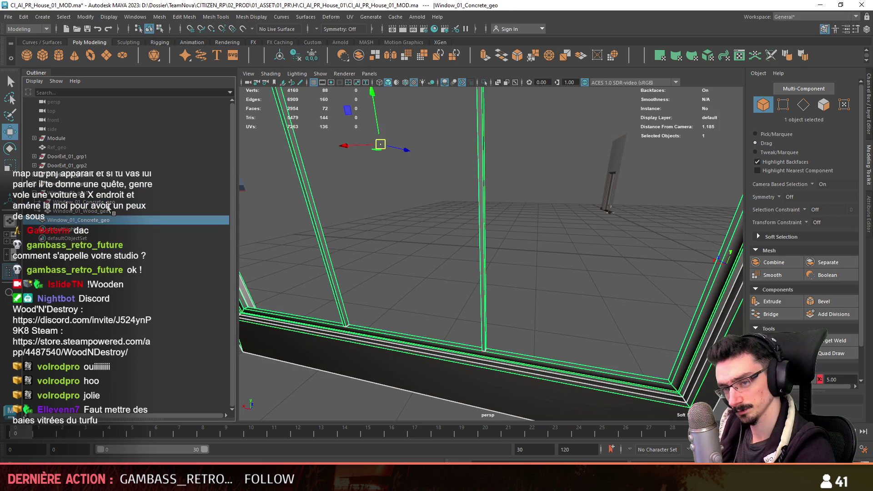
{"action": "double_click", "coordinate": [97, 210]}
{"action": "key", "text": "BackSpace"}
{"action": "key", "text": "Return"}
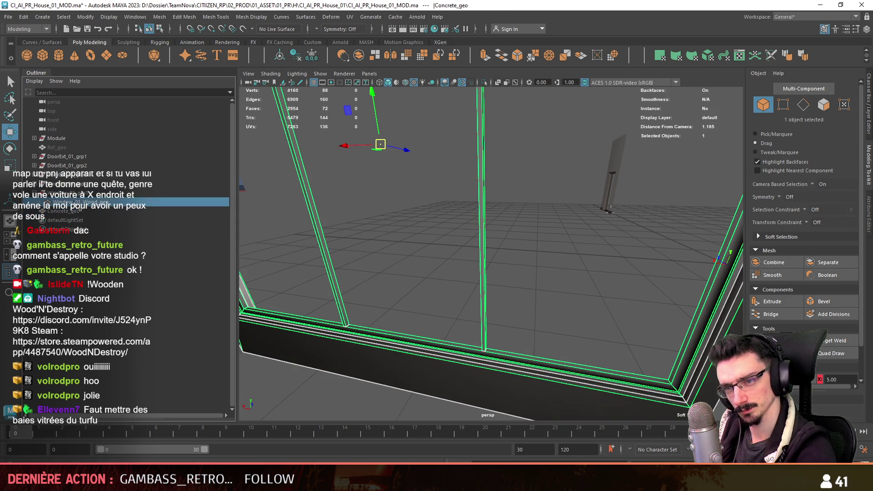
{"action": "left_click", "coordinate": [66, 202]}
{"action": "left_click", "coordinate": [68, 211]}
Frame Concrete_geo with Wood_geo, then deselect and zoom out over the wall pieces.
{"action": "left_click", "coordinate": [67, 202], "text": "ctrl"}
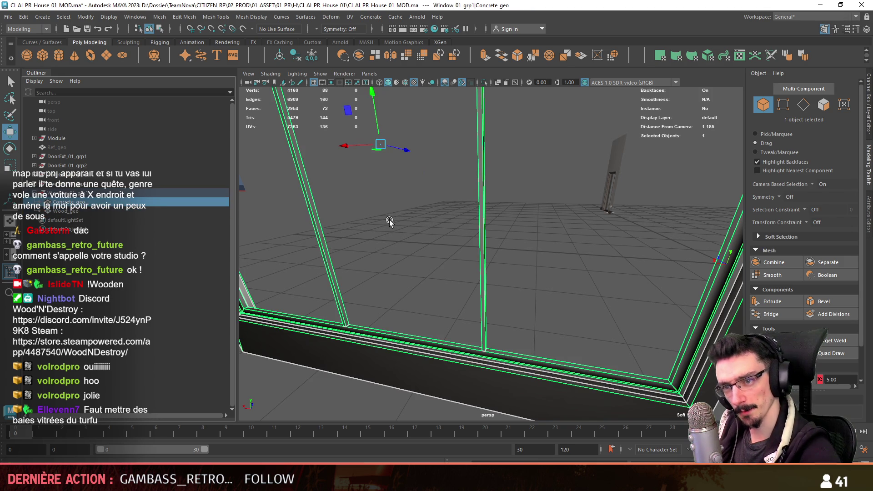
{"action": "key", "text": "f"}
{"action": "left_click_drag", "start_coordinate": [507, 241], "coordinate": [432, 222], "text": "alt"}
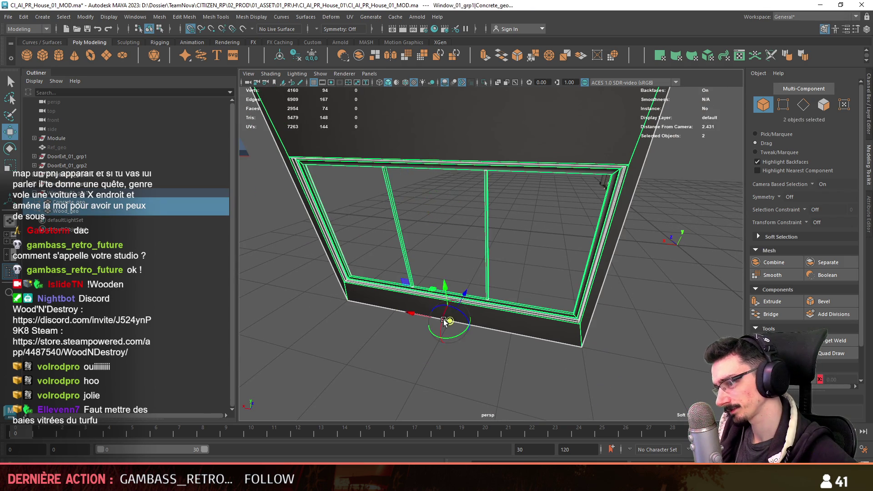
{"action": "left_click", "coordinate": [447, 325]}
{"action": "right_click_drag", "start_coordinate": [454, 325], "coordinate": [462, 305], "text": "alt"}
{"action": "left_click_drag", "start_coordinate": [462, 306], "coordinate": [495, 309], "text": "alt"}
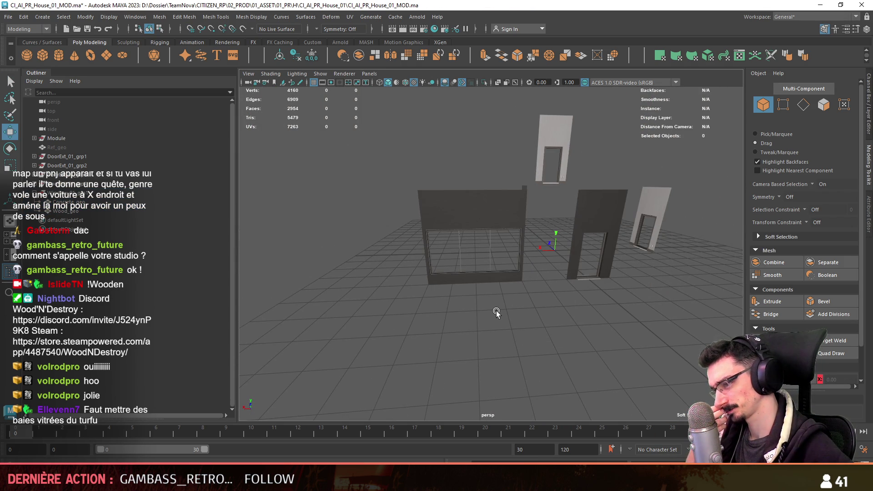
Duplicate the concrete window frame and select the front face of the copy's bottom beam.
{"action": "right_click_drag", "start_coordinate": [492, 302], "coordinate": [437, 312], "text": "alt"}
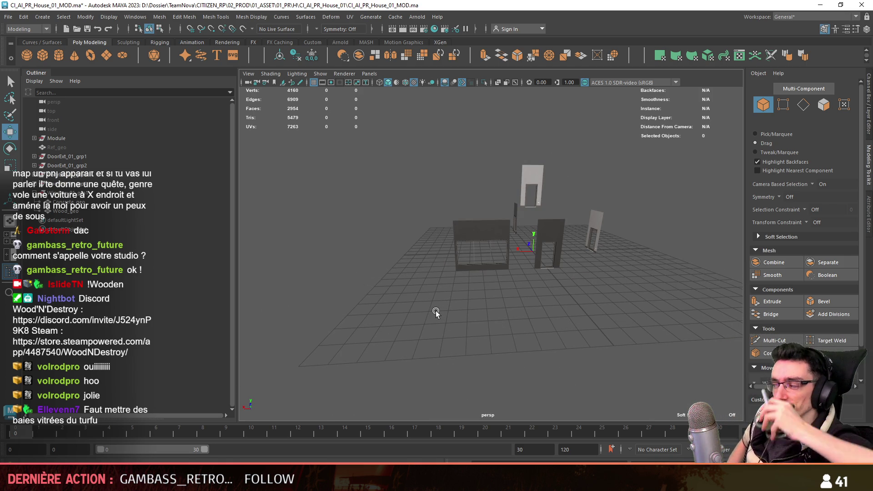
{"action": "key", "text": "f"}
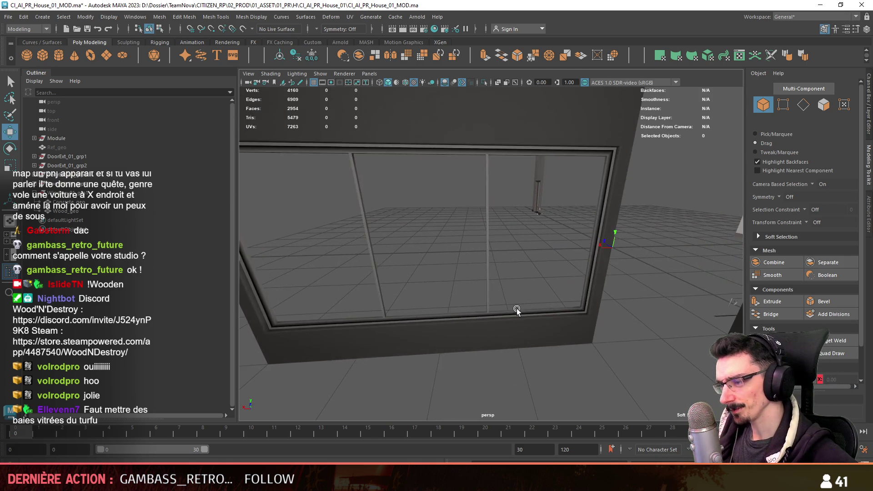
{"action": "left_click", "coordinate": [516, 310]}
{"action": "key", "text": "ctrl+d"}
{"action": "key", "text": "F11"}
{"action": "left_click", "coordinate": [685, 364]}
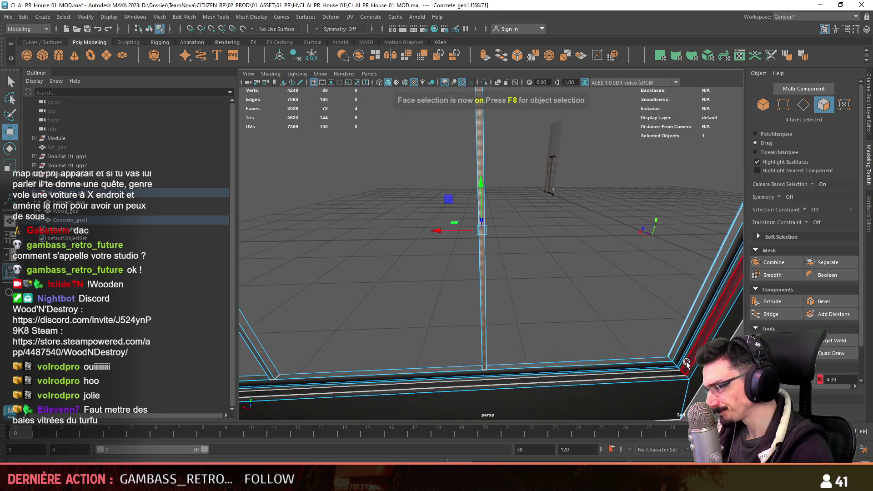
{"action": "left_click", "coordinate": [685, 363]}
{"action": "mouse_move", "coordinate": [684, 363]}
{"action": "left_mouse_down", "text": "alt"}
{"action": "mouse_move", "coordinate": [588, 283]}
{"action": "mouse_move", "coordinate": [432, 288]}
{"action": "mouse_move", "coordinate": [491, 253]}
{"action": "mouse_move", "coordinate": [623, 345]}
{"action": "mouse_move", "coordinate": [558, 278]}
{"action": "left_mouse_up", "text": "alt"}
Inspect two frame corner vertices, then select a sill face on the frame copy.
{"action": "key", "text": "F9"}
{"action": "left_click", "coordinate": [608, 263]}
{"action": "left_click", "coordinate": [490, 252], "text": "shift"}
{"action": "key", "text": "F8"}
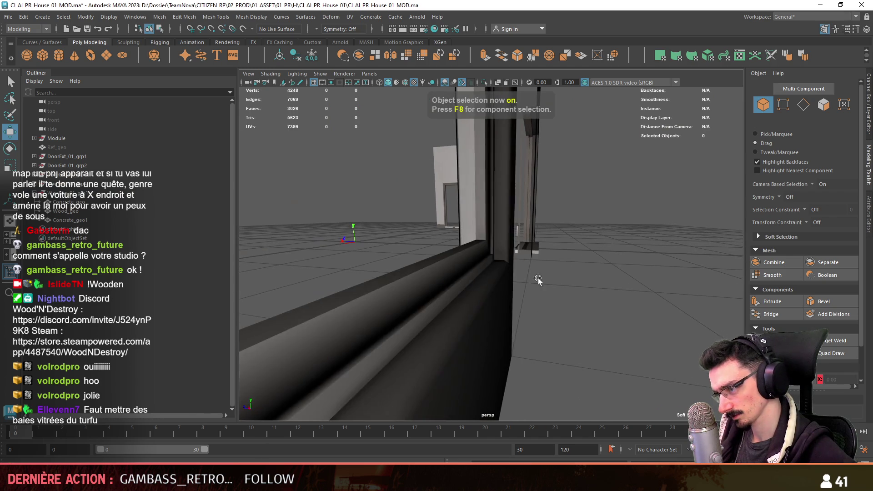
{"action": "left_click", "coordinate": [514, 291]}
{"action": "key", "text": "F11"}
{"action": "mouse_move", "coordinate": [513, 291]}
{"action": "left_mouse_down", "text": "alt"}
{"action": "mouse_move", "coordinate": [409, 359]}
{"action": "mouse_move", "coordinate": [575, 282]}
{"action": "mouse_move", "coordinate": [462, 239]}
{"action": "left_mouse_up", "text": "alt"}
{"action": "left_click", "coordinate": [410, 359]}
Delete the sill face loop and fill the open border with a new face.
{"action": "double_click", "coordinate": [575, 282], "text": "shift"}
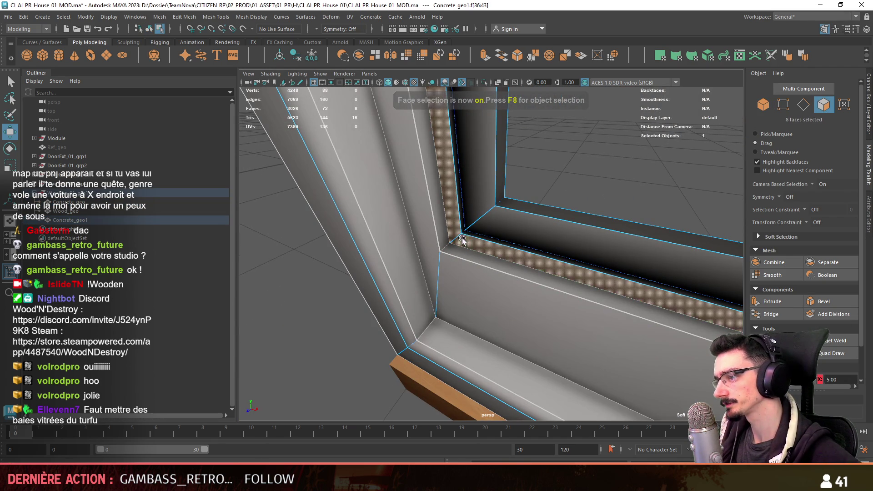
{"action": "key", "text": "Delete"}
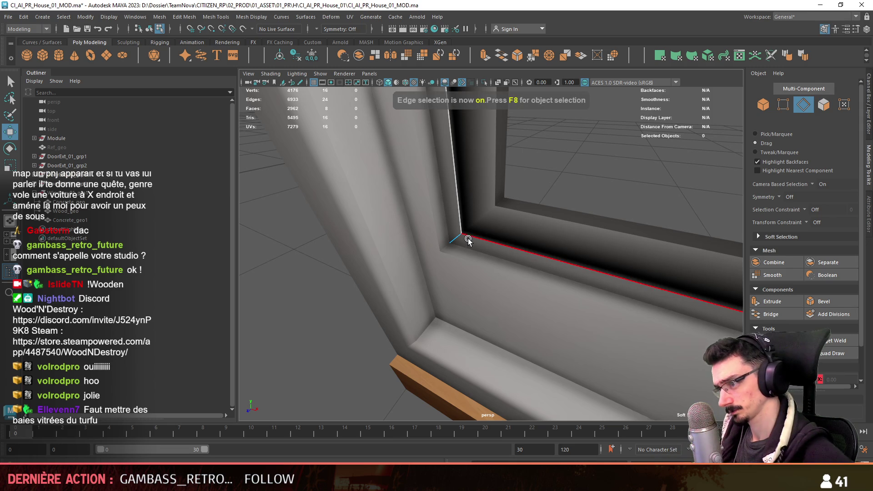
{"action": "double_click", "coordinate": [469, 240]}
{"action": "left_click_drag", "start_coordinate": [568, 281], "coordinate": [475, 295], "text": "alt"}
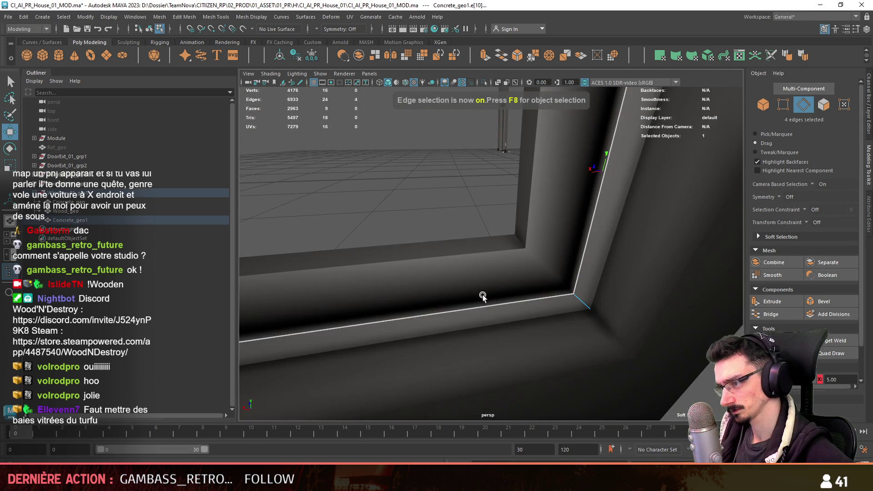
{"action": "left_click", "coordinate": [764, 318]}
Delete all faces except the window pane, leaving a flat glass plane.
{"action": "left_click_drag", "start_coordinate": [568, 318], "coordinate": [606, 350], "text": "alt"}
{"action": "key", "text": "F11"}
{"action": "left_click", "coordinate": [433, 189]}
{"action": "mouse_move", "coordinate": [432, 189]}
{"action": "left_mouse_down", "text": "alt"}
{"action": "mouse_move", "coordinate": [635, 241]}
{"action": "mouse_move", "coordinate": [538, 285]}
{"action": "mouse_move", "coordinate": [491, 291]}
{"action": "left_mouse_up", "text": "alt"}
{"action": "key", "text": "Delete"}
{"action": "key", "text": "F8"}
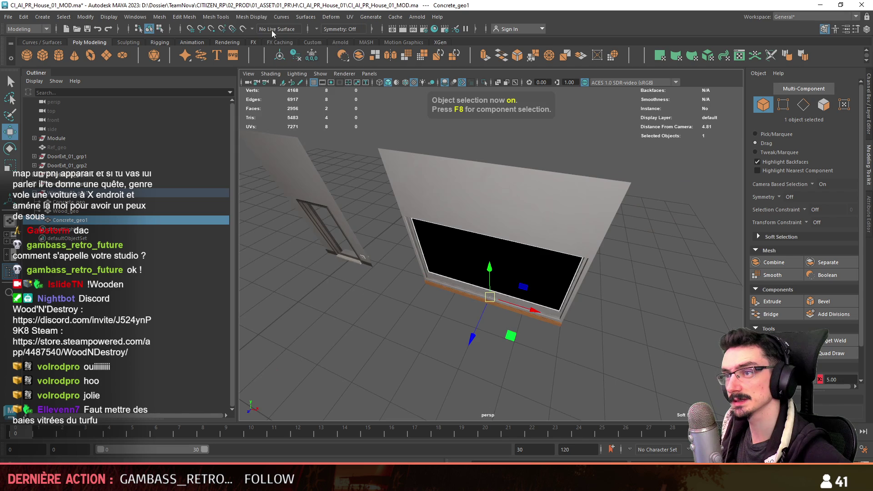
Assign the default lambert1 material to the glass pane.
{"action": "left_click", "coordinate": [251, 17]}
{"action": "left_click", "coordinate": [276, 230]}
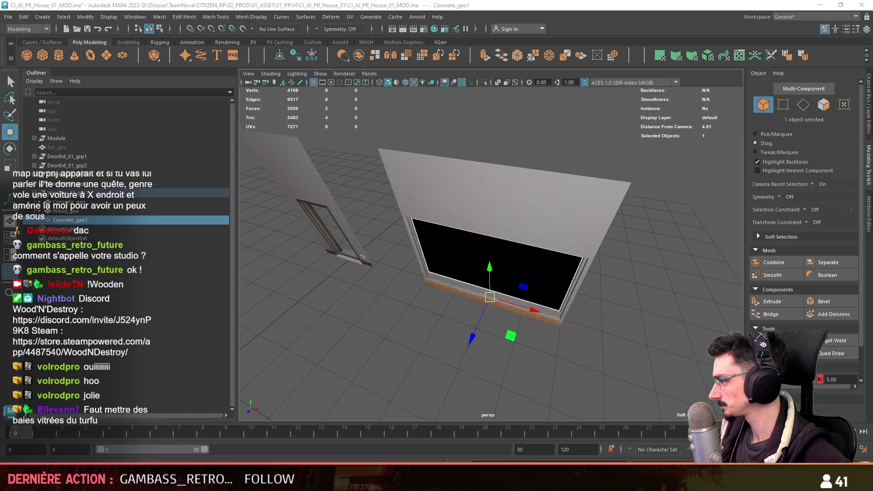
{"action": "right_click_drag", "start_coordinate": [541, 213], "coordinate": [540, 461]}
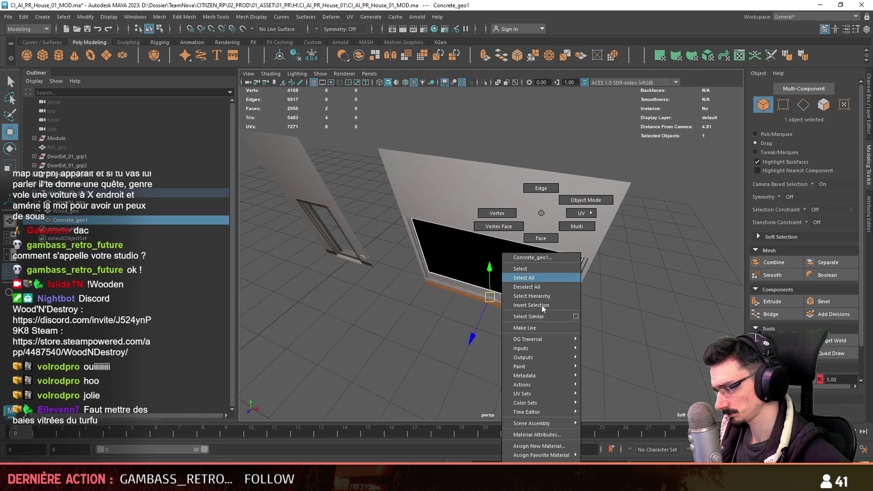
{"action": "left_click", "coordinate": [601, 434]}
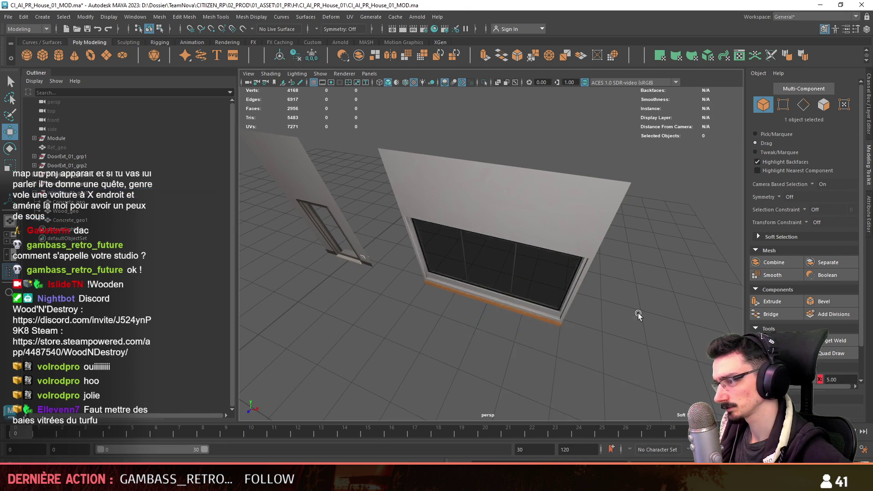
Rename the pane object to Glass_geo and deselect it.
{"action": "left_click_drag", "start_coordinate": [352, 278], "coordinate": [492, 199], "text": "alt"}
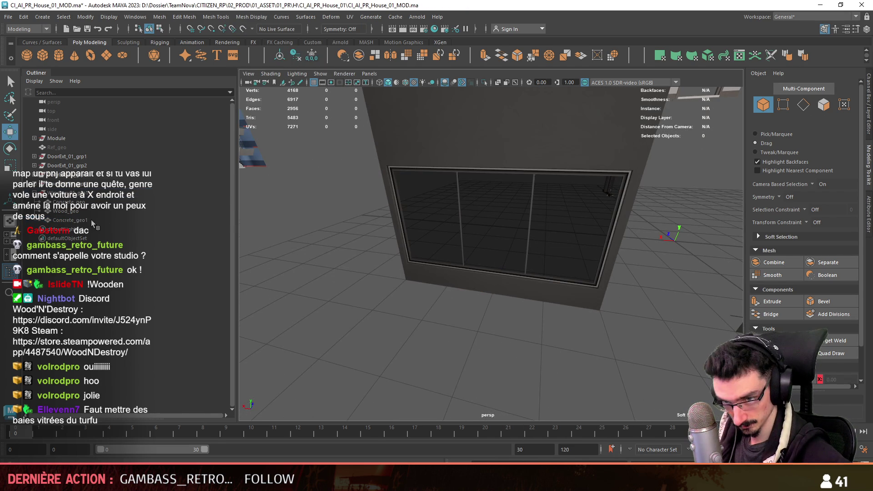
{"action": "double_click", "coordinate": [91, 220]}
{"action": "type", "text": "GHI"}
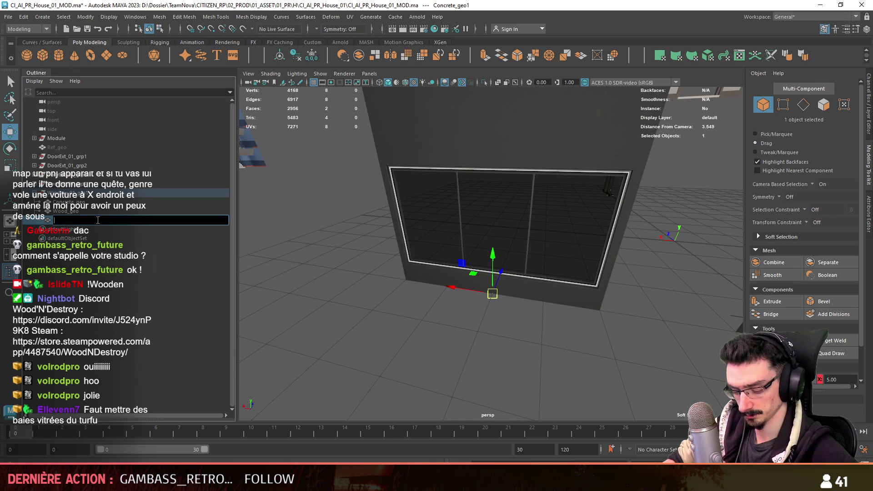
{"action": "type", "text": "geo"}
{"action": "key", "text": "Return"}
{"action": "left_click", "coordinate": [418, 338]}
{"action": "mouse_move", "coordinate": [419, 338]}
{"action": "left_mouse_down", "text": "alt"}
{"action": "mouse_move", "coordinate": [527, 274]}
{"action": "mouse_move", "coordinate": [544, 336]}
{"action": "mouse_move", "coordinate": [416, 313]}
{"action": "left_mouse_up", "text": "alt"}
Check a door-frame vertex and the window's wooden sill, then deselect and orbit.
{"action": "left_click", "coordinate": [336, 308]}
{"action": "key", "text": "F9"}
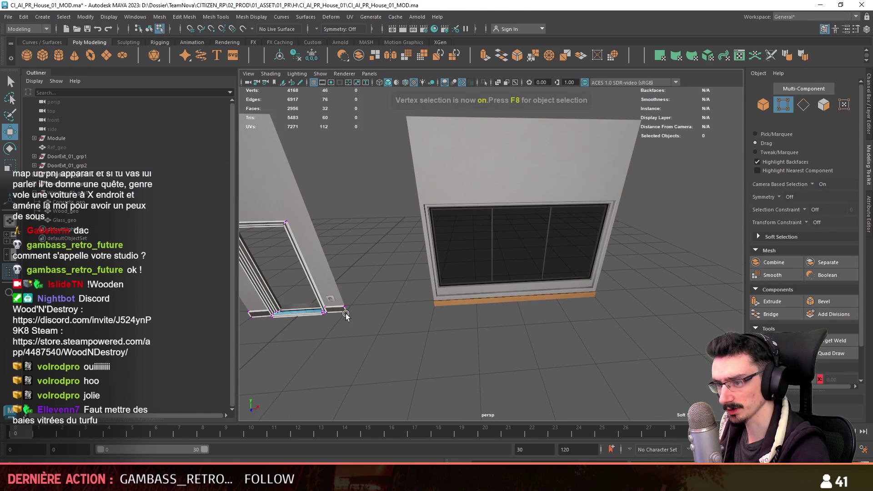
{"action": "left_click", "coordinate": [346, 311]}
{"action": "key", "text": "F8"}
{"action": "left_click", "coordinate": [572, 294]}
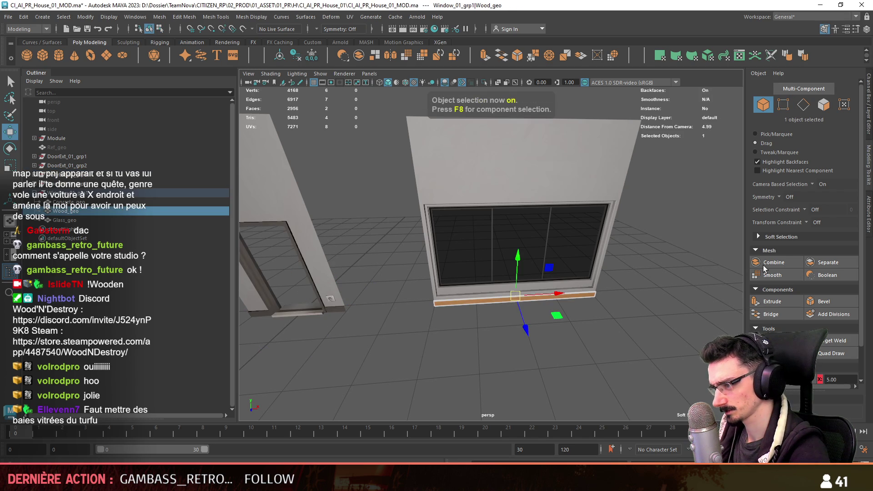
{"action": "left_click", "coordinate": [601, 321]}
{"action": "mouse_move", "coordinate": [601, 321]}
{"action": "left_mouse_down", "text": "alt"}
{"action": "mouse_move", "coordinate": [634, 280]}
{"action": "mouse_move", "coordinate": [418, 268]}
{"action": "mouse_move", "coordinate": [506, 280]}
{"action": "mouse_move", "coordinate": [483, 322]}
{"action": "mouse_move", "coordinate": [463, 294]}
{"action": "left_mouse_up", "text": "alt"}
Set the move step increment to 0.5 with the window group selected.
{"action": "left_click", "coordinate": [464, 294]}
{"action": "type", "text": "f.5"}
{"action": "key", "text": "Return"}
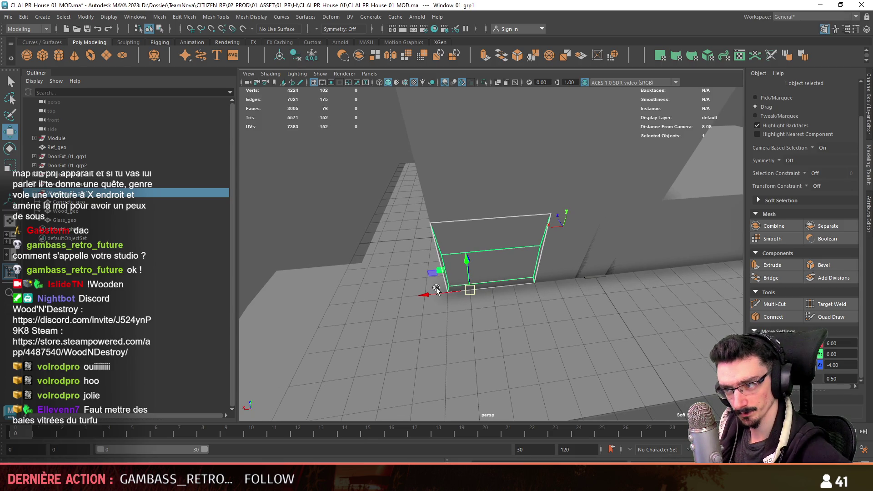
Rotate Window_01_grp2 and move it to X 7, Z -0.5, checking from above.
{"action": "left_click", "coordinate": [454, 288], "text": "shift"}
{"action": "left_click", "coordinate": [454, 268]}
{"action": "key", "text": "e"}
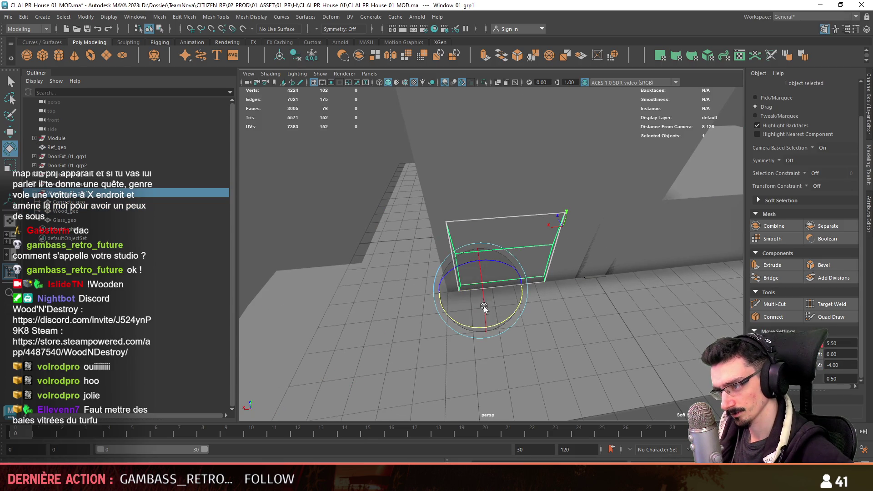
{"action": "mouse_move", "coordinate": [472, 332]}
{"action": "left_mouse_down"}
{"action": "mouse_move", "coordinate": [420, 322]}
{"action": "mouse_move", "coordinate": [478, 298]}
{"action": "mouse_move", "coordinate": [455, 300]}
{"action": "mouse_move", "coordinate": [482, 272]}
{"action": "mouse_move", "coordinate": [390, 290]}
{"action": "left_mouse_up"}
{"action": "key", "text": "w"}
{"action": "key", "text": "space"}
{"action": "key", "text": "space"}
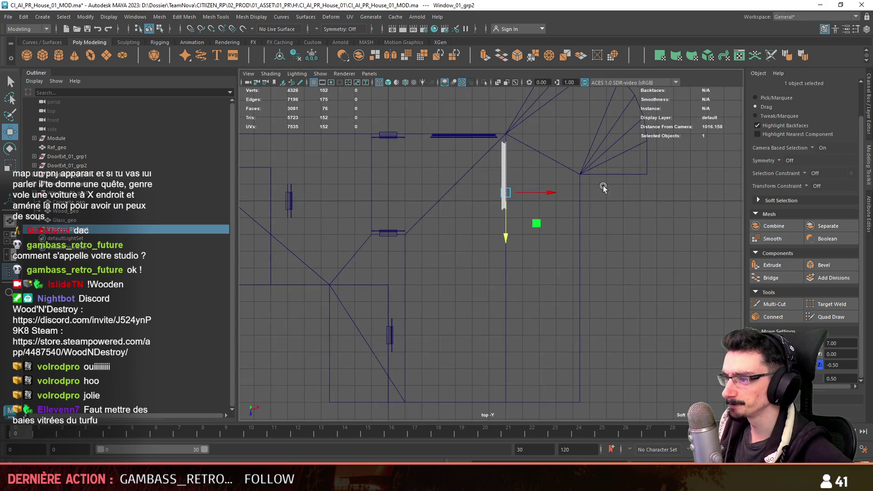
Turn on X-ray shading in the perspective view to see through the house.
{"action": "key", "text": "space"}
{"action": "key", "text": "space"}
{"action": "left_click_drag", "start_coordinate": [523, 150], "coordinate": [444, 98], "text": "alt"}
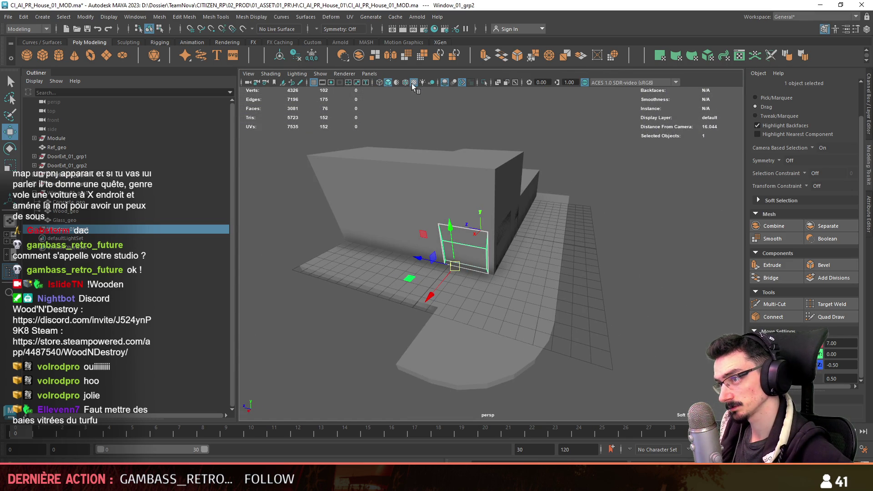
{"action": "left_click", "coordinate": [496, 82]}
{"action": "mouse_move", "coordinate": [597, 244]}
{"action": "left_mouse_down", "text": "alt"}
{"action": "mouse_move", "coordinate": [642, 262]}
{"action": "mouse_move", "coordinate": [585, 271]}
{"action": "mouse_move", "coordinate": [553, 293]}
{"action": "left_mouse_up", "text": "alt"}
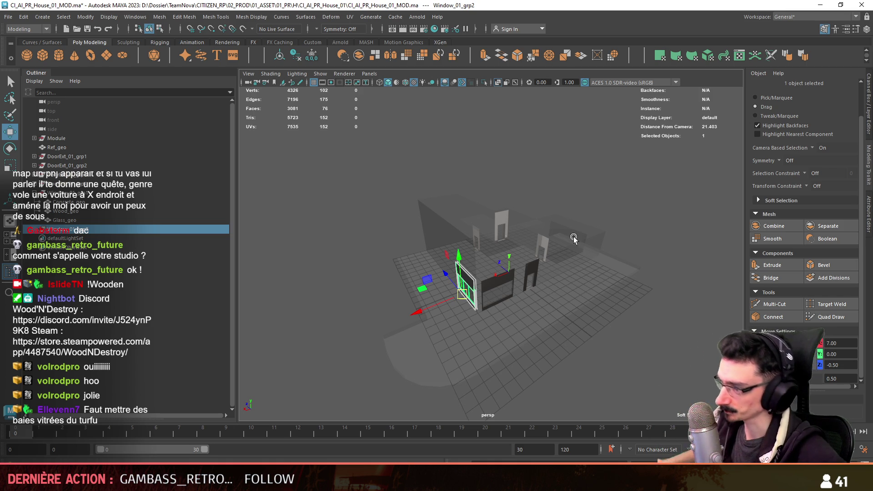
Inspect the placed window from several angles and duplicate it as Window_01_grp3.
{"action": "left_click_drag", "start_coordinate": [572, 255], "coordinate": [548, 209], "text": "alt"}
{"action": "scroll", "coordinate": [478, 223], "scroll_direction": "up", "scroll_amount": 5}
{"action": "left_click_drag", "start_coordinate": [478, 223], "coordinate": [463, 264], "text": "alt"}
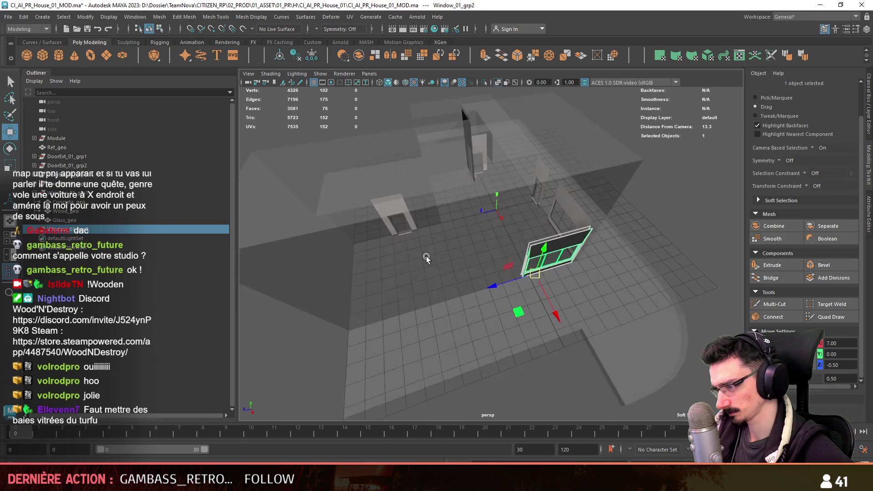
{"action": "scroll", "coordinate": [468, 253], "scroll_direction": "down", "scroll_amount": 1}
{"action": "scroll", "coordinate": [471, 255], "scroll_direction": "down", "scroll_amount": 2}
{"action": "scroll", "coordinate": [472, 255], "scroll_direction": "down", "scroll_amount": 1}
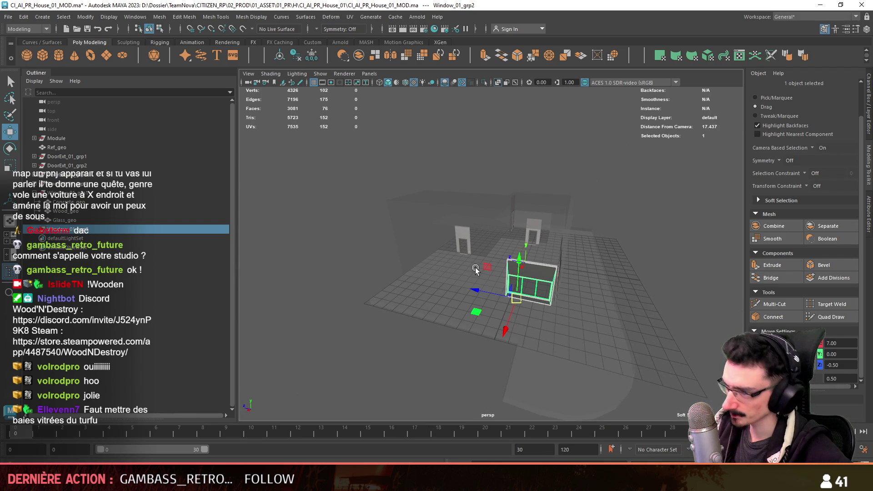
{"action": "mouse_move", "coordinate": [623, 253]}
{"action": "left_mouse_down", "text": "alt"}
{"action": "mouse_move", "coordinate": [503, 253]}
{"action": "mouse_move", "coordinate": [529, 320]}
{"action": "mouse_move", "coordinate": [529, 304]}
{"action": "mouse_move", "coordinate": [526, 329]}
{"action": "mouse_move", "coordinate": [451, 291]}
{"action": "mouse_move", "coordinate": [439, 316]}
{"action": "mouse_move", "coordinate": [429, 295]}
{"action": "mouse_move", "coordinate": [415, 322]}
{"action": "mouse_move", "coordinate": [381, 315]}
{"action": "mouse_move", "coordinate": [449, 312]}
{"action": "mouse_move", "coordinate": [444, 259]}
{"action": "mouse_move", "coordinate": [319, 268]}
{"action": "mouse_move", "coordinate": [420, 340]}
{"action": "mouse_move", "coordinate": [642, 236]}
{"action": "mouse_move", "coordinate": [613, 268]}
{"action": "mouse_move", "coordinate": [615, 282]}
{"action": "mouse_move", "coordinate": [522, 261]}
{"action": "mouse_move", "coordinate": [676, 239]}
{"action": "mouse_move", "coordinate": [463, 247]}
{"action": "mouse_move", "coordinate": [460, 256]}
{"action": "left_mouse_up", "text": "alt"}
{"action": "mouse_move", "coordinate": [513, 255]}
{"action": "left_mouse_down", "text": "alt"}
{"action": "mouse_move", "coordinate": [626, 265]}
{"action": "mouse_move", "coordinate": [570, 255]}
{"action": "left_mouse_up", "text": "alt"}
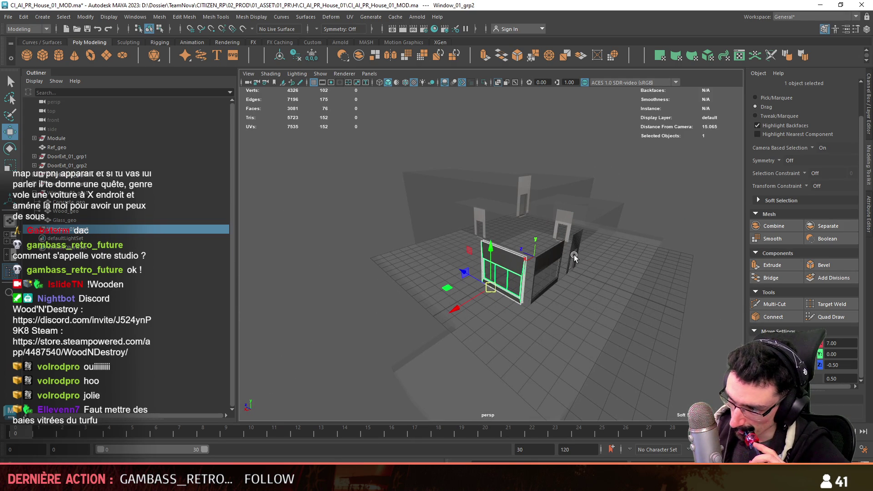
{"action": "mouse_move", "coordinate": [557, 260]}
{"action": "left_mouse_down", "text": "alt"}
{"action": "mouse_move", "coordinate": [452, 300]}
{"action": "mouse_move", "coordinate": [411, 295]}
{"action": "mouse_move", "coordinate": [538, 310]}
{"action": "mouse_move", "coordinate": [436, 304]}
{"action": "left_mouse_up", "text": "alt"}
{"action": "key", "text": "ctrl+d"}
{"action": "key", "text": "space"}
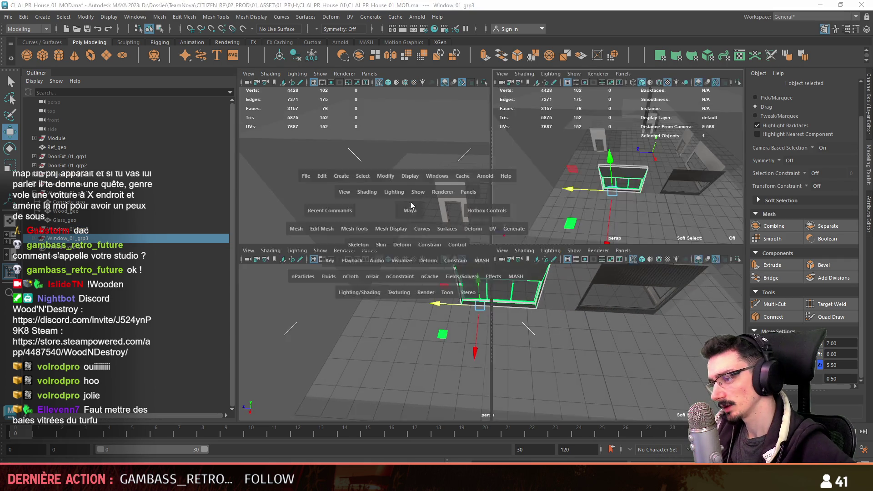
Switch to marquee selection and delete the mullion faces of Window_01_grp3.
{"action": "key", "text": "space"}
{"action": "key", "text": "F9"}
{"action": "left_click", "coordinate": [770, 96]}
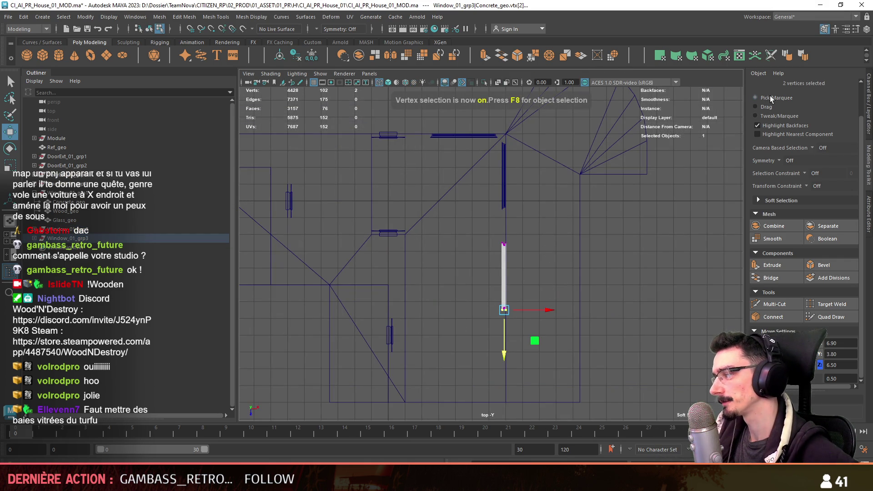
{"action": "left_click_drag", "start_coordinate": [482, 228], "coordinate": [527, 327]}
{"action": "key", "text": "space"}
{"action": "key", "text": "space"}
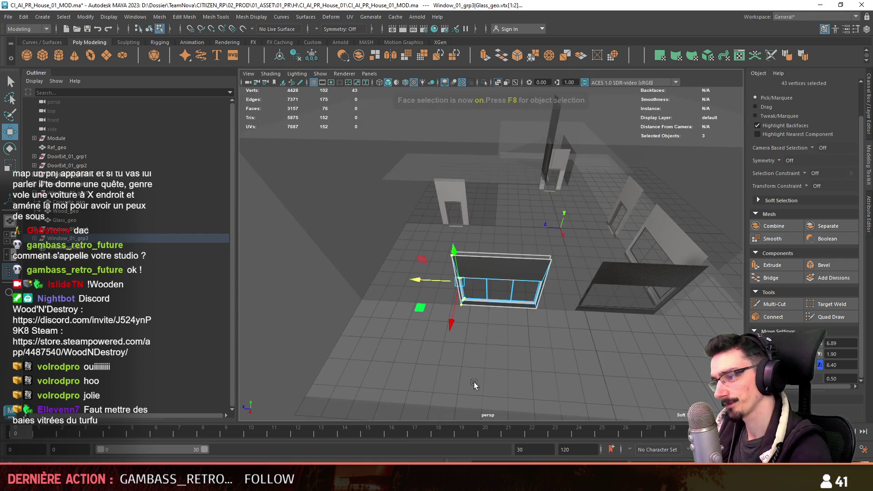
{"action": "key", "text": "ctrl+F11"}
{"action": "key", "text": "f"}
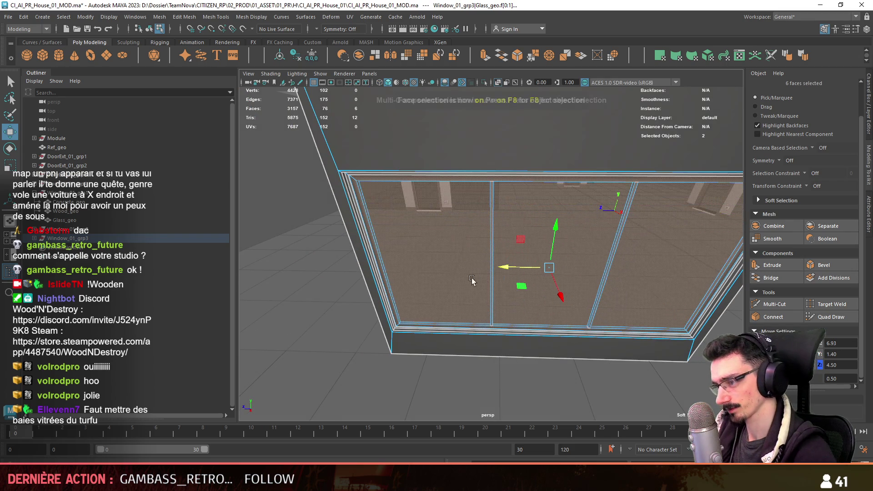
{"action": "key", "text": "F8"}
{"action": "left_click", "coordinate": [93, 239]}
{"action": "key", "text": "F8"}
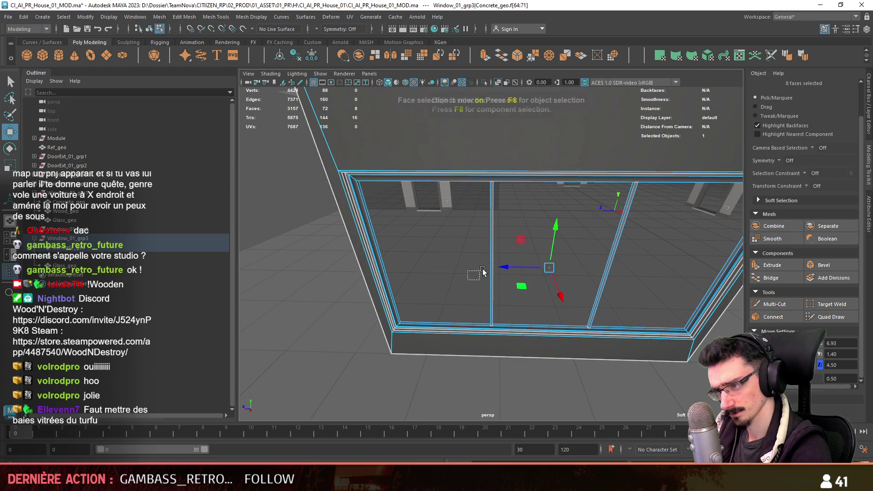
{"action": "scroll", "coordinate": [516, 300], "scroll_direction": "down", "scroll_amount": 3}
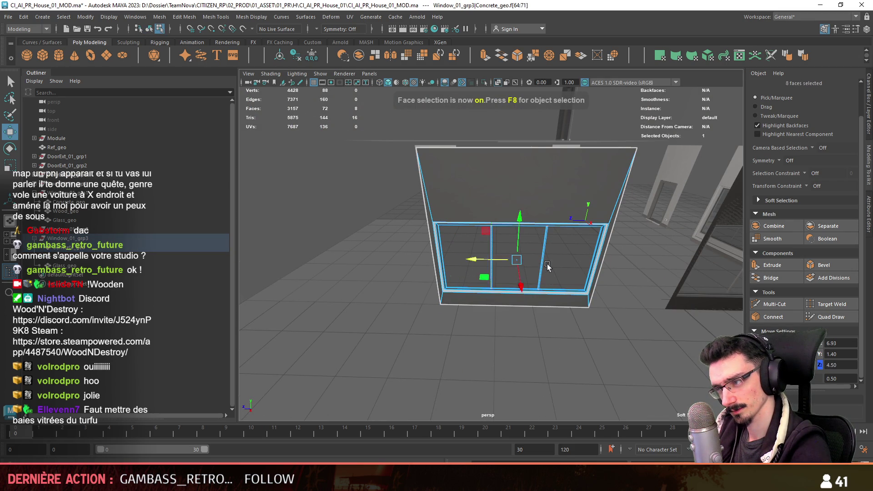
{"action": "key", "text": "Delete"}
Widen the window frame by shifting its side vertices right along X.
{"action": "left_click_drag", "start_coordinate": [683, 126], "coordinate": [682, 127]}
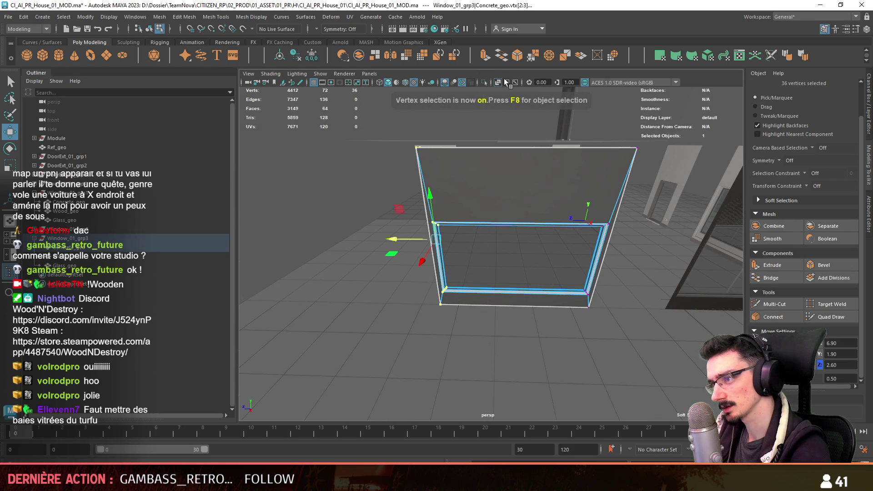
{"action": "left_click_drag", "start_coordinate": [399, 241], "coordinate": [499, 255]}
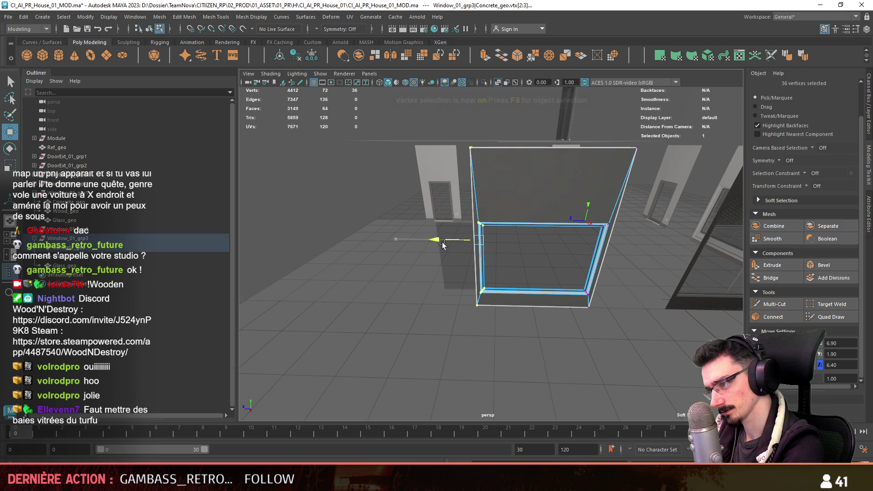
{"action": "scroll", "coordinate": [465, 282], "scroll_direction": "up", "scroll_amount": 5}
{"action": "key", "text": "F8"}
{"action": "left_click", "coordinate": [432, 288], "text": "shift"}
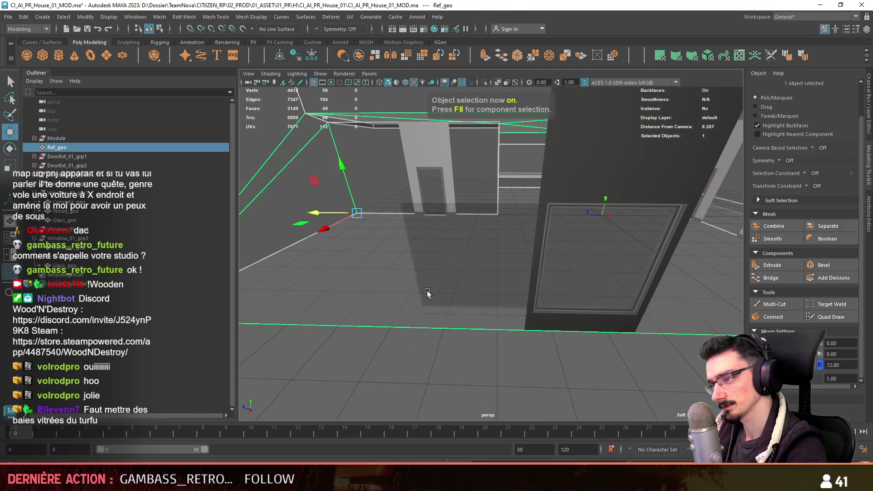
{"action": "left_click_drag", "start_coordinate": [471, 345], "coordinate": [541, 316], "text": "shift"}
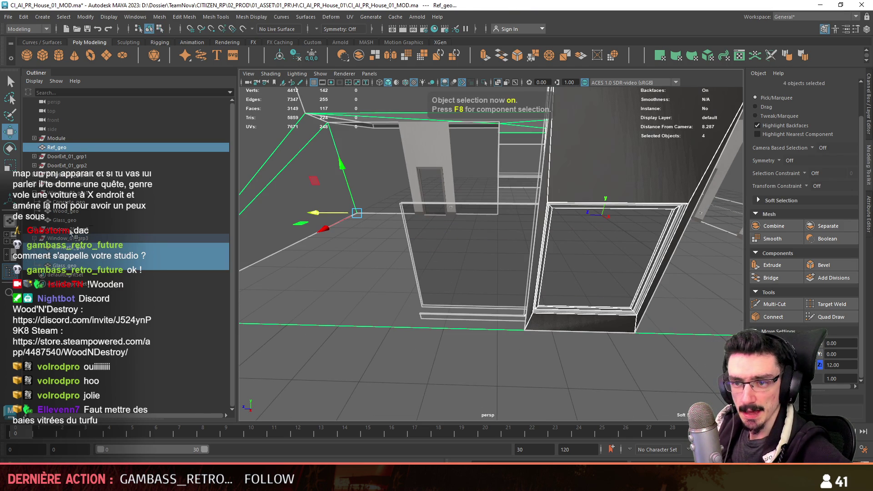
{"action": "left_click", "coordinate": [72, 146], "text": "ctrl"}
{"action": "key", "text": "f"}
{"action": "key", "text": "F8"}
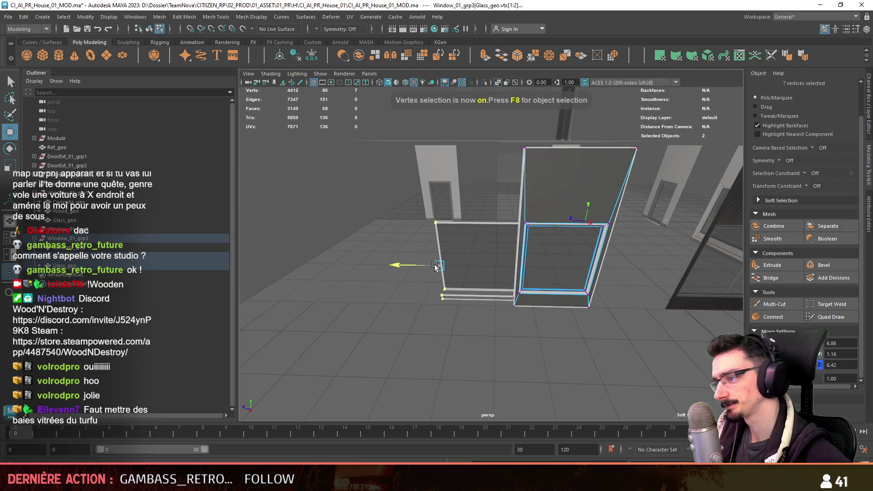
{"action": "key", "text": "F8"}
{"action": "scroll", "coordinate": [422, 297], "scroll_direction": "down", "scroll_amount": 5}
{"action": "mouse_move", "coordinate": [422, 297]}
{"action": "left_mouse_down", "text": "alt"}
{"action": "mouse_move", "coordinate": [454, 273]}
{"action": "mouse_move", "coordinate": [490, 303]}
{"action": "mouse_move", "coordinate": [677, 328]}
{"action": "left_mouse_up", "text": "alt"}
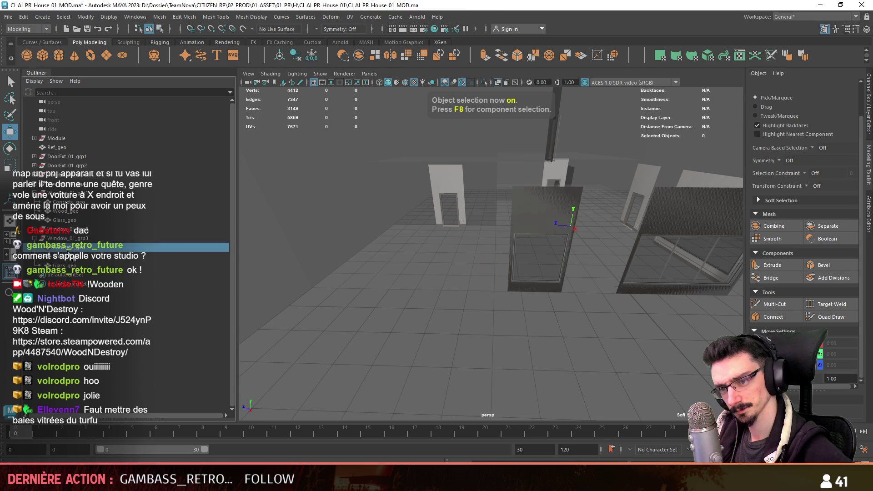
Duplicate Window_01_grp3 as Window_01_grp4 and move the copy left along the wall.
{"action": "left_click", "coordinate": [541, 218]}
{"action": "key", "text": "ctrl+d"}
{"action": "mouse_move", "coordinate": [522, 300]}
{"action": "left_mouse_down"}
{"action": "mouse_move", "coordinate": [432, 303]}
{"action": "mouse_move", "coordinate": [453, 280]}
{"action": "mouse_move", "coordinate": [555, 282]}
{"action": "mouse_move", "coordinate": [495, 283]}
{"action": "mouse_move", "coordinate": [566, 268]}
{"action": "left_mouse_up"}
{"action": "left_click", "coordinate": [453, 280]}
{"action": "right_click_drag", "start_coordinate": [566, 268], "coordinate": [523, 281], "text": "alt"}
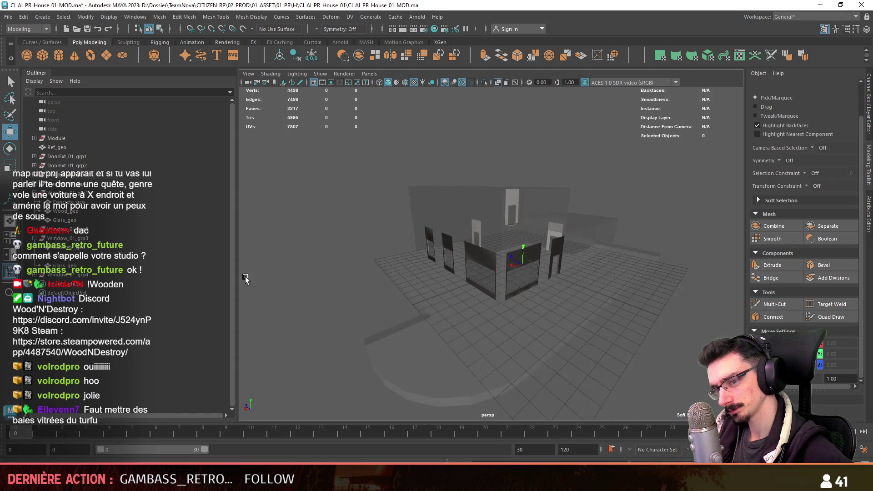
Select the Window_01_grp5 copy and rotate and move it into place at -7, 0, 2.
{"action": "mouse_move", "coordinate": [522, 281]}
{"action": "left_mouse_down", "text": "alt"}
{"action": "mouse_move", "coordinate": [468, 293]}
{"action": "mouse_move", "coordinate": [580, 240]}
{"action": "left_mouse_up", "text": "alt"}
{"action": "left_click", "coordinate": [580, 240]}
{"action": "right_click_drag", "start_coordinate": [581, 240], "coordinate": [545, 272], "text": "alt"}
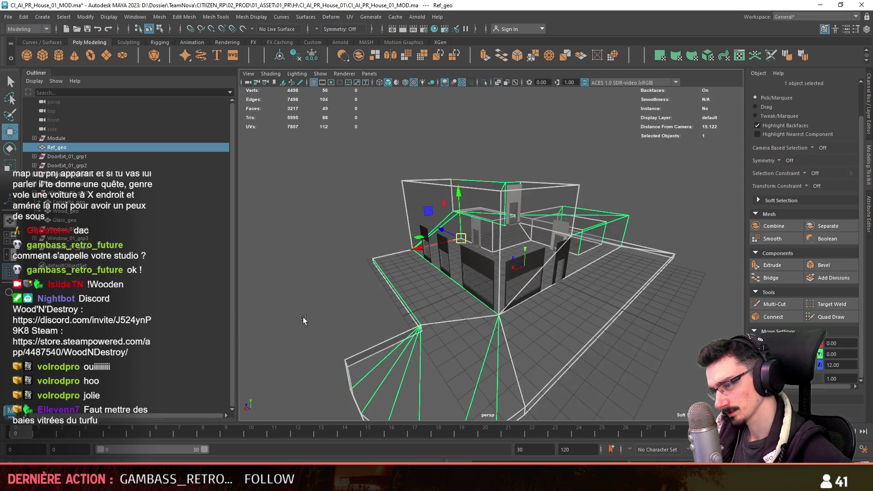
{"action": "left_click", "coordinate": [546, 273]}
{"action": "mouse_move", "coordinate": [545, 273]}
{"action": "left_mouse_down", "text": "alt"}
{"action": "mouse_move", "coordinate": [545, 280]}
{"action": "mouse_move", "coordinate": [345, 283]}
{"action": "mouse_move", "coordinate": [564, 282]}
{"action": "mouse_move", "coordinate": [421, 288]}
{"action": "left_mouse_up", "text": "alt"}
{"action": "left_click", "coordinate": [56, 147]}
{"action": "left_click", "coordinate": [609, 255]}
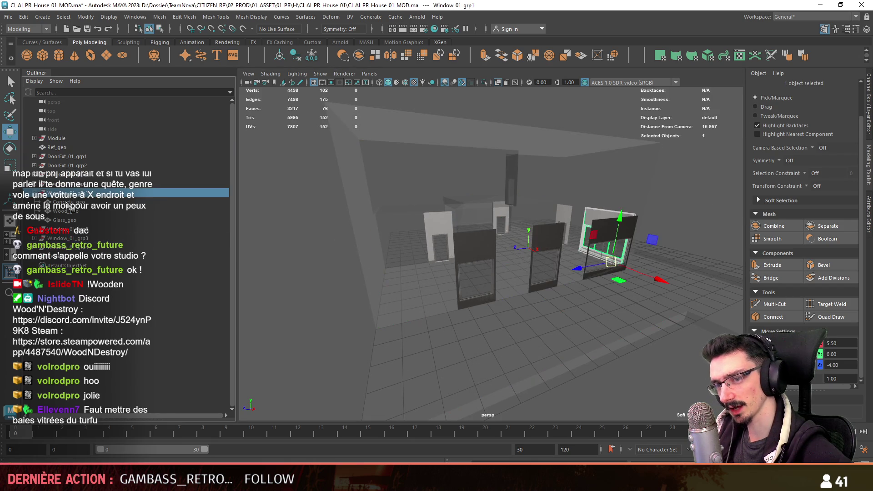
{"action": "left_click", "coordinate": [545, 259]}
{"action": "mouse_move", "coordinate": [545, 259]}
{"action": "left_mouse_down", "text": "alt"}
{"action": "mouse_move", "coordinate": [724, 308]}
{"action": "mouse_move", "coordinate": [455, 295]}
{"action": "left_mouse_up", "text": "alt"}
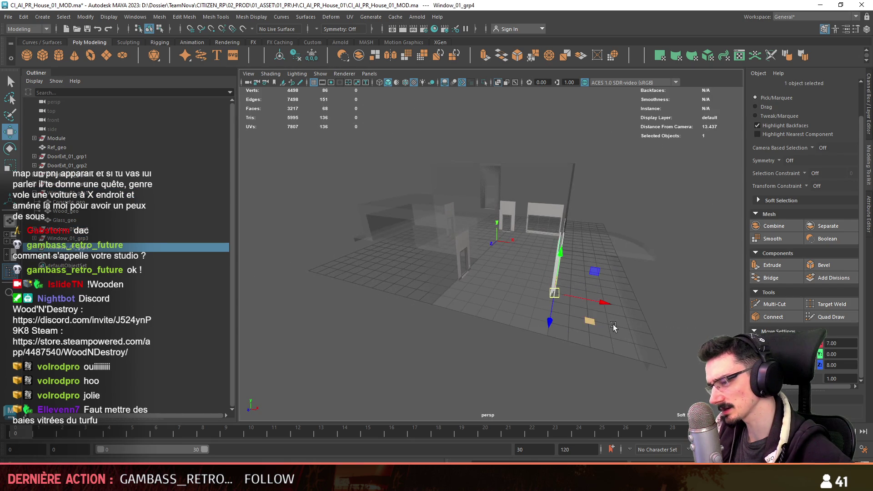
{"action": "left_click", "coordinate": [445, 263]}
{"action": "key", "text": "e"}
{"action": "mouse_move", "coordinate": [519, 304]}
{"action": "left_mouse_down", "text": "alt"}
{"action": "mouse_move", "coordinate": [485, 301]}
{"action": "mouse_move", "coordinate": [470, 311]}
{"action": "mouse_move", "coordinate": [521, 312]}
{"action": "mouse_move", "coordinate": [504, 287]}
{"action": "mouse_move", "coordinate": [472, 291]}
{"action": "left_mouse_up", "text": "alt"}
{"action": "key", "text": "w"}
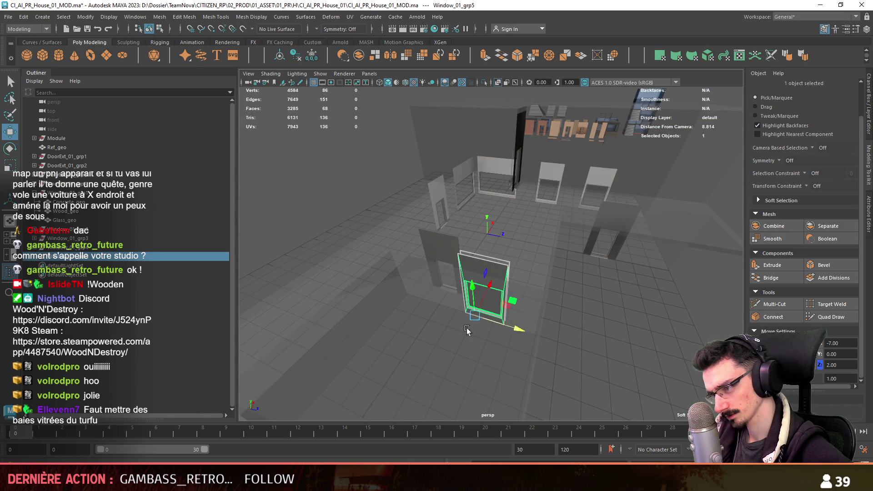
Slide Window_01_grp5 sideways along X and select all of its window parts.
{"action": "left_click_drag", "start_coordinate": [472, 332], "coordinate": [536, 290], "text": "alt"}
{"action": "scroll", "coordinate": [556, 269], "scroll_direction": "up", "scroll_amount": 4}
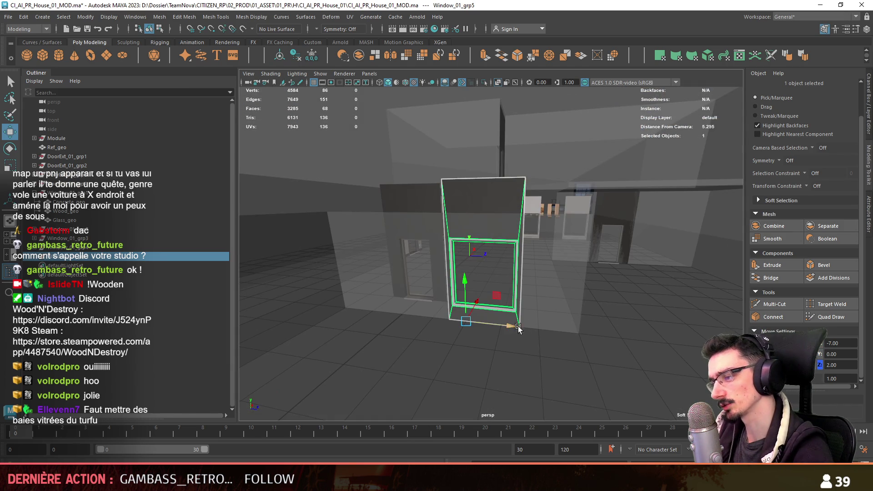
{"action": "left_click_drag", "start_coordinate": [521, 326], "coordinate": [526, 336]}
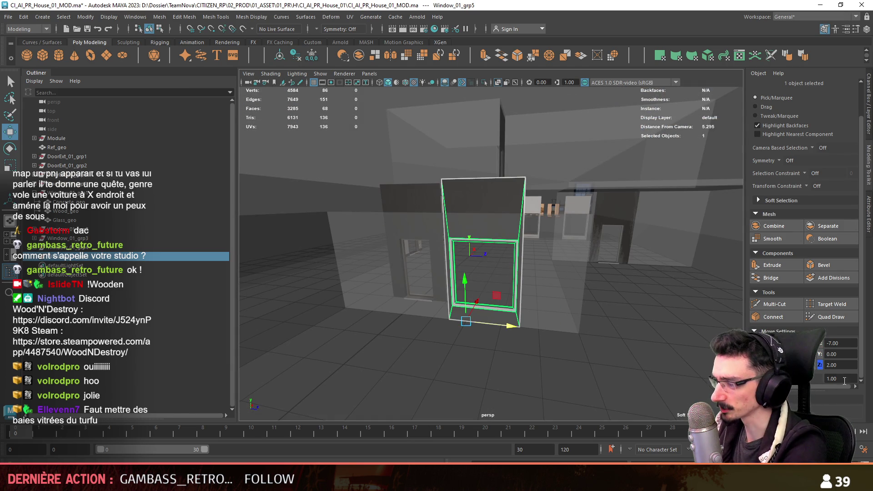
{"action": "key", "text": "F9"}
{"action": "key", "text": "f"}
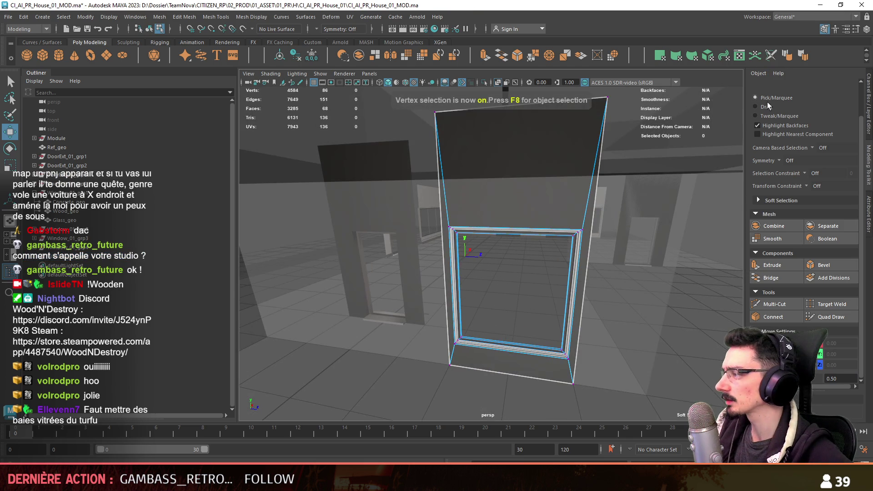
{"action": "key", "text": "F8"}
{"action": "left_click", "coordinate": [68, 257]}
{"action": "left_click", "coordinate": [71, 287], "text": "shift"}
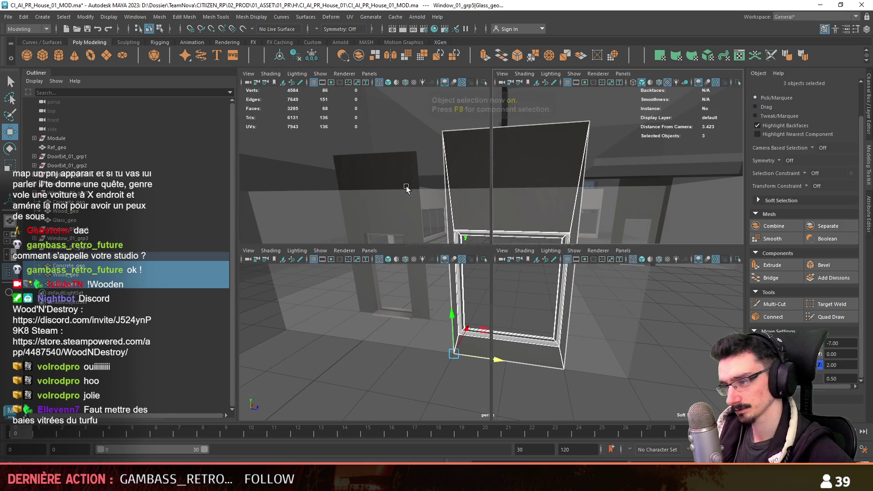
In the side view, box-select the window's bottom-edge vertices and raise them in Y.
{"action": "key", "text": "space"}
{"action": "key", "text": "F9"}
{"action": "key", "text": "f"}
{"action": "key", "text": "space"}
{"action": "scroll", "coordinate": [590, 347], "scroll_direction": "down", "scroll_amount": 2}
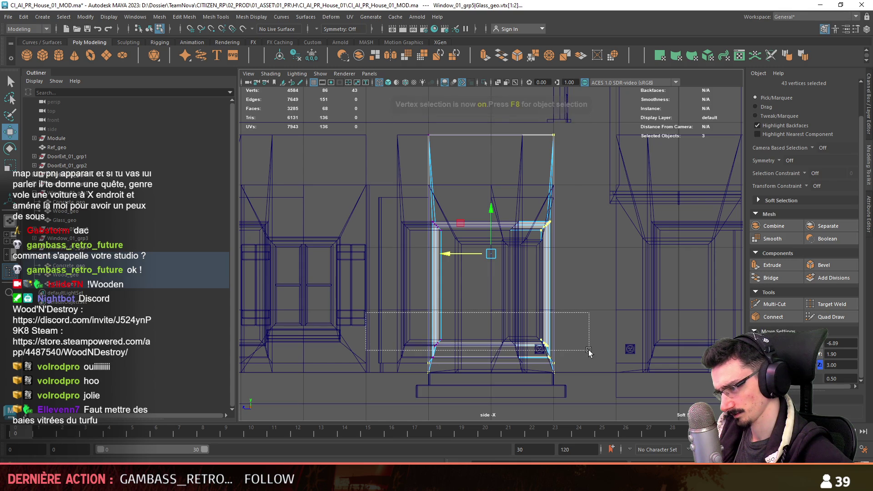
{"action": "left_click_drag", "start_coordinate": [372, 308], "coordinate": [570, 351]}
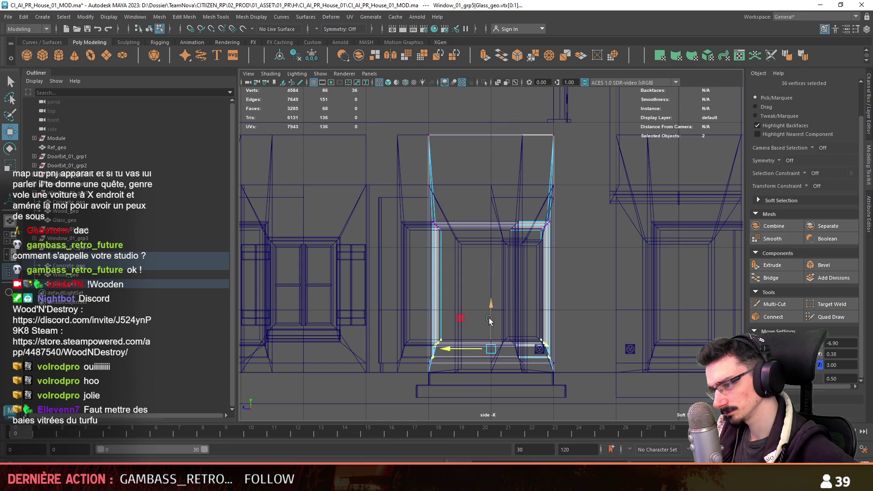
{"action": "left_click_drag", "start_coordinate": [488, 318], "coordinate": [494, 287]}
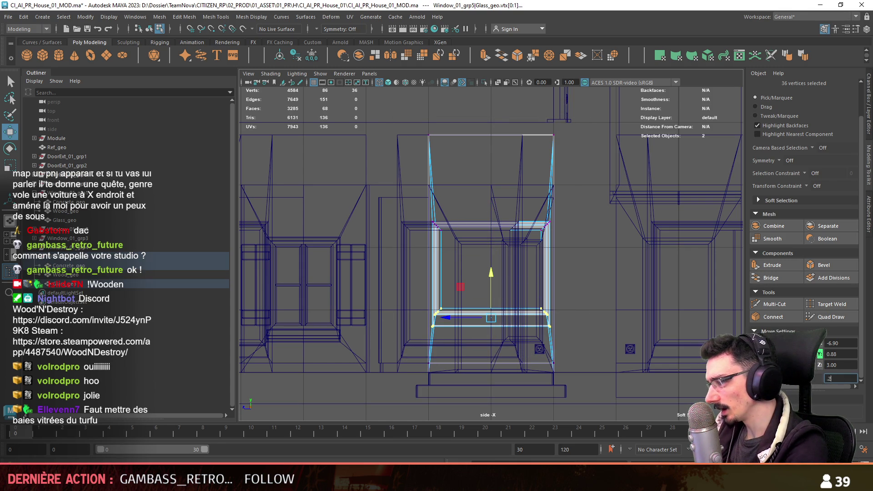
{"action": "middle_click_drag", "start_coordinate": [491, 281], "coordinate": [481, 302], "text": "alt"}
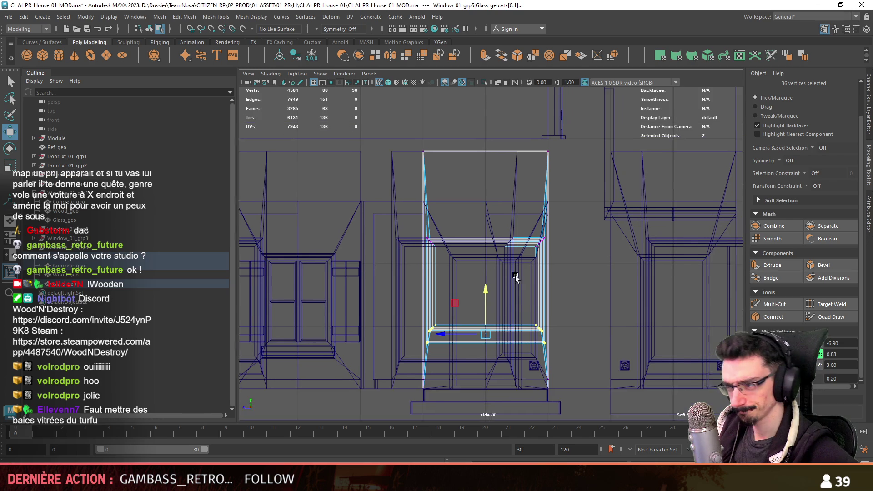
{"action": "left_click_drag", "start_coordinate": [477, 296], "coordinate": [477, 281]}
Adjust the selected vertices' depth to 3.47 in the top view.
{"action": "key", "text": "space"}
{"action": "key", "text": "space"}
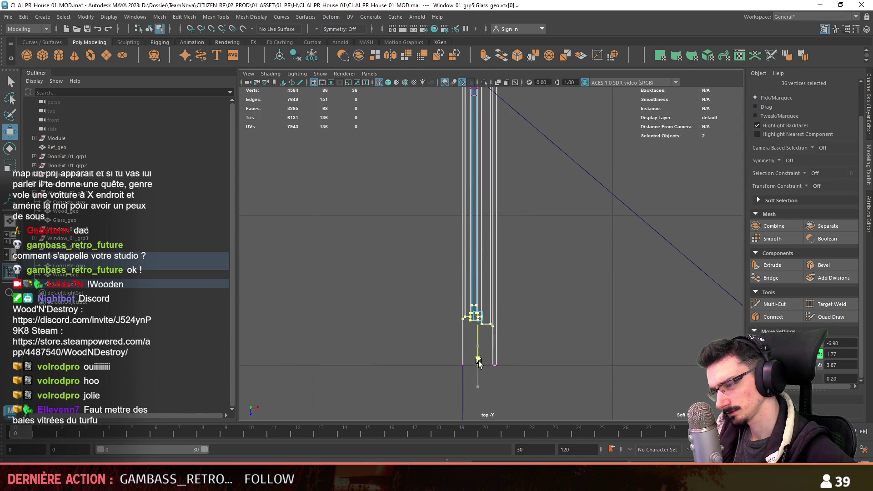
{"action": "left_click_drag", "start_coordinate": [477, 339], "coordinate": [477, 309]}
{"action": "middle_click_drag", "start_coordinate": [477, 309], "coordinate": [481, 377], "text": "alt"}
{"action": "left_click_drag", "start_coordinate": [434, 215], "coordinate": [530, 144]}
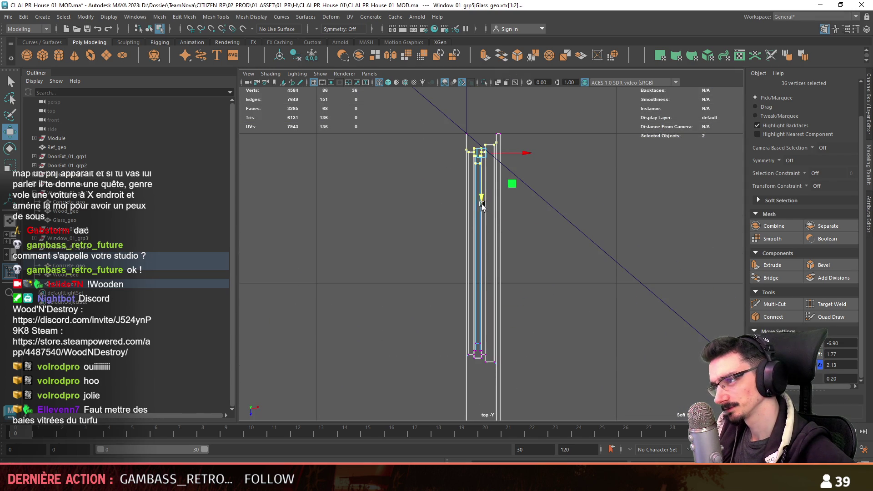
{"action": "key", "text": "space"}
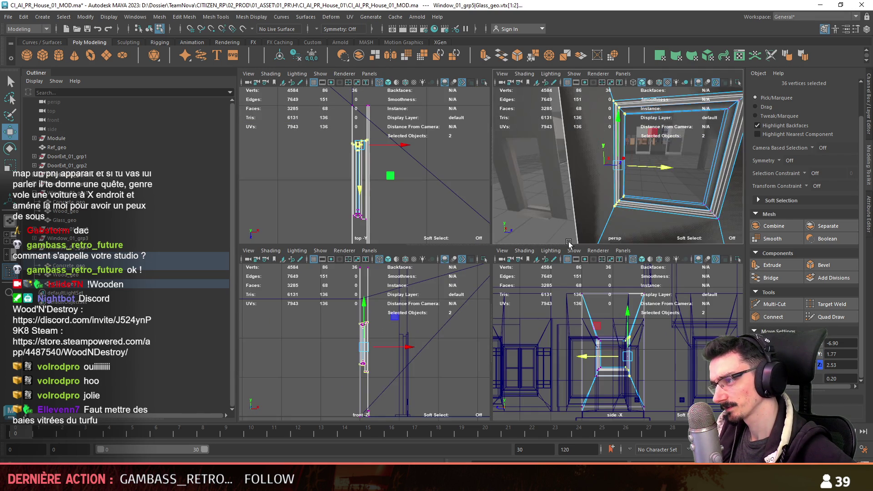
{"action": "left_click_drag", "start_coordinate": [522, 193], "coordinate": [609, 208], "text": "alt"}
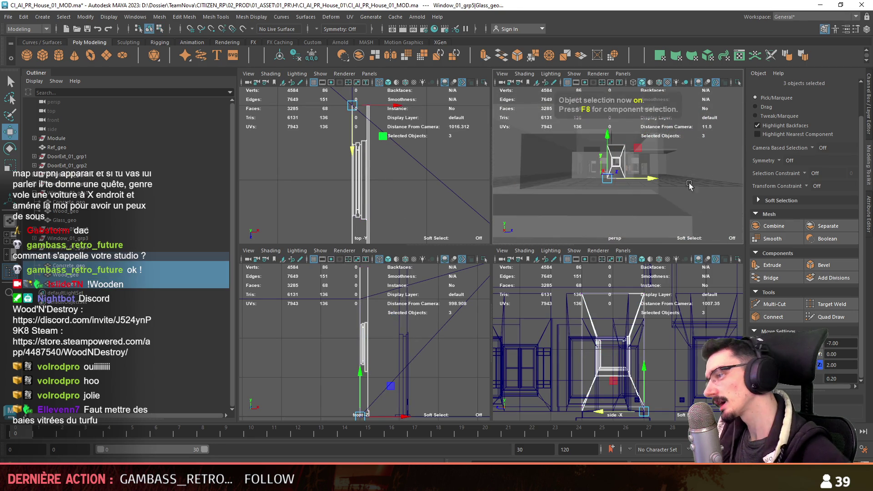
{"action": "key", "text": "F8"}
{"action": "key", "text": "space"}
{"action": "scroll", "coordinate": [479, 257], "scroll_direction": "up", "scroll_amount": 5}
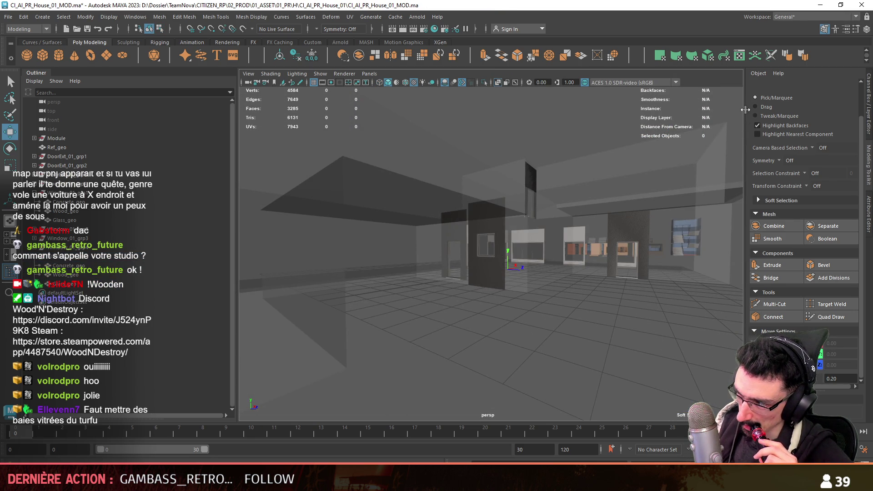
{"action": "left_click_drag", "start_coordinate": [588, 290], "coordinate": [484, 186], "text": "alt"}
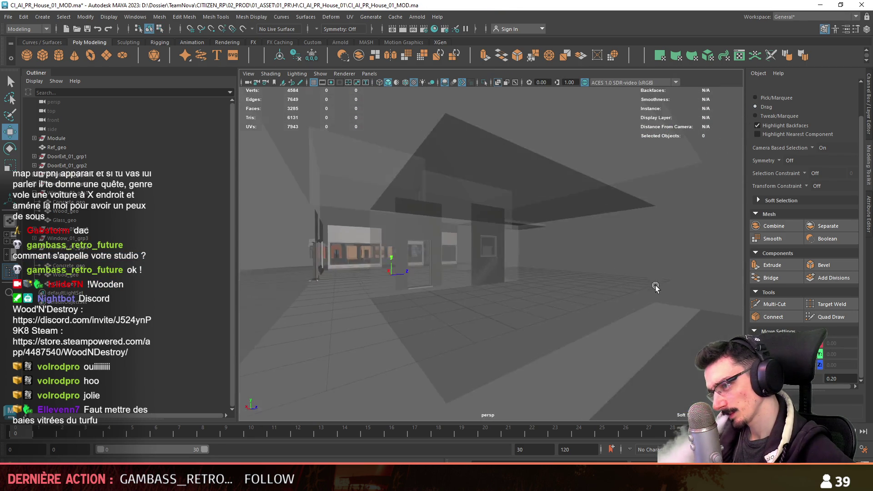
{"action": "left_click", "coordinate": [483, 186]}
{"action": "mouse_move", "coordinate": [497, 231]}
{"action": "left_mouse_down", "text": "alt"}
{"action": "mouse_move", "coordinate": [504, 343]}
{"action": "mouse_move", "coordinate": [530, 247]}
{"action": "left_mouse_up", "text": "alt"}
{"action": "key", "text": "F11"}
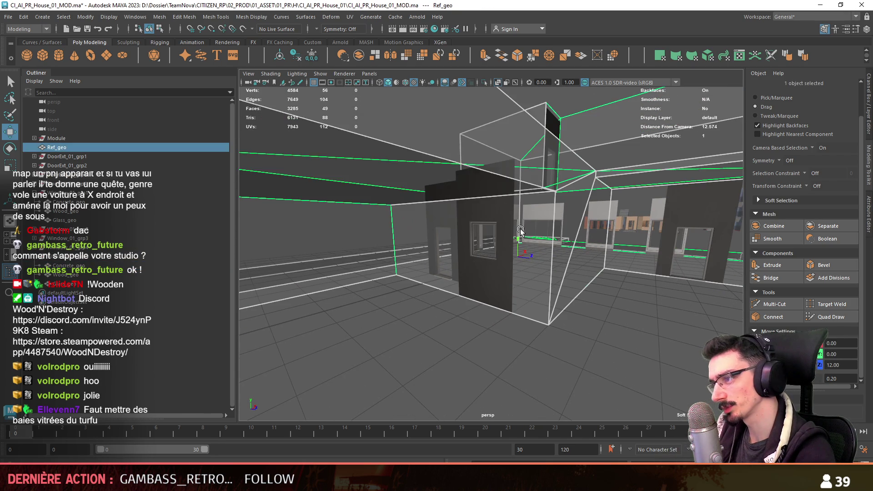
{"action": "left_click", "coordinate": [395, 177]}
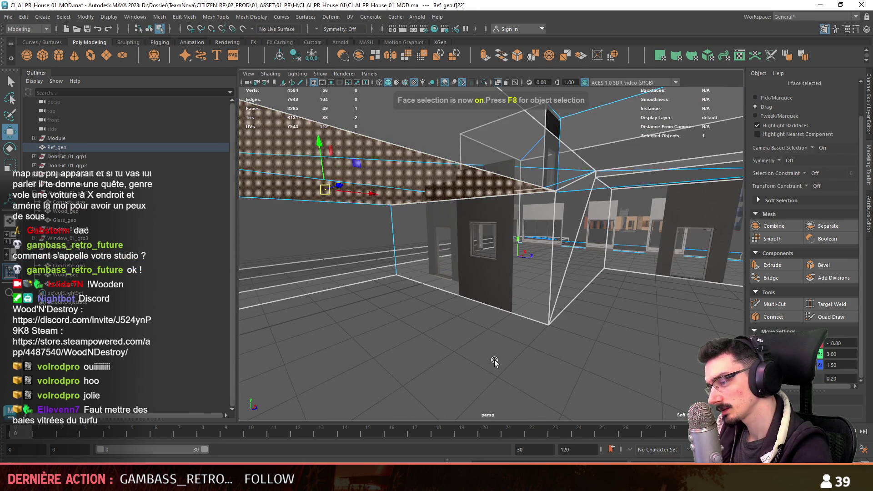
{"action": "key", "text": "F8"}
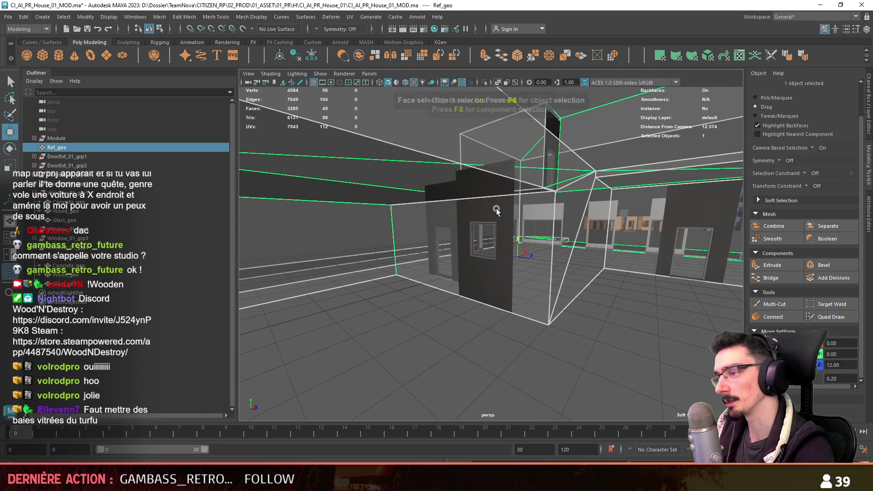
{"action": "left_click", "coordinate": [497, 207]}
{"action": "key", "text": "F10"}
{"action": "left_click", "coordinate": [497, 162]}
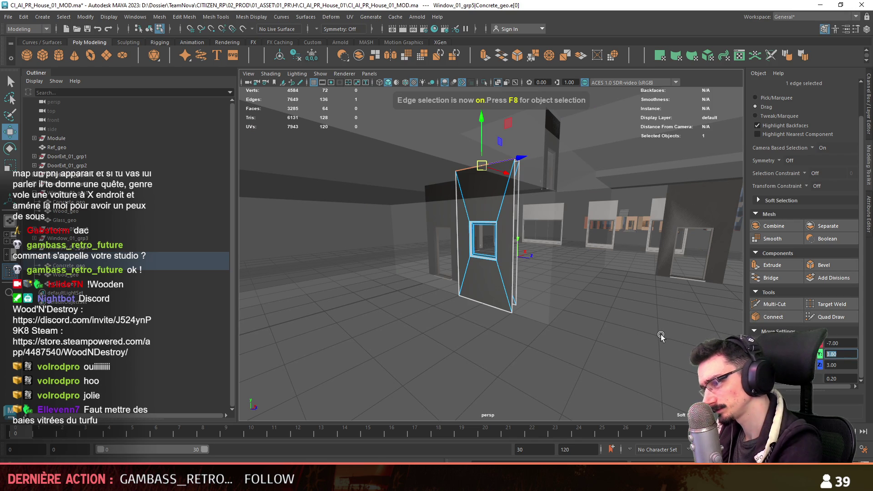
{"action": "left_click_drag", "start_coordinate": [662, 336], "coordinate": [449, 241], "text": "alt"}
{"action": "key", "text": "F8"}
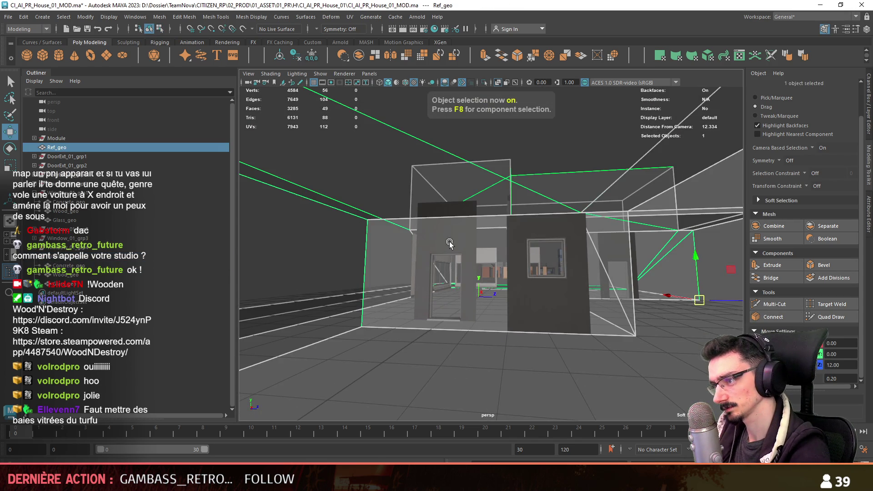
{"action": "left_click", "coordinate": [449, 242]}
{"action": "key", "text": "F10"}
{"action": "left_click", "coordinate": [455, 207]}
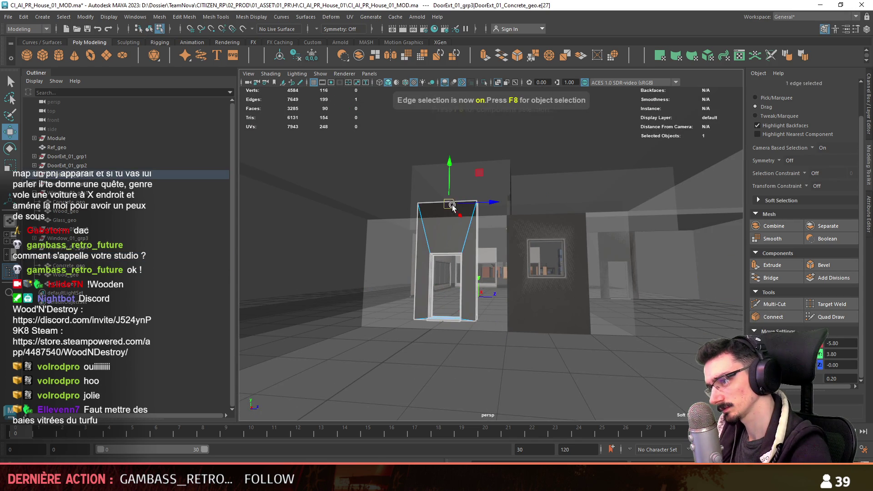
{"action": "key", "text": "F8"}
{"action": "left_click", "coordinate": [475, 353]}
{"action": "mouse_move", "coordinate": [475, 354]}
{"action": "left_mouse_down", "text": "alt"}
{"action": "mouse_move", "coordinate": [454, 266]}
{"action": "mouse_move", "coordinate": [484, 261]}
{"action": "left_mouse_up", "text": "alt"}
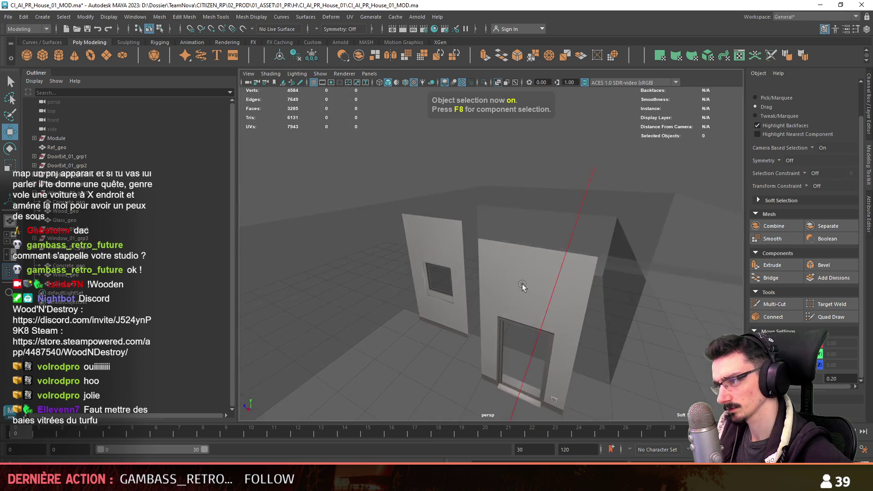
{"action": "scroll", "coordinate": [484, 258], "scroll_direction": "down", "scroll_amount": 5}
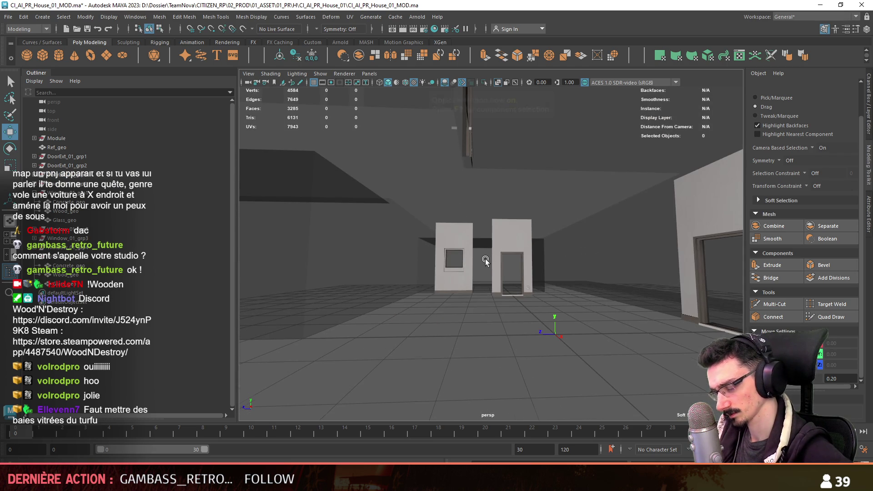
{"action": "left_click", "coordinate": [529, 264]}
{"action": "scroll", "coordinate": [529, 264], "scroll_direction": "up", "scroll_amount": 4}
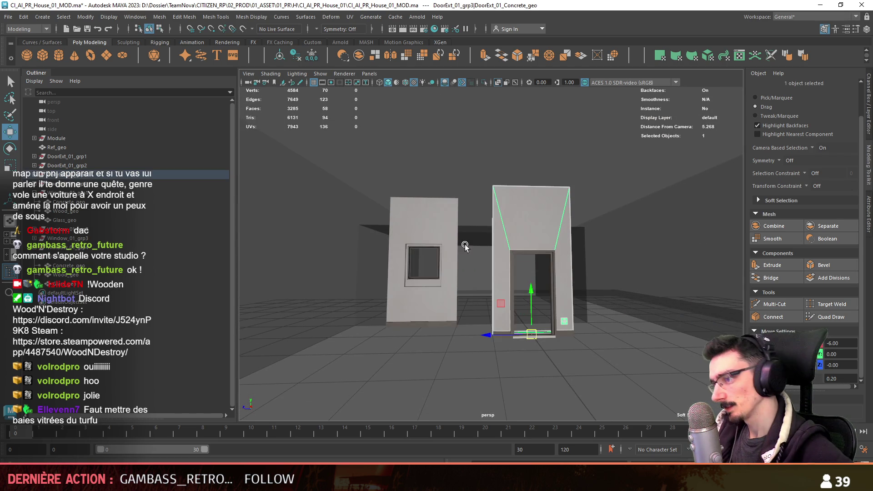
Set both walls' top edges to a height of 3.
{"action": "key", "text": "F10"}
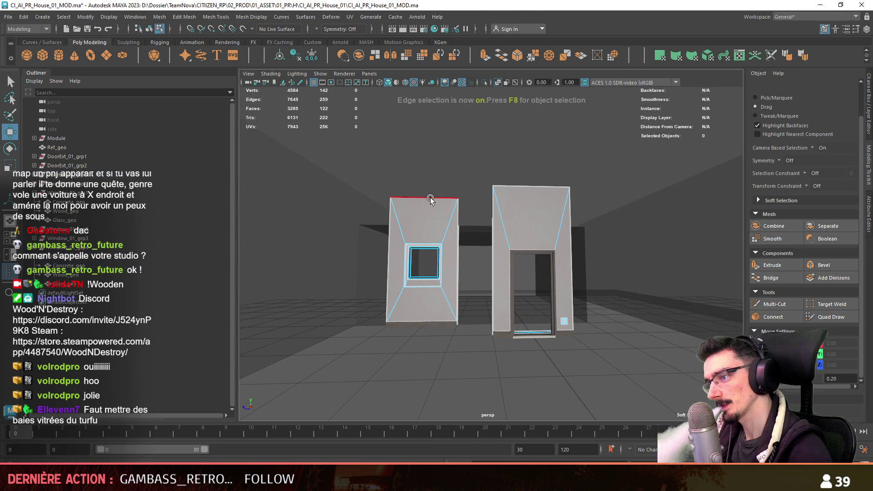
{"action": "left_click", "coordinate": [430, 199]}
{"action": "left_click", "coordinate": [531, 187], "text": "shift"}
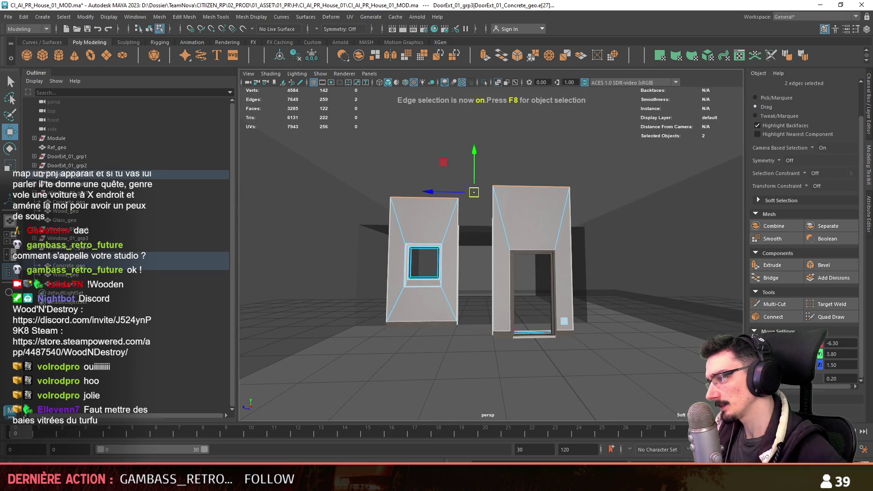
{"action": "key", "text": "BackSpace"}
{"action": "key", "text": "BackSpace"}
{"action": "key", "text": "BackSpace"}
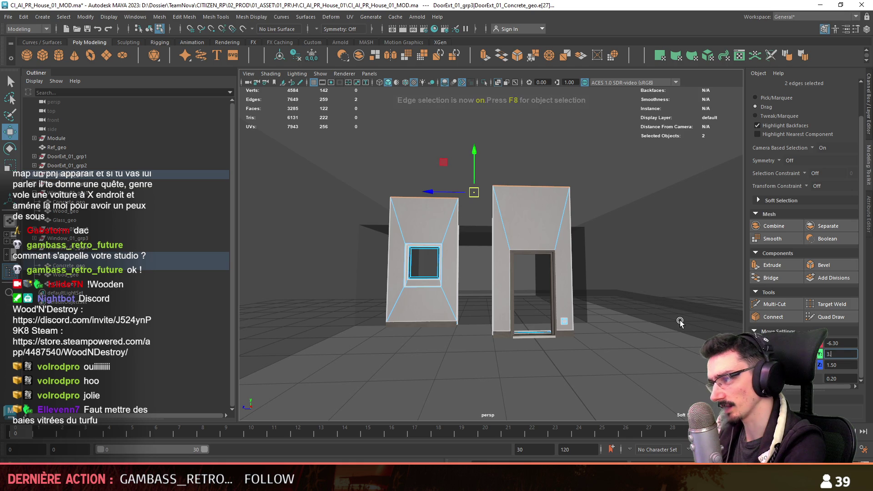
{"action": "key", "text": "Return"}
{"action": "key", "text": "F8"}
Hide the Ref_geo reference geometry.
{"action": "scroll", "coordinate": [637, 277], "scroll_direction": "down", "scroll_amount": 3}
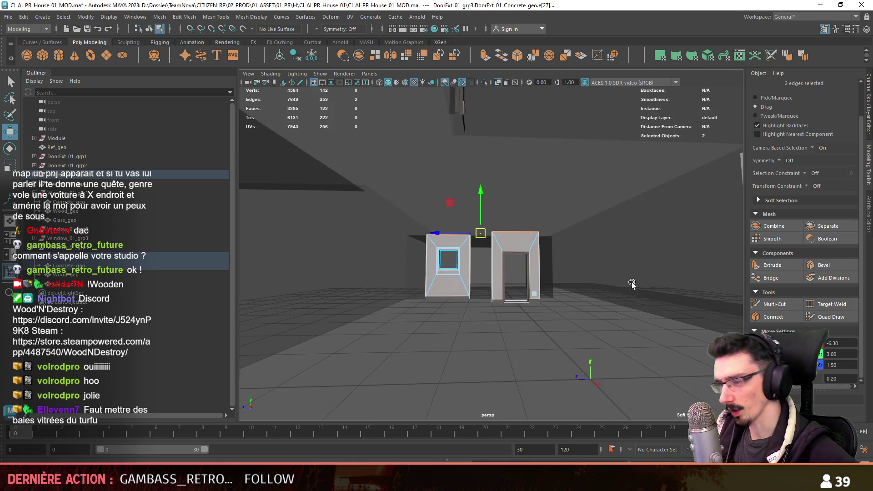
{"action": "left_click_drag", "start_coordinate": [638, 276], "coordinate": [594, 337], "text": "alt"}
{"action": "left_click", "coordinate": [514, 321]}
{"action": "mouse_move", "coordinate": [513, 322]}
{"action": "left_mouse_down", "text": "alt"}
{"action": "mouse_move", "coordinate": [580, 280]}
{"action": "mouse_move", "coordinate": [503, 302]}
{"action": "left_mouse_up", "text": "alt"}
{"action": "key", "text": "ctrl+h"}
Select the eight concrete window and door pieces and combine them into one mesh.
{"action": "scroll", "coordinate": [557, 261], "scroll_direction": "down", "scroll_amount": 3}
{"action": "scroll", "coordinate": [504, 303], "scroll_direction": "up", "scroll_amount": 2}
{"action": "left_click", "coordinate": [503, 303]}
{"action": "left_click", "coordinate": [631, 364], "text": "shift"}
{"action": "mouse_move", "coordinate": [632, 363]}
{"action": "left_mouse_down", "text": "alt"}
{"action": "mouse_move", "coordinate": [580, 261]}
{"action": "mouse_move", "coordinate": [605, 237]}
{"action": "left_mouse_up", "text": "alt"}
{"action": "left_click", "coordinate": [632, 213], "text": "shift"}
{"action": "left_click", "coordinate": [569, 200], "text": "shift"}
{"action": "left_click", "coordinate": [535, 202], "text": "shift"}
{"action": "left_click", "coordinate": [448, 194], "text": "shift"}
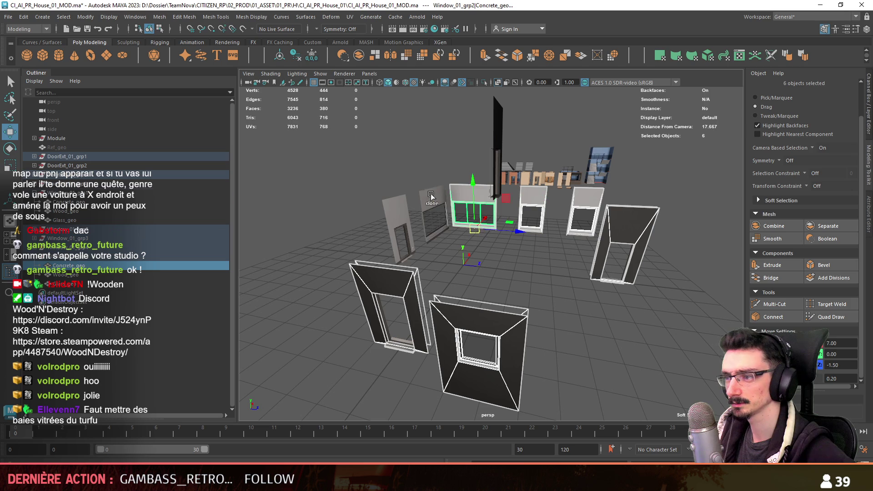
{"action": "left_click", "coordinate": [432, 194], "text": "shift"}
{"action": "left_click", "coordinate": [395, 214], "text": "shift"}
{"action": "left_click", "coordinate": [359, 55]}
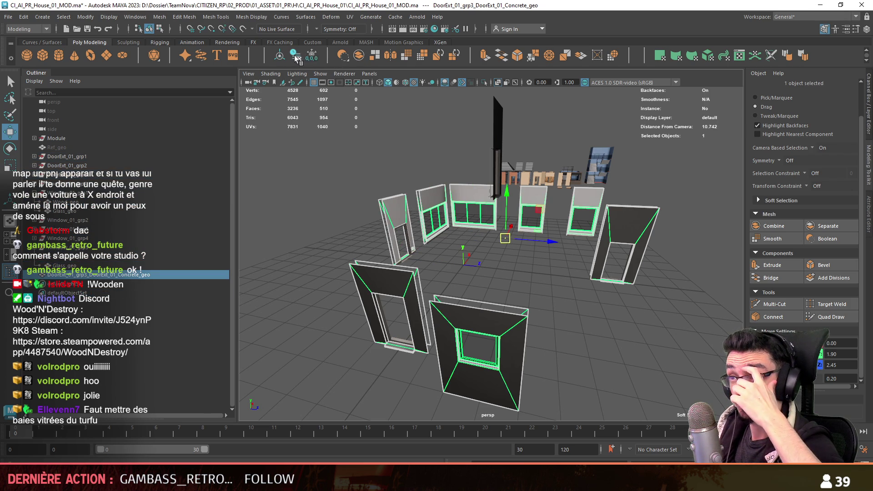
Rename the combined mesh Concrete_geo and hide it.
{"action": "left_click_drag", "start_coordinate": [493, 249], "coordinate": [522, 241], "text": "alt"}
{"action": "double_click", "coordinate": [100, 275]}
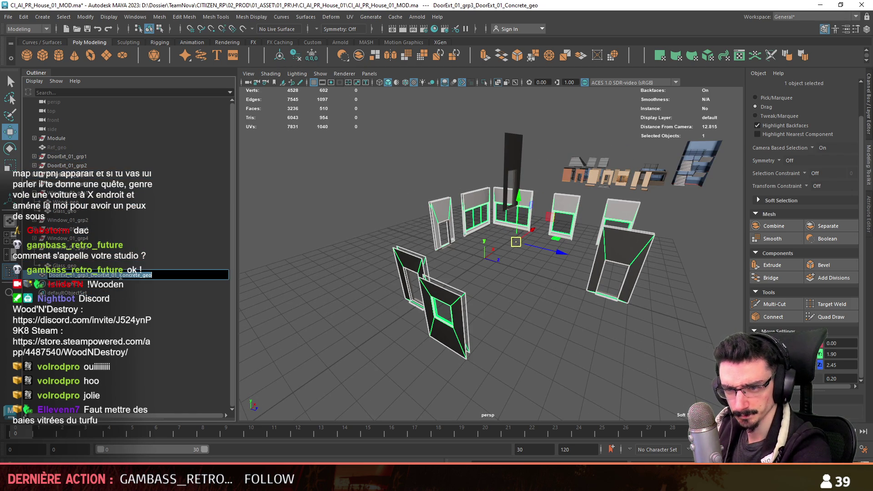
{"action": "type", "text": "Concrete_geo"}
{"action": "key", "text": "Return"}
{"action": "mouse_move", "coordinate": [543, 329]}
{"action": "left_mouse_down", "text": "alt"}
{"action": "mouse_move", "coordinate": [537, 253]}
{"action": "mouse_move", "coordinate": [526, 318]}
{"action": "mouse_move", "coordinate": [675, 288]}
{"action": "left_mouse_up", "text": "alt"}
{"action": "key", "text": "ctrl+h"}
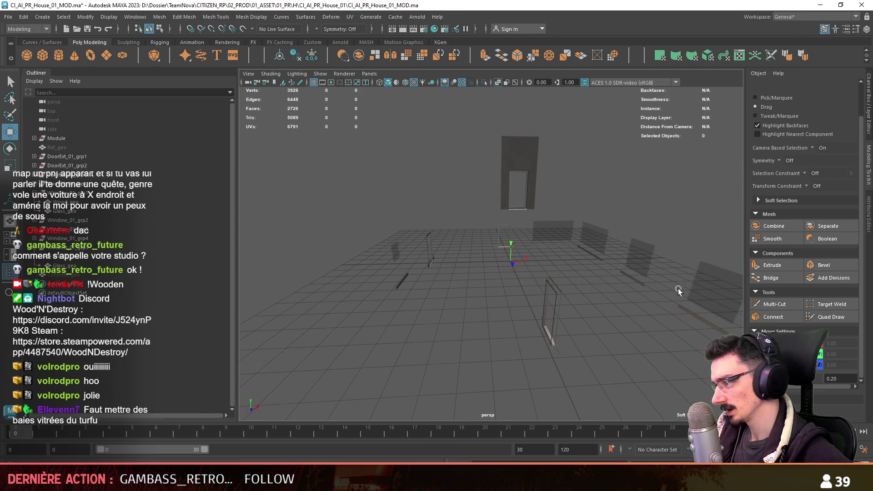
Delete the one extra Glass_geo pane.
{"action": "left_click", "coordinate": [626, 250]}
{"action": "left_click", "coordinate": [592, 235], "text": "shift"}
{"action": "mouse_move", "coordinate": [419, 269]}
{"action": "left_mouse_down", "text": "alt"}
{"action": "mouse_move", "coordinate": [440, 285]}
{"action": "mouse_move", "coordinate": [404, 234]}
{"action": "left_mouse_up", "text": "alt"}
{"action": "left_click", "coordinate": [91, 275]}
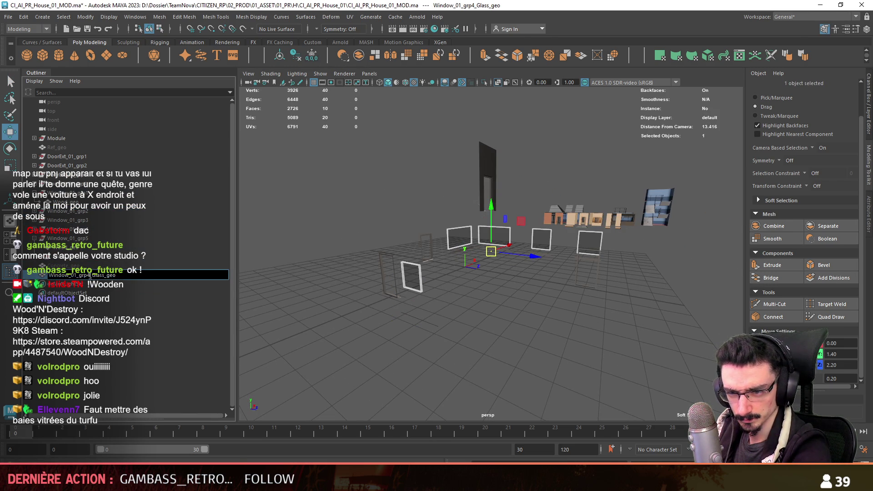
{"action": "mouse_move", "coordinate": [479, 295]}
{"action": "left_mouse_down", "text": "alt"}
{"action": "mouse_move", "coordinate": [495, 261]}
{"action": "mouse_move", "coordinate": [466, 285]}
{"action": "left_mouse_up", "text": "alt"}
{"action": "key", "text": "Delete"}
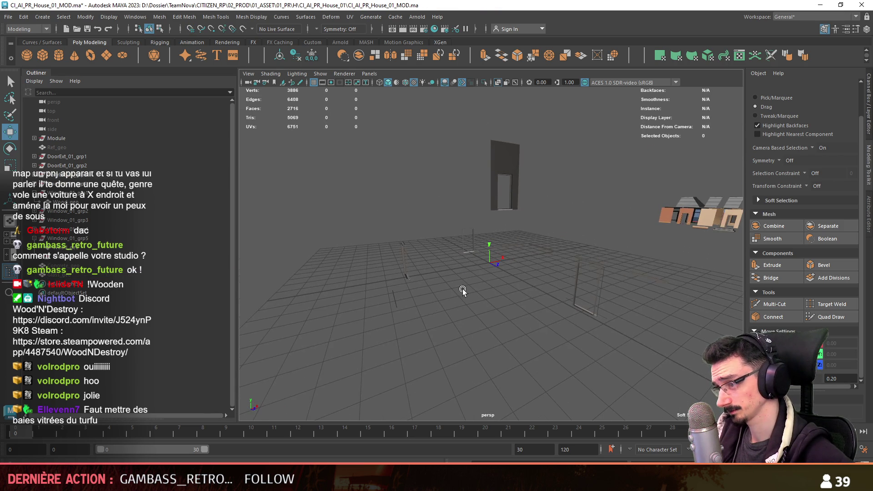
Combine the eight wooden frame pieces into one mesh named Wood_geo, with wireframe on shaded.
{"action": "left_click_drag", "start_coordinate": [308, 345], "coordinate": [660, 265]}
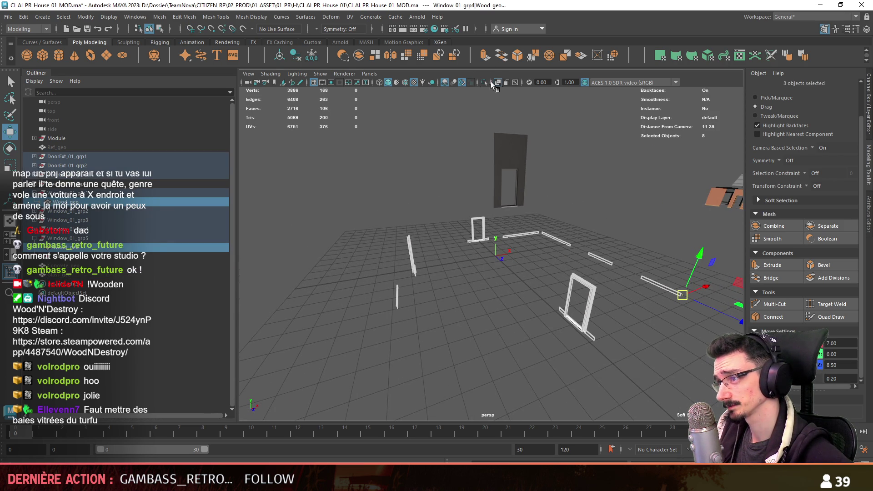
{"action": "left_click", "coordinate": [405, 83]}
{"action": "mouse_move", "coordinate": [454, 227]}
{"action": "left_mouse_down", "text": "alt"}
{"action": "mouse_move", "coordinate": [549, 238]}
{"action": "mouse_move", "coordinate": [522, 257]}
{"action": "mouse_move", "coordinate": [550, 250]}
{"action": "mouse_move", "coordinate": [488, 243]}
{"action": "mouse_move", "coordinate": [468, 219]}
{"action": "left_mouse_up", "text": "alt"}
{"action": "left_click", "coordinate": [357, 57]}
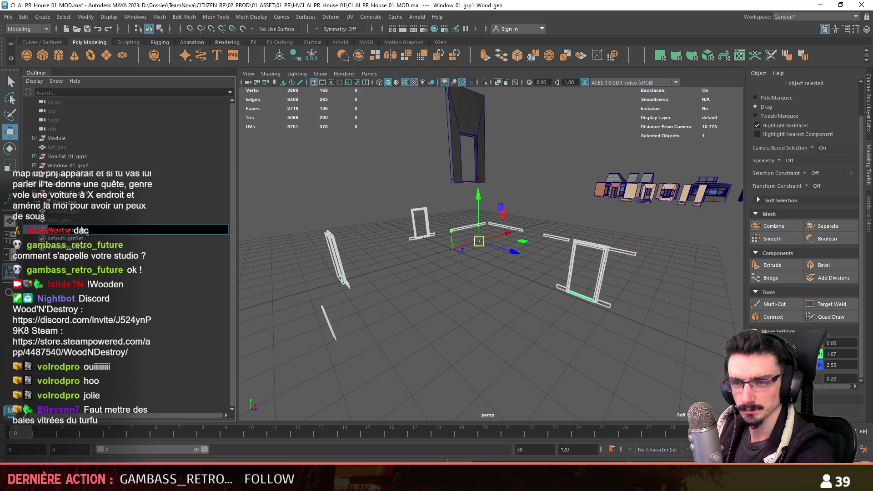
{"action": "key", "text": "Return"}
Check the DoorExt_01_grp4 group and the concrete and glass meshes around the door walls.
{"action": "left_click", "coordinate": [61, 177]}
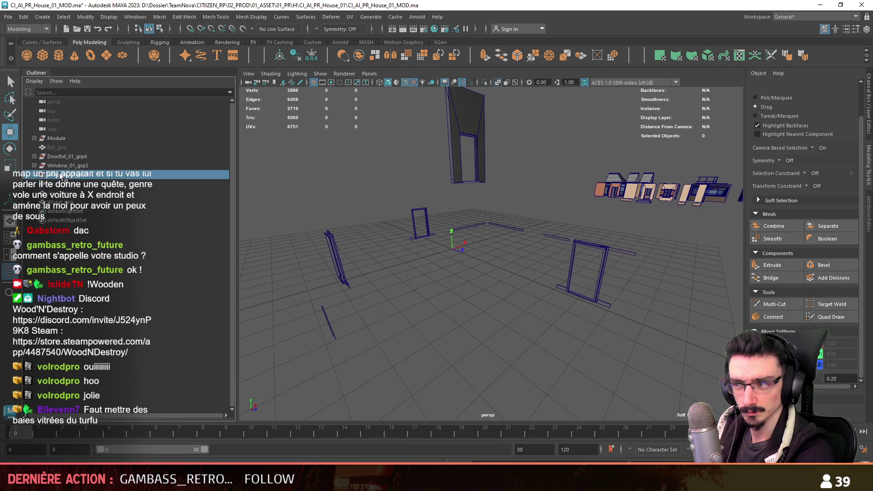
{"action": "left_click", "coordinate": [68, 155]}
{"action": "mouse_move", "coordinate": [397, 281]}
{"action": "left_mouse_down", "text": "alt"}
{"action": "mouse_move", "coordinate": [436, 273]}
{"action": "mouse_move", "coordinate": [594, 306]}
{"action": "left_mouse_up", "text": "alt"}
{"action": "scroll", "coordinate": [595, 307], "scroll_direction": "up", "scroll_amount": 3}
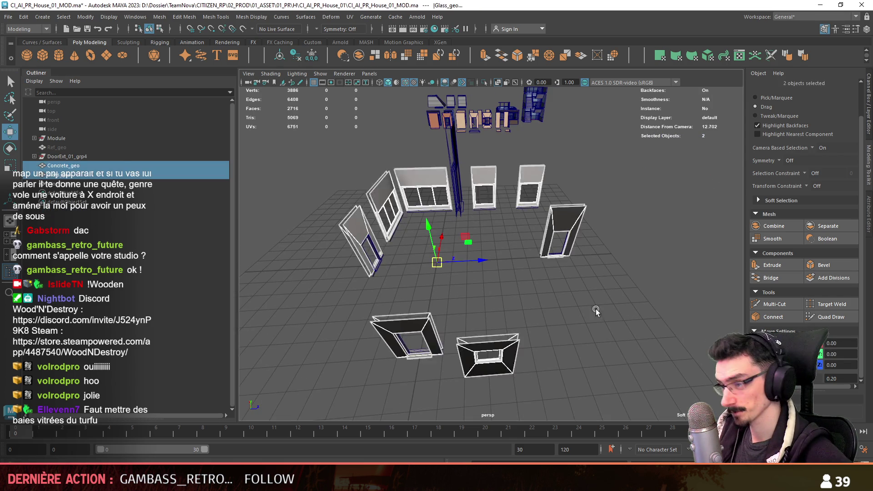
{"action": "left_click", "coordinate": [594, 307]}
{"action": "left_click_drag", "start_coordinate": [595, 306], "coordinate": [528, 263], "text": "alt"}
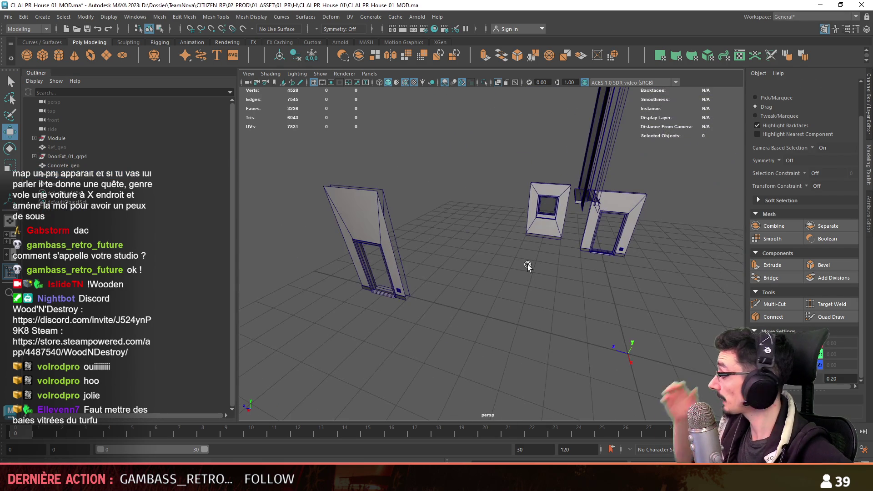
{"action": "scroll", "coordinate": [487, 229], "scroll_direction": "down", "scroll_amount": 10}
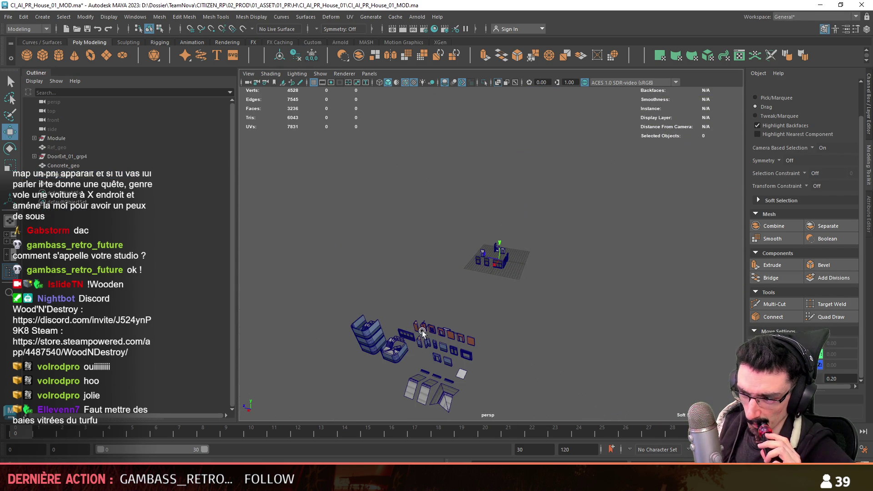
Duplicate the CornerInt_01_grp and CornerExt_01_grp corner groups with Ctrl+D.
{"action": "left_click", "coordinate": [415, 329]}
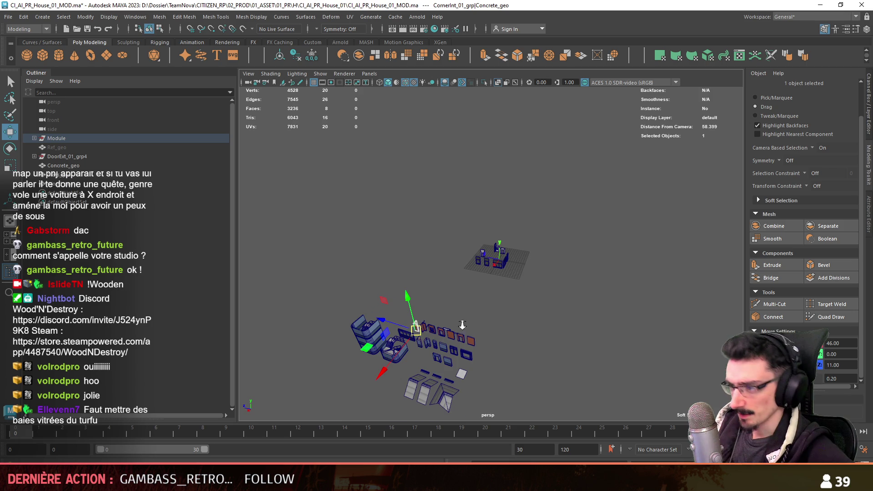
{"action": "scroll", "coordinate": [410, 353], "scroll_direction": "up", "scroll_amount": 3}
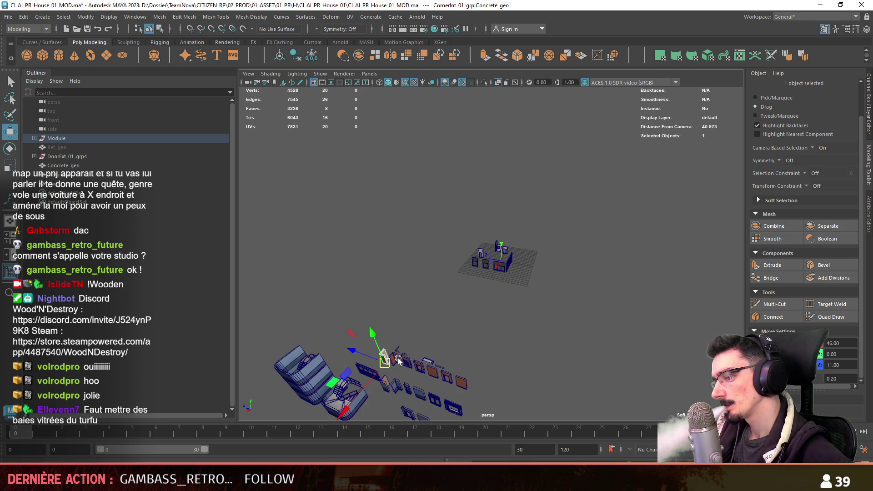
{"action": "left_click", "coordinate": [398, 361], "text": "shift"}
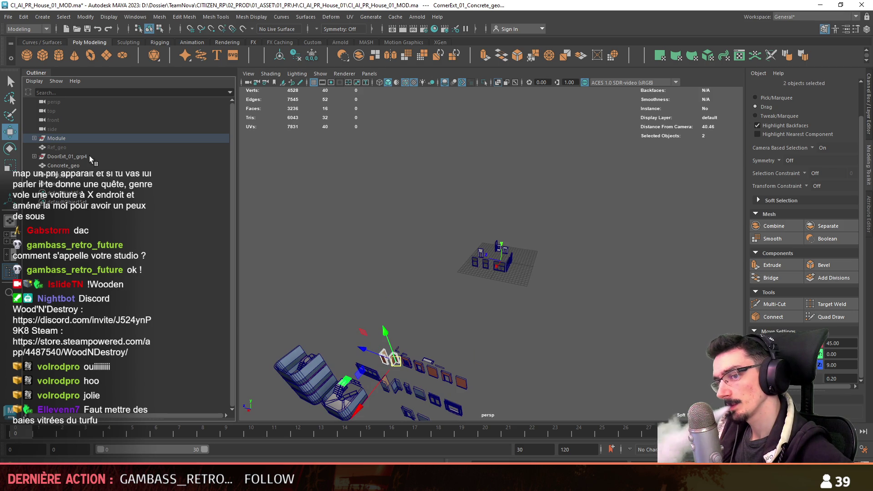
{"action": "left_click", "coordinate": [35, 139]}
{"action": "key", "text": "ctrl+d"}
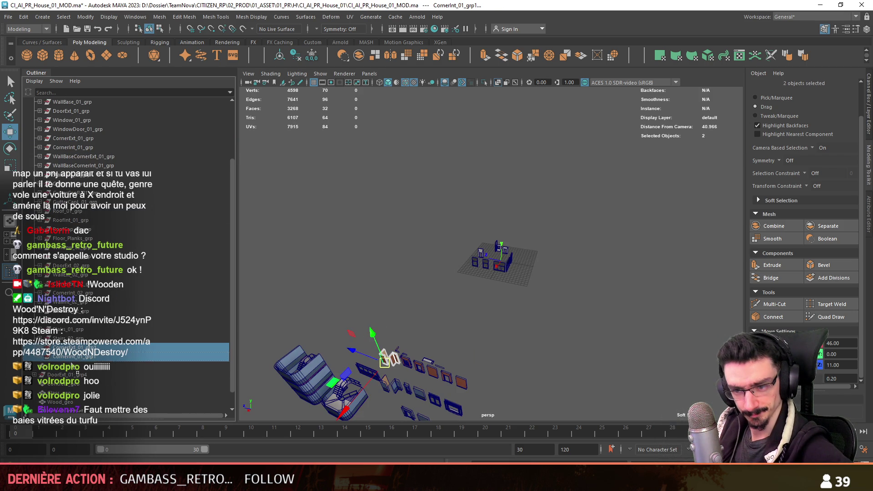
Select the copied CornerExt_01_grp1 and frame the corner copies in the house layout.
{"action": "scroll", "coordinate": [64, 400], "scroll_direction": "up", "scroll_amount": 2}
{"action": "scroll", "coordinate": [43, 136], "scroll_direction": "up", "scroll_amount": 2}
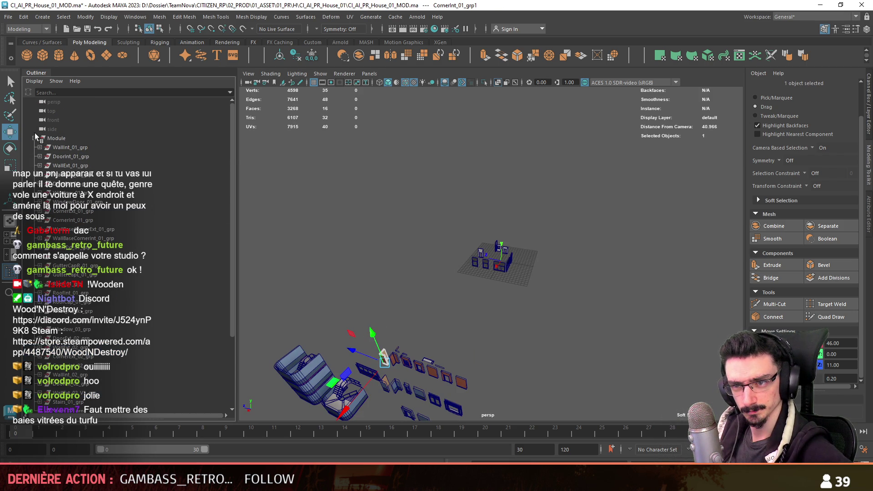
{"action": "left_click", "coordinate": [34, 138]}
{"action": "left_click", "coordinate": [65, 202], "text": "ctrl"}
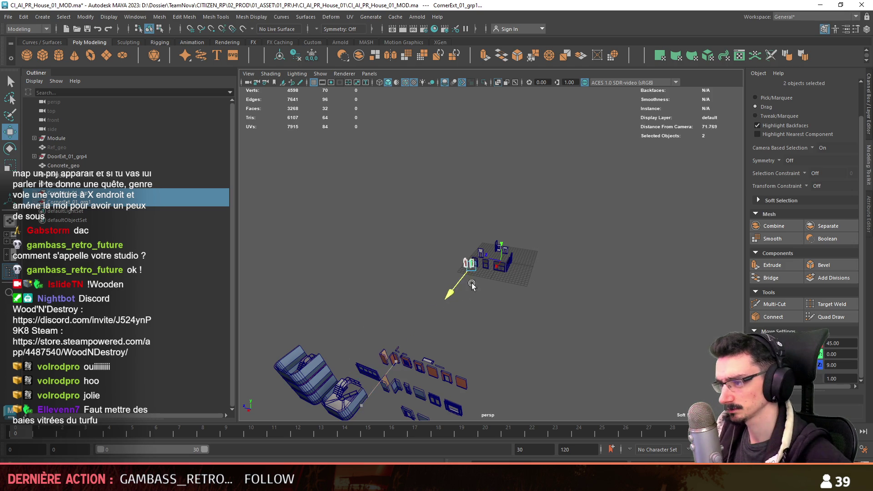
{"action": "key", "text": "f"}
{"action": "scroll", "coordinate": [617, 293], "scroll_direction": "down", "scroll_amount": 3}
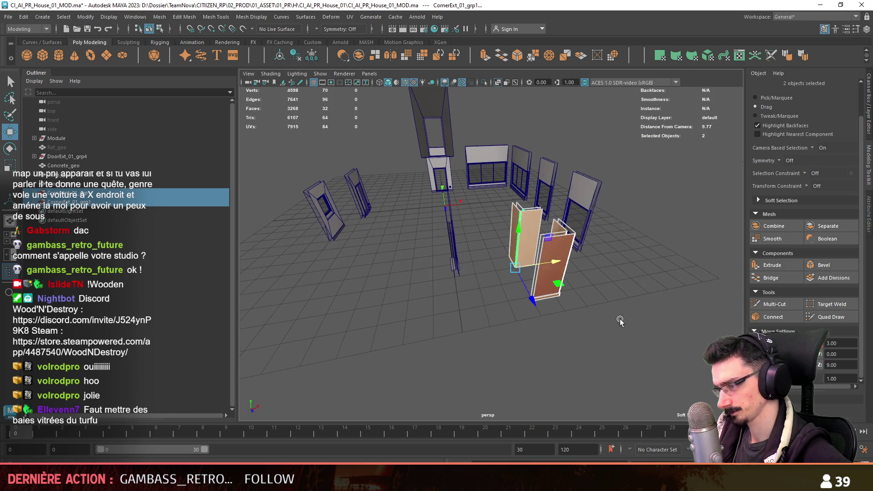
{"action": "mouse_move", "coordinate": [618, 319]}
{"action": "left_mouse_down", "text": "alt"}
{"action": "mouse_move", "coordinate": [609, 250]}
{"action": "mouse_move", "coordinate": [506, 250]}
{"action": "mouse_move", "coordinate": [496, 301]}
{"action": "left_mouse_up", "text": "alt"}
Select the Concrete_geo mesh, door panel and exterior corner faces to inspect the pieces.
{"action": "left_click", "coordinate": [619, 251]}
{"action": "key", "text": "F8"}
{"action": "key", "text": "F8"}
{"action": "left_click", "coordinate": [496, 301]}
{"action": "mouse_move", "coordinate": [508, 270]}
{"action": "left_mouse_down", "text": "alt"}
{"action": "mouse_move", "coordinate": [562, 277]}
{"action": "mouse_move", "coordinate": [468, 280]}
{"action": "left_mouse_up", "text": "alt"}
{"action": "key", "text": "F11"}
{"action": "left_click", "coordinate": [436, 257]}
{"action": "left_click", "coordinate": [528, 250], "text": "shift"}
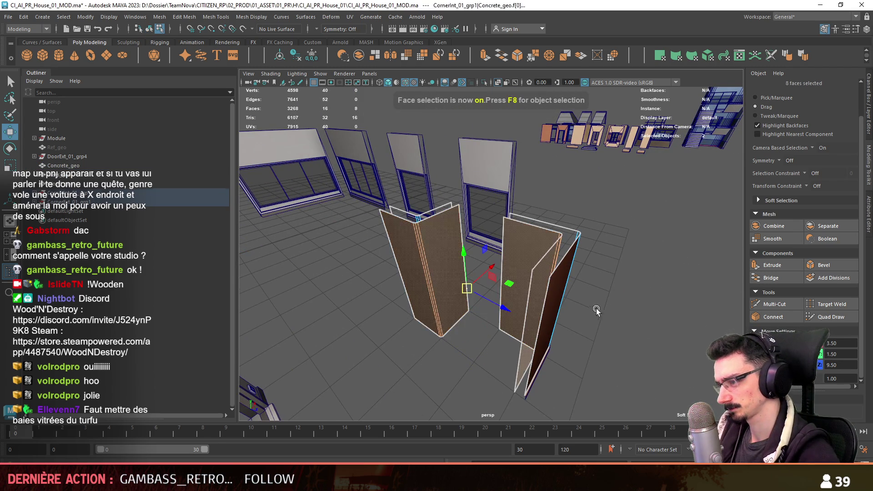
{"action": "left_click_drag", "start_coordinate": [546, 272], "coordinate": [671, 181], "text": "alt"}
{"action": "key", "text": "F8"}
{"action": "key", "text": "F9"}
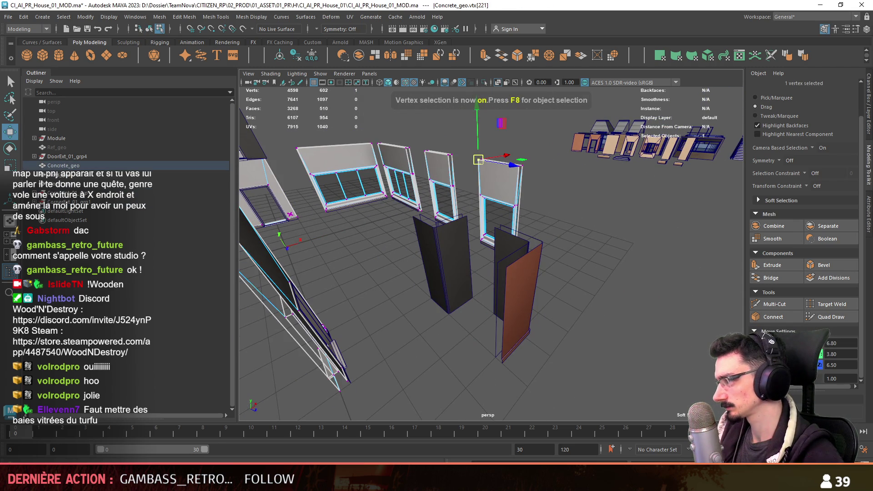
{"action": "key", "text": "F8"}
Select faces on both door corner pieces and a vertex on the door frame.
{"action": "left_click", "coordinate": [506, 279]}
{"action": "key", "text": "F11"}
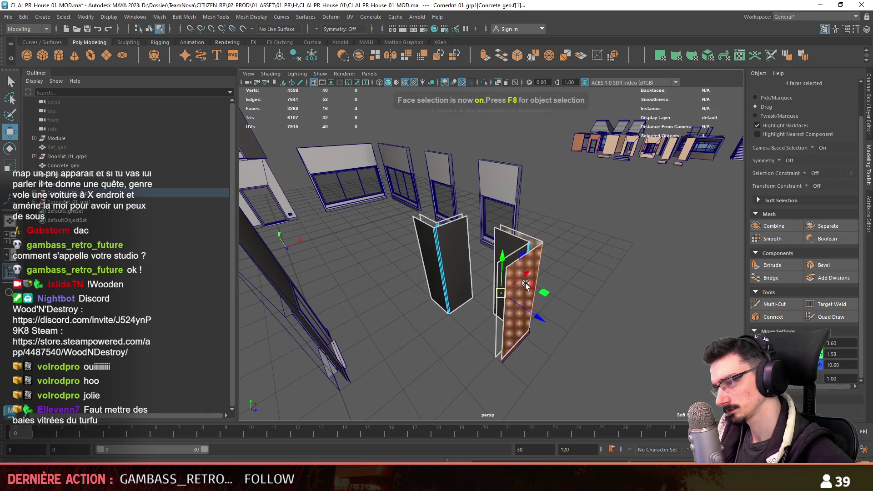
{"action": "left_click_drag", "start_coordinate": [525, 285], "coordinate": [559, 244], "text": "alt"}
{"action": "left_click", "coordinate": [559, 245], "text": "shift"}
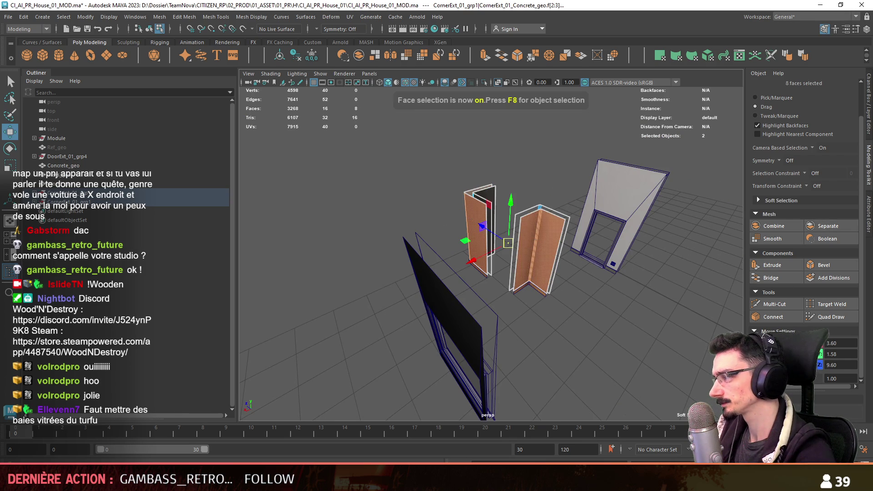
{"action": "key", "text": "F8"}
{"action": "left_click", "coordinate": [606, 268]}
{"action": "key", "text": "F9"}
{"action": "left_click", "coordinate": [614, 273]}
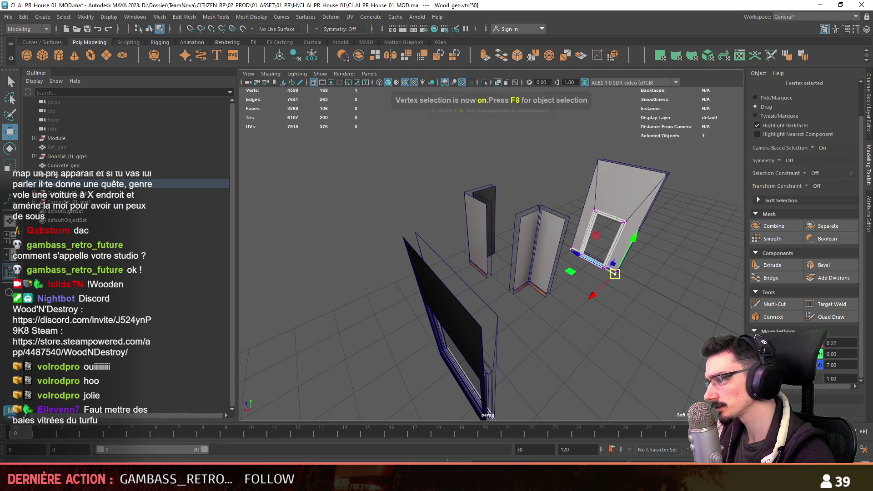
{"action": "left_click_drag", "start_coordinate": [637, 318], "coordinate": [517, 358], "text": "alt"}
{"action": "key", "text": "F8"}
Select both corners' wood pieces, then frame the whole CornerInt_01_grp1 group.
{"action": "left_click", "coordinate": [457, 297]}
{"action": "mouse_move", "coordinate": [518, 299]}
{"action": "left_mouse_down", "text": "alt"}
{"action": "mouse_move", "coordinate": [456, 296]}
{"action": "mouse_move", "coordinate": [638, 317]}
{"action": "left_mouse_up", "text": "alt"}
{"action": "left_click", "coordinate": [638, 318], "text": "shift"}
{"action": "key", "text": "f"}
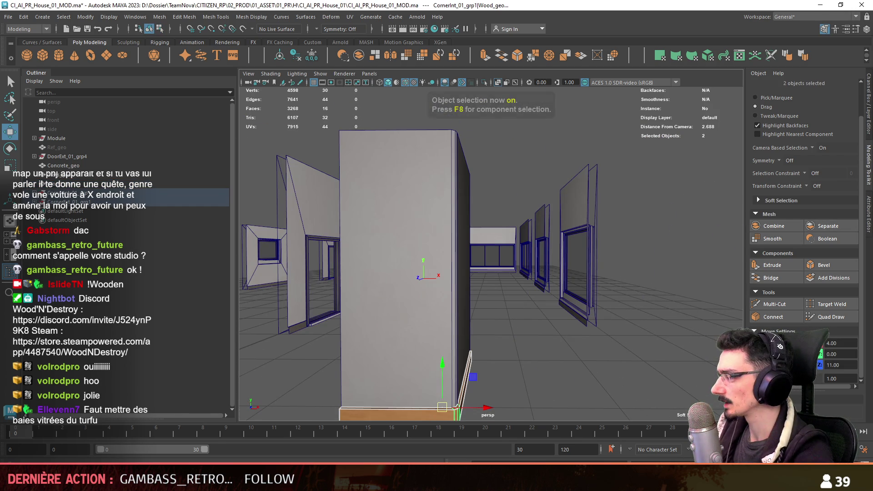
{"action": "key", "text": "Up"}
{"action": "left_click_drag", "start_coordinate": [591, 353], "coordinate": [326, 274], "text": "alt"}
{"action": "key", "text": "f"}
{"action": "mouse_move", "coordinate": [704, 315]}
{"action": "left_mouse_down", "text": "alt"}
{"action": "mouse_move", "coordinate": [617, 345]}
{"action": "mouse_move", "coordinate": [490, 326]}
{"action": "left_mouse_up", "text": "alt"}
Select the CornerExt_01_grp1 group with the move tool active.
{"action": "left_click", "coordinate": [115, 198]}
{"action": "mouse_move", "coordinate": [470, 269]}
{"action": "left_mouse_down", "text": "alt"}
{"action": "mouse_move", "coordinate": [396, 252]}
{"action": "mouse_move", "coordinate": [699, 292]}
{"action": "mouse_move", "coordinate": [471, 266]}
{"action": "left_mouse_up", "text": "alt"}
{"action": "key", "text": "e"}
{"action": "key", "text": "w"}
Raise the top vertices of the interior corner's concrete and dark walls to full height.
{"action": "left_click", "coordinate": [366, 304]}
{"action": "left_click_drag", "start_coordinate": [367, 304], "coordinate": [492, 262], "text": "alt"}
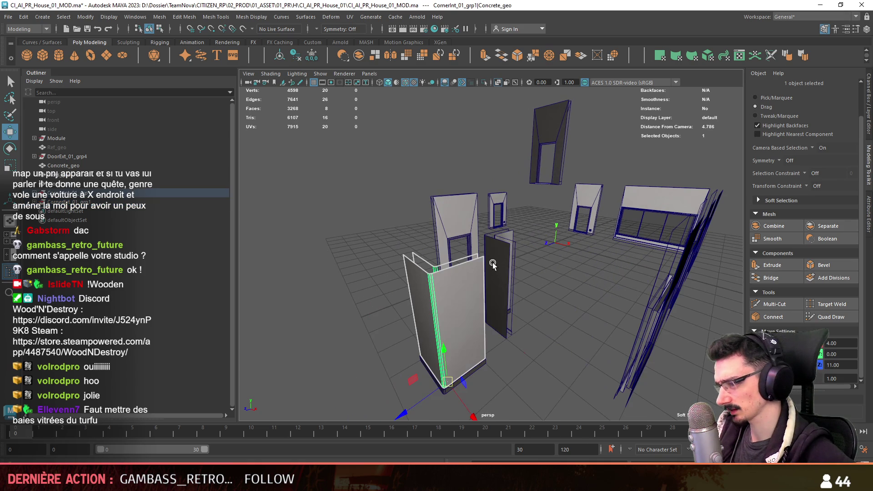
{"action": "left_click", "coordinate": [492, 262], "text": "shift"}
{"action": "key", "text": "F8"}
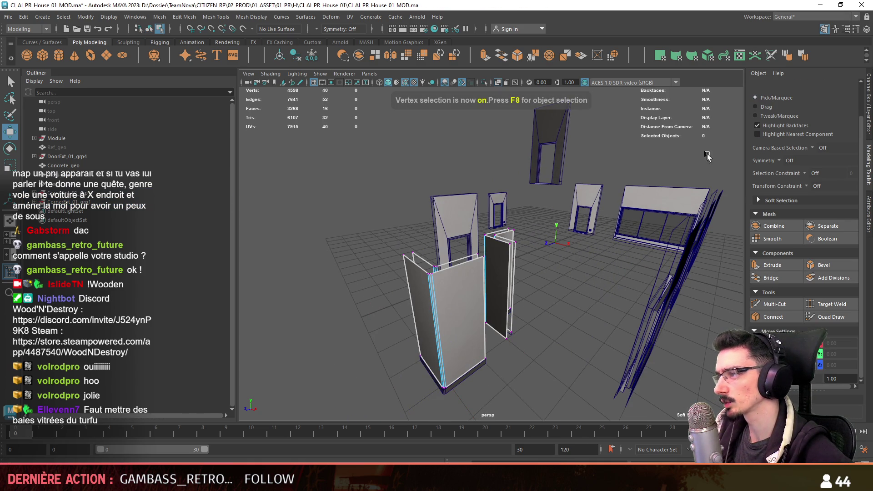
{"action": "left_click_drag", "start_coordinate": [568, 296], "coordinate": [477, 282], "text": "alt"}
{"action": "left_click_drag", "start_coordinate": [372, 218], "coordinate": [522, 240]}
{"action": "key", "text": "Return"}
{"action": "mouse_move", "coordinate": [662, 345]}
{"action": "left_mouse_down", "text": "alt"}
{"action": "mouse_move", "coordinate": [454, 272]}
{"action": "mouse_move", "coordinate": [441, 286]}
{"action": "left_mouse_up", "text": "alt"}
{"action": "key", "text": "F8"}
Slide CornerExt_01_grp1 along X into its house corner at X 7, Z -4.
{"action": "left_click", "coordinate": [103, 202]}
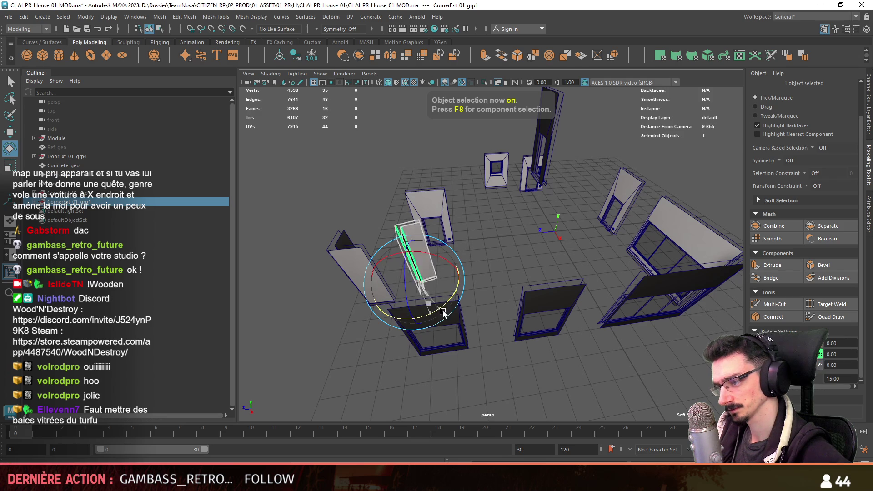
{"action": "key", "text": "w"}
{"action": "left_click_drag", "start_coordinate": [634, 312], "coordinate": [524, 320], "text": "alt"}
{"action": "left_click_drag", "start_coordinate": [397, 253], "coordinate": [587, 294]}
{"action": "middle_click_drag", "start_coordinate": [617, 314], "coordinate": [582, 301], "text": "alt"}
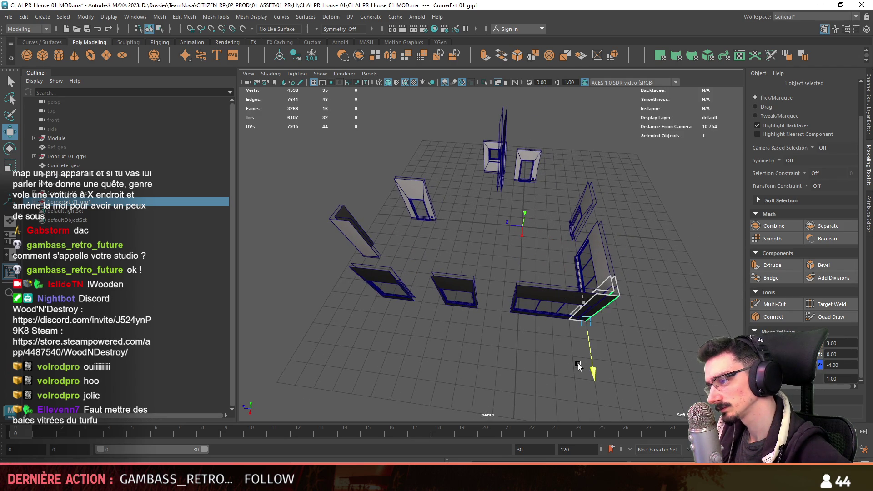
{"action": "key", "text": "space"}
{"action": "key", "text": "space"}
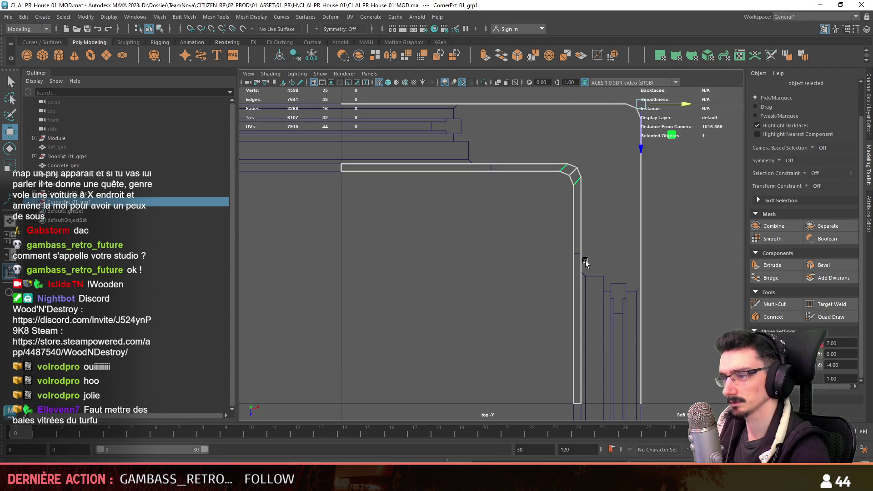
Select the vertices at the corner piece's end in the top view, then clear the selection in perspective.
{"action": "key", "text": "F9"}
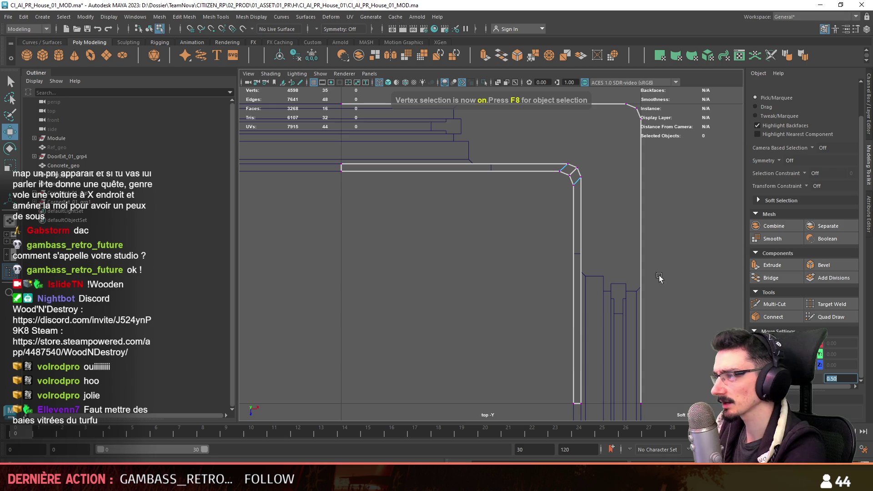
{"action": "scroll", "coordinate": [488, 256], "scroll_direction": "down", "scroll_amount": 3}
{"action": "left_click_drag", "start_coordinate": [393, 159], "coordinate": [425, 200]}
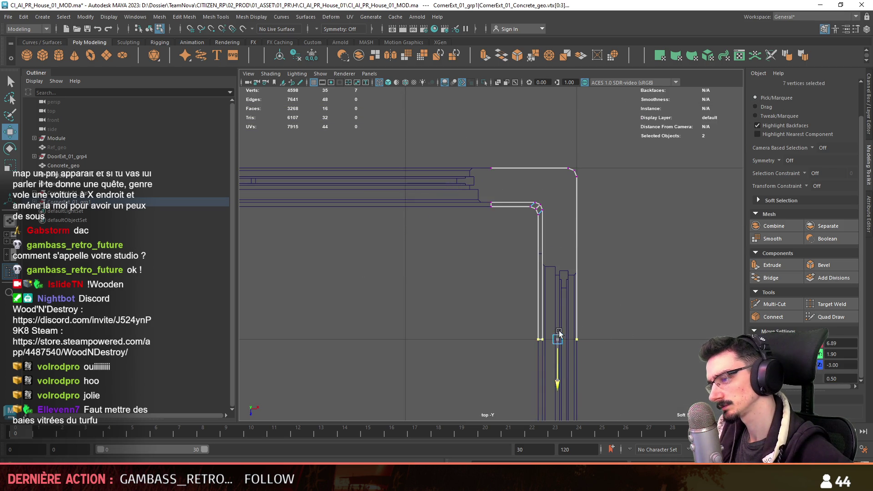
{"action": "key", "text": "space"}
{"action": "key", "text": "F8"}
{"action": "key", "text": "space"}
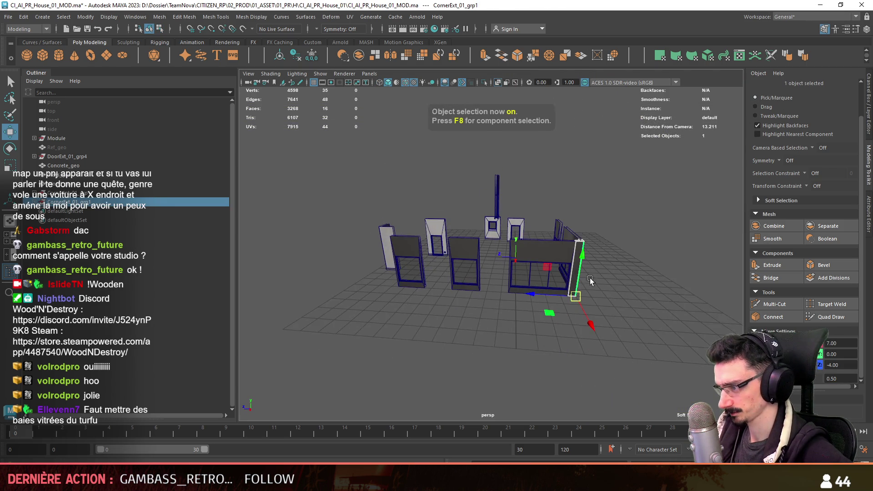
{"action": "left_click", "coordinate": [618, 288]}
{"action": "left_click_drag", "start_coordinate": [618, 311], "coordinate": [541, 290], "text": "alt"}
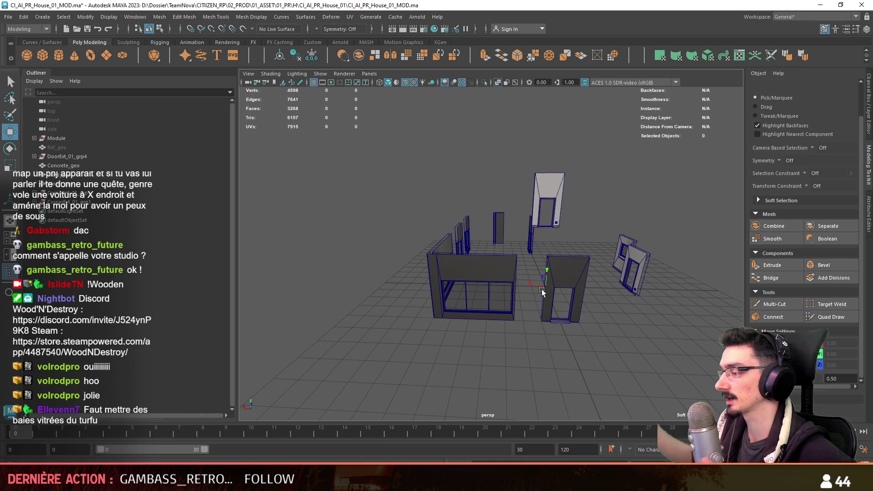
{"action": "mouse_move", "coordinate": [535, 288]}
{"action": "left_mouse_down", "text": "alt"}
{"action": "mouse_move", "coordinate": [587, 274]}
{"action": "mouse_move", "coordinate": [372, 271]}
{"action": "left_mouse_up", "text": "alt"}
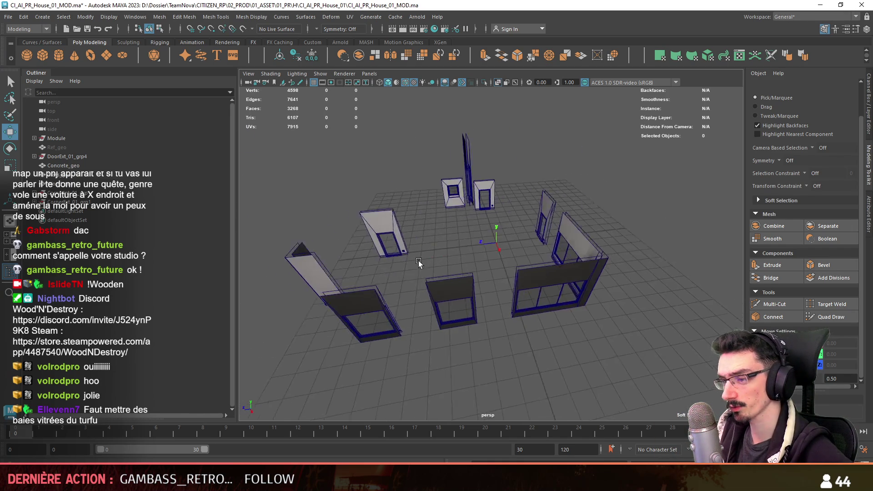
{"action": "left_click_drag", "start_coordinate": [372, 272], "coordinate": [346, 272], "text": "alt"}
Rotate CornerInt_01_grp1 and slide it along Z to X 0, Z 5 beside the other modules.
{"action": "left_click", "coordinate": [93, 193]}
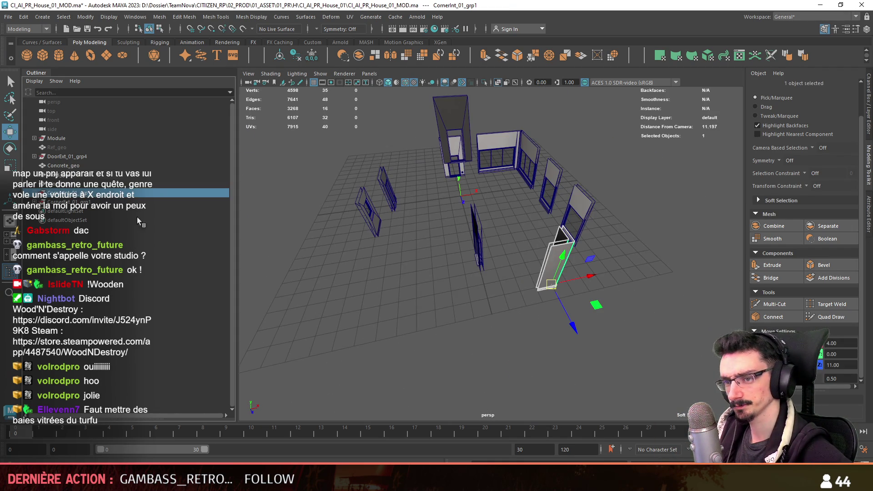
{"action": "left_click_drag", "start_coordinate": [473, 309], "coordinate": [503, 310], "text": "alt"}
{"action": "mouse_move", "coordinate": [570, 320]}
{"action": "left_mouse_down"}
{"action": "mouse_move", "coordinate": [619, 327]}
{"action": "mouse_move", "coordinate": [577, 300]}
{"action": "left_mouse_up"}
{"action": "key", "text": "w"}
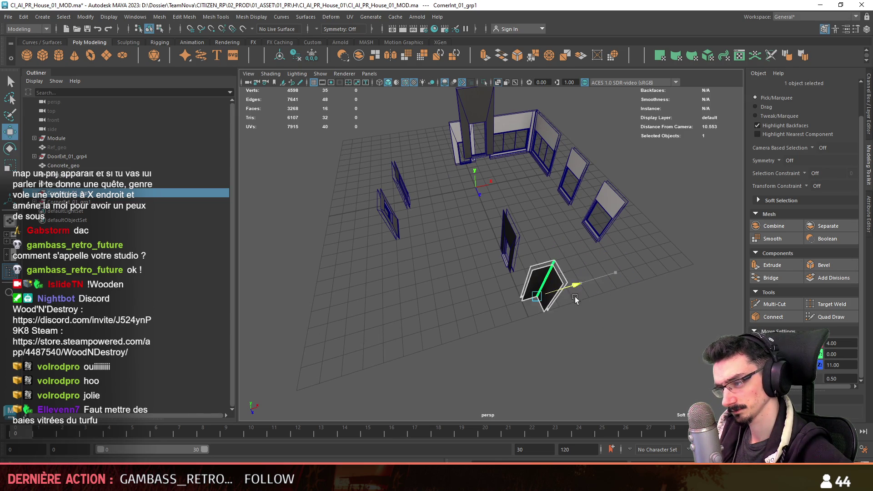
{"action": "mouse_move", "coordinate": [541, 343]}
{"action": "left_mouse_down"}
{"action": "mouse_move", "coordinate": [509, 291]}
{"action": "mouse_move", "coordinate": [566, 301]}
{"action": "mouse_move", "coordinate": [501, 265]}
{"action": "left_mouse_up"}
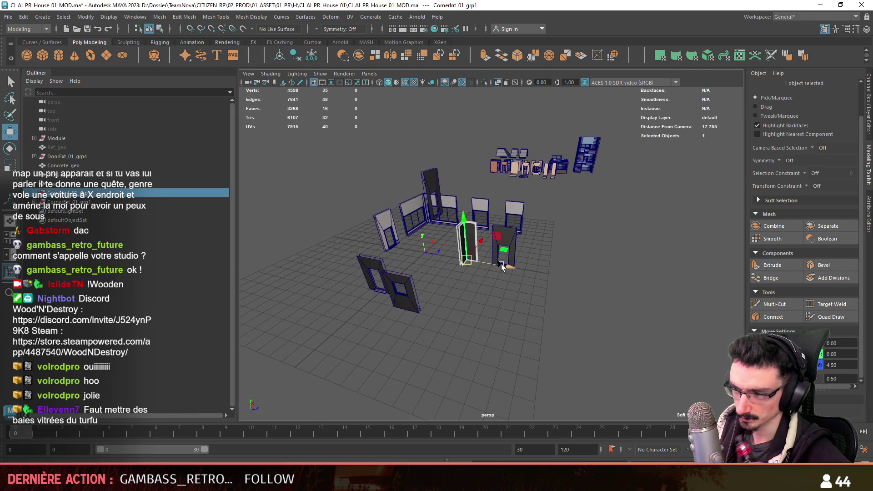
Unhide the Ref_geo reference blockout with Shift+H and select CornerExt_01_grp1.
{"action": "left_click", "coordinate": [73, 147]}
{"action": "key", "text": "shift+h"}
{"action": "scroll", "coordinate": [475, 325], "scroll_direction": "up", "scroll_amount": 3}
{"action": "mouse_move", "coordinate": [476, 325]}
{"action": "left_mouse_down", "text": "alt"}
{"action": "mouse_move", "coordinate": [440, 265]}
{"action": "mouse_move", "coordinate": [422, 321]}
{"action": "mouse_move", "coordinate": [531, 290]}
{"action": "mouse_move", "coordinate": [605, 249]}
{"action": "left_mouse_up", "text": "alt"}
{"action": "left_click", "coordinate": [91, 198]}
Duplicate the interior corner piece and move the copy, CornerInt_01_grp2, to X -7, Z -2.
{"action": "left_click", "coordinate": [461, 270]}
{"action": "key", "text": "ctrl+d"}
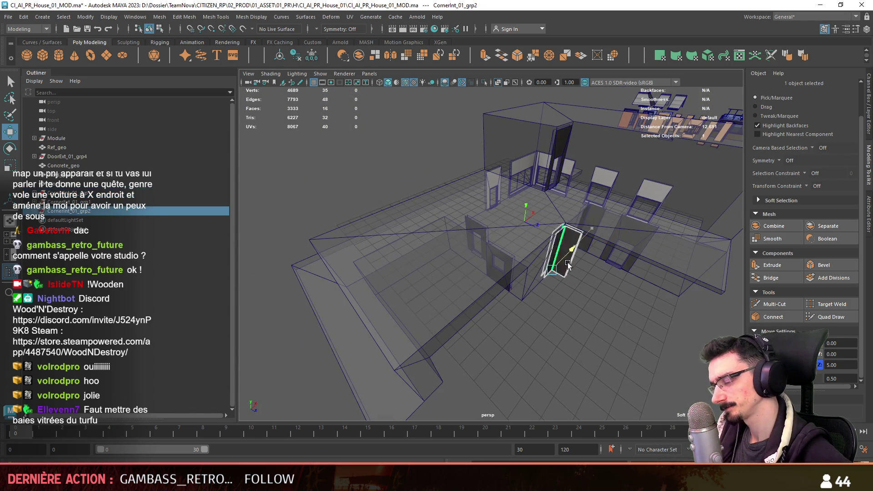
{"action": "middle_click_drag", "start_coordinate": [560, 295], "coordinate": [483, 254]}
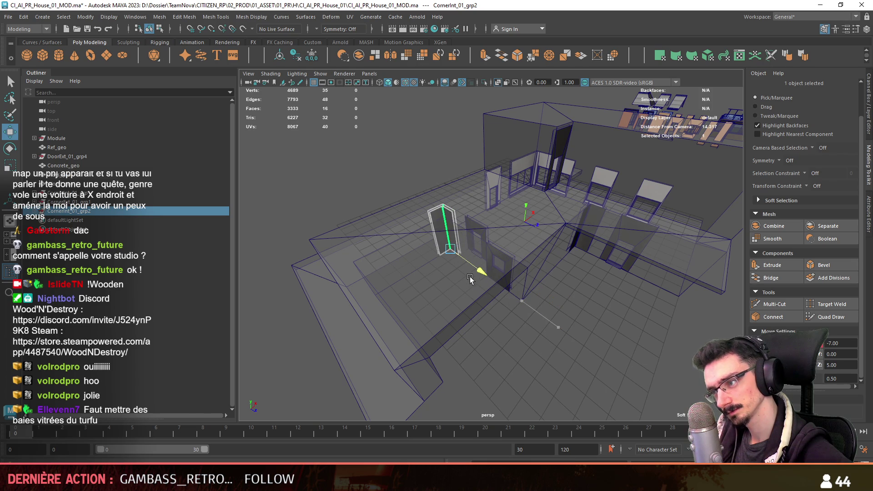
{"action": "key", "text": "f"}
Select four unneeded faces of the copied corner piece to trim them away.
{"action": "key", "text": "F8"}
{"action": "left_click_drag", "start_coordinate": [531, 332], "coordinate": [728, 150], "text": "alt"}
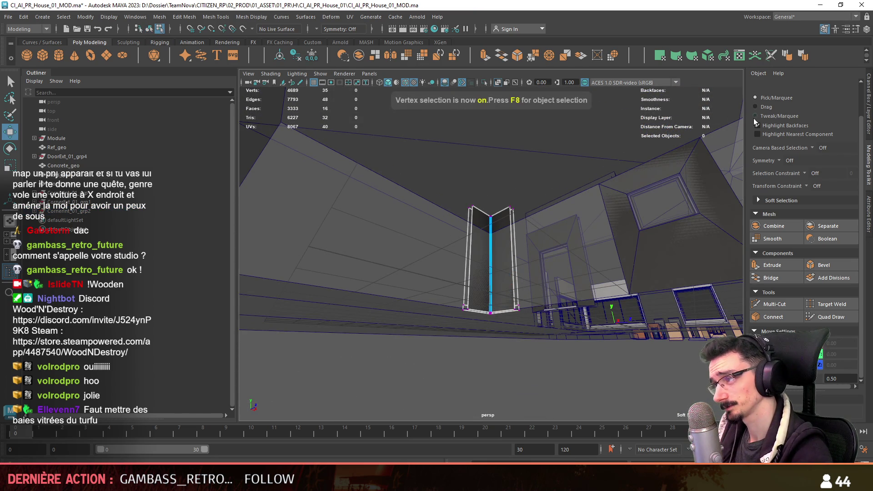
{"action": "left_click_drag", "start_coordinate": [470, 270], "coordinate": [643, 290], "text": "alt"}
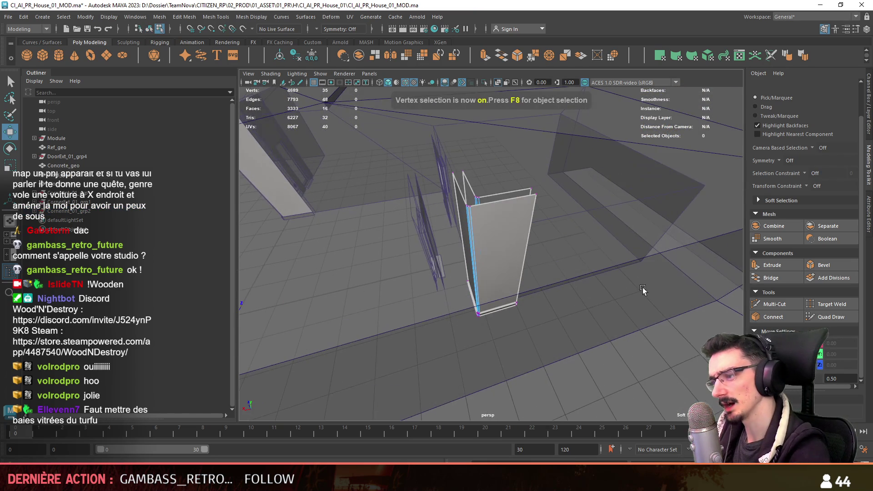
{"action": "mouse_move", "coordinate": [715, 149]}
{"action": "left_mouse_down", "text": "alt"}
{"action": "mouse_move", "coordinate": [535, 260]}
{"action": "mouse_move", "coordinate": [455, 218]}
{"action": "left_mouse_up", "text": "alt"}
{"action": "mouse_move", "coordinate": [523, 273]}
{"action": "left_mouse_down", "text": "alt"}
{"action": "mouse_move", "coordinate": [545, 327]}
{"action": "mouse_move", "coordinate": [485, 332]}
{"action": "left_mouse_up", "text": "alt"}
{"action": "scroll", "coordinate": [494, 369], "scroll_direction": "up", "scroll_amount": 5}
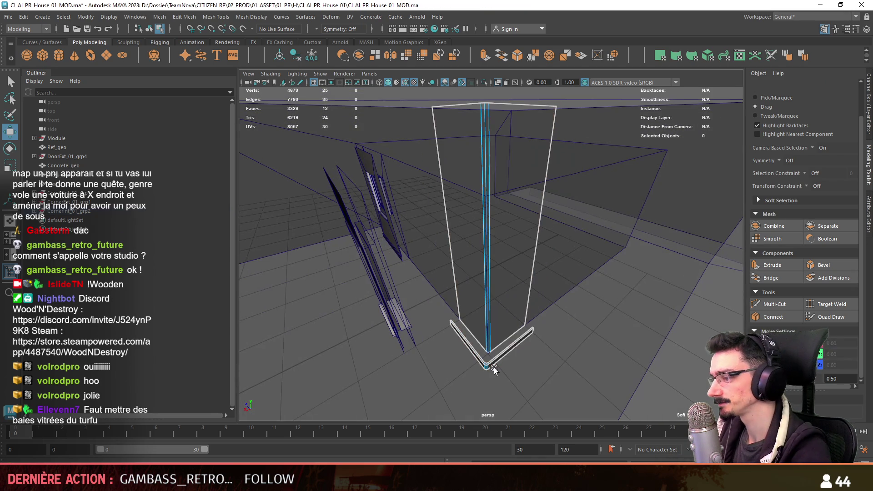
{"action": "key", "text": "F8"}
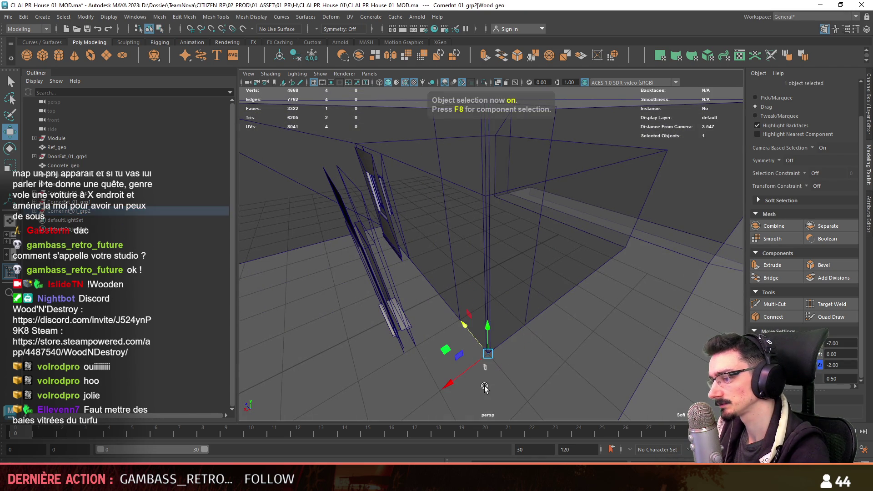
{"action": "key", "text": "Up"}
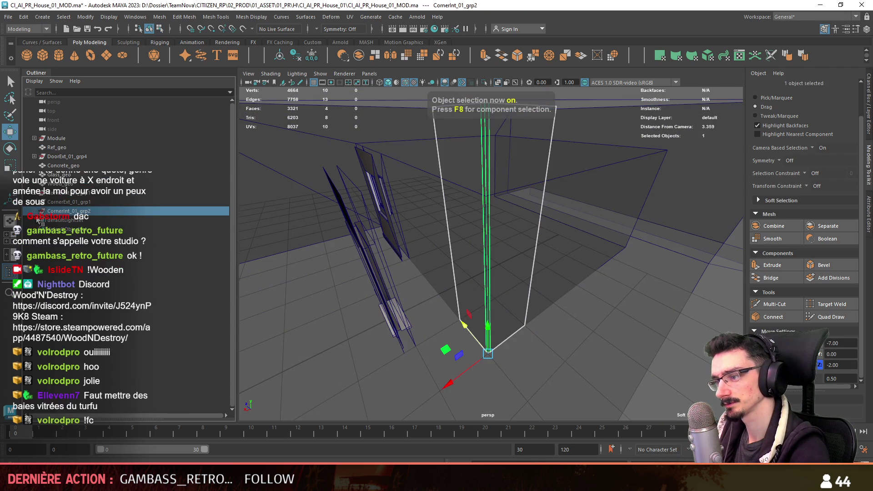
Select the copy's concrete top edges and set them to height 3.
{"action": "left_click_drag", "start_coordinate": [557, 266], "coordinate": [552, 255], "text": "alt"}
{"action": "key", "text": "F10"}
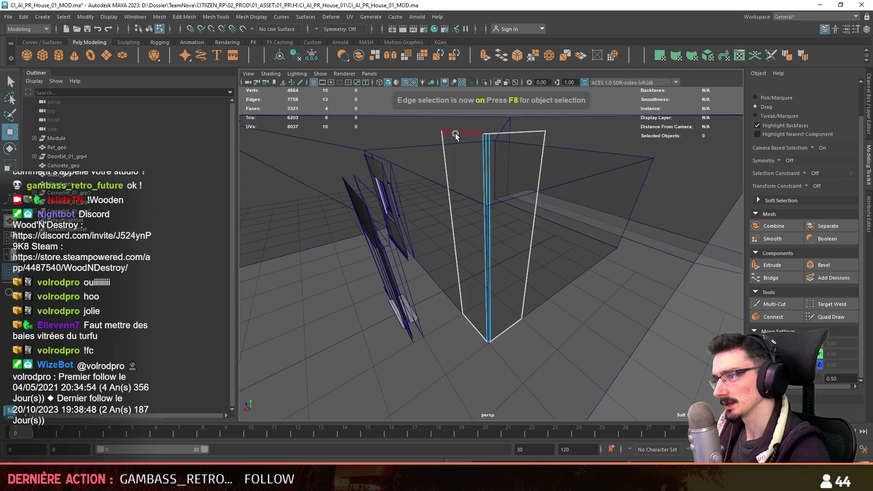
{"action": "double_click", "coordinate": [455, 132]}
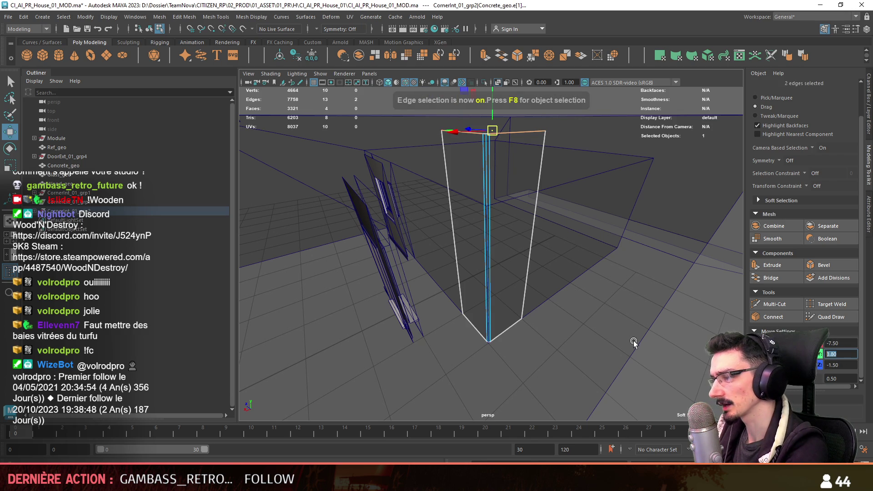
{"action": "key", "text": "F8"}
Frame the whole house and select another interior corner piece.
{"action": "key", "text": "a"}
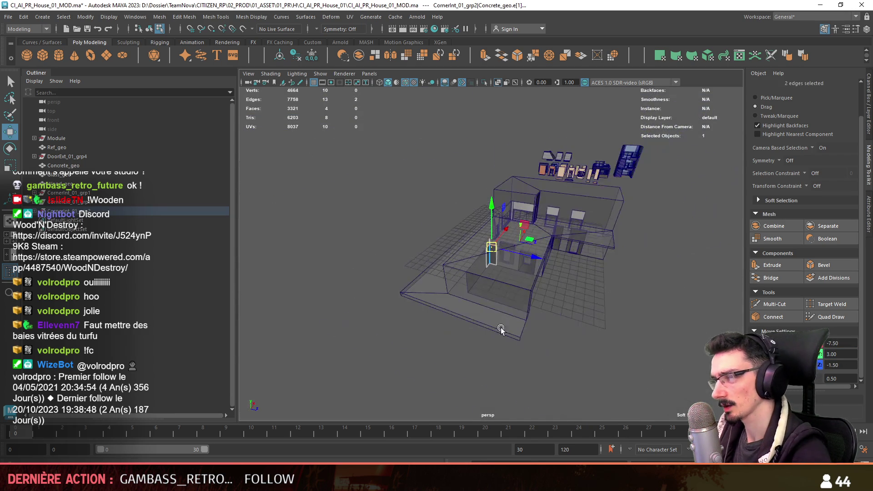
{"action": "left_click", "coordinate": [479, 345]}
{"action": "left_click_drag", "start_coordinate": [479, 346], "coordinate": [499, 314], "text": "alt"}
{"action": "scroll", "coordinate": [498, 302], "scroll_direction": "up", "scroll_amount": 8}
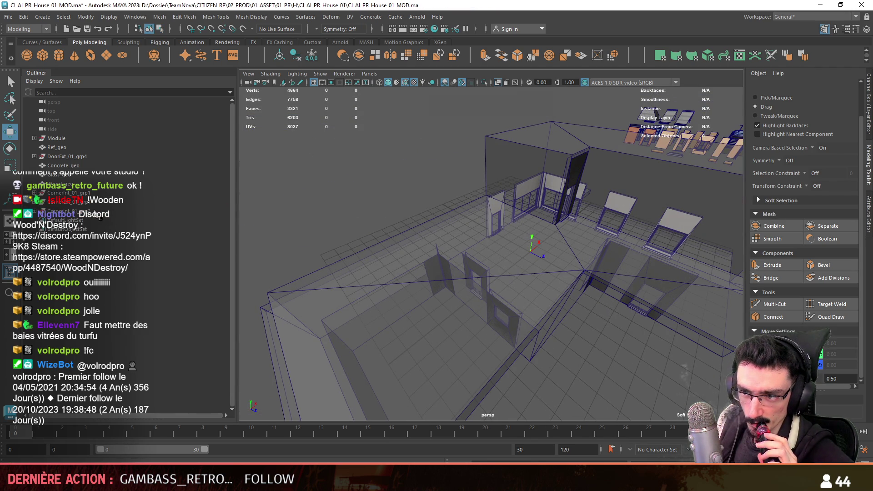
{"action": "left_click", "coordinate": [81, 193]}
{"action": "left_click_drag", "start_coordinate": [377, 271], "coordinate": [323, 255], "text": "alt"}
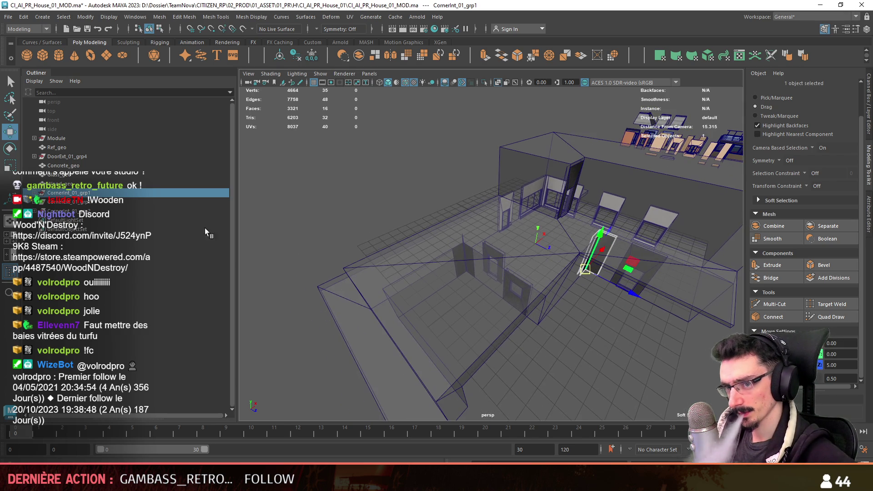
Move CornerExt_01_grp2 beside the doorway and set its top vertex height to 3.
{"action": "left_click", "coordinate": [82, 211]}
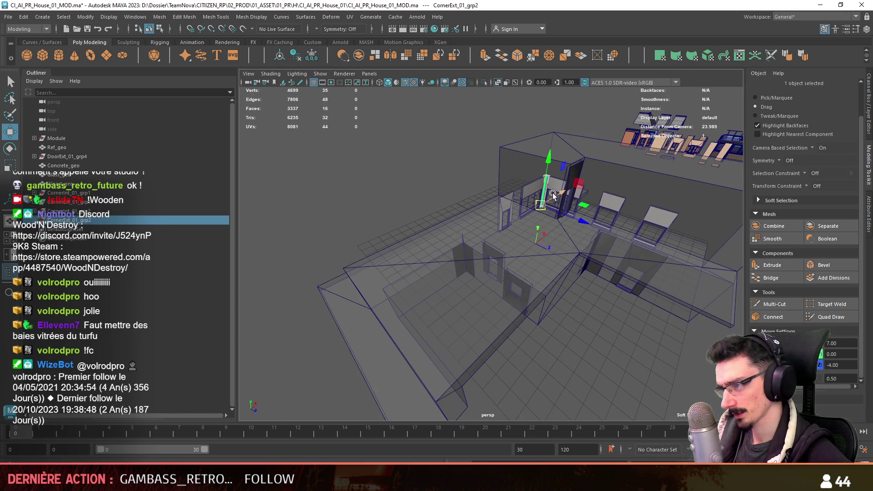
{"action": "mouse_move", "coordinate": [486, 271]}
{"action": "left_mouse_down"}
{"action": "mouse_move", "coordinate": [476, 297]}
{"action": "mouse_move", "coordinate": [501, 141]}
{"action": "left_mouse_up"}
{"action": "scroll", "coordinate": [476, 297], "scroll_direction": "up", "scroll_amount": 5}
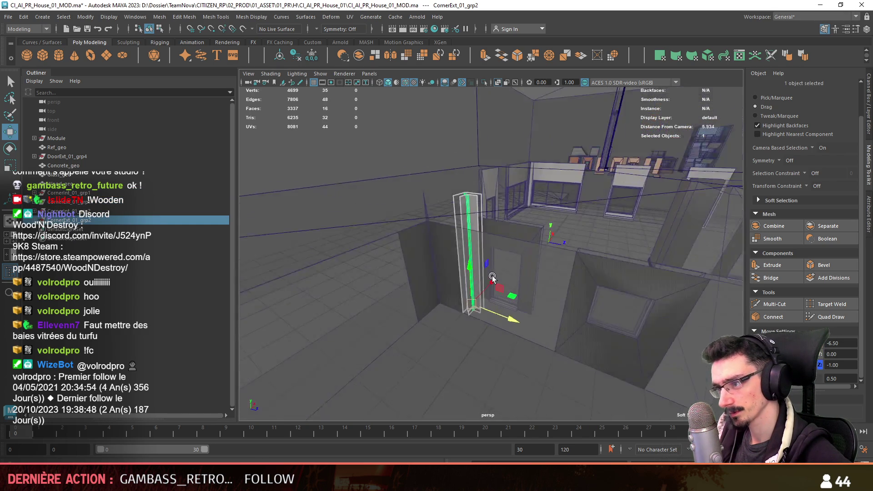
{"action": "key", "text": "f"}
{"action": "key", "text": "F8"}
{"action": "left_click", "coordinate": [501, 138]}
{"action": "type", "text": "3"}
{"action": "key", "text": "Return"}
Reselect and frame CornerExt_01_grp2 to check its placement at X -7, Z -1.
{"action": "left_click_drag", "start_coordinate": [436, 274], "coordinate": [521, 324], "text": "alt"}
{"action": "mouse_move", "coordinate": [538, 241]}
{"action": "left_mouse_down", "text": "alt"}
{"action": "mouse_move", "coordinate": [506, 317]}
{"action": "mouse_move", "coordinate": [524, 306]}
{"action": "left_mouse_up", "text": "alt"}
{"action": "key", "text": "F8"}
{"action": "left_click", "coordinate": [68, 220]}
{"action": "key", "text": "f"}
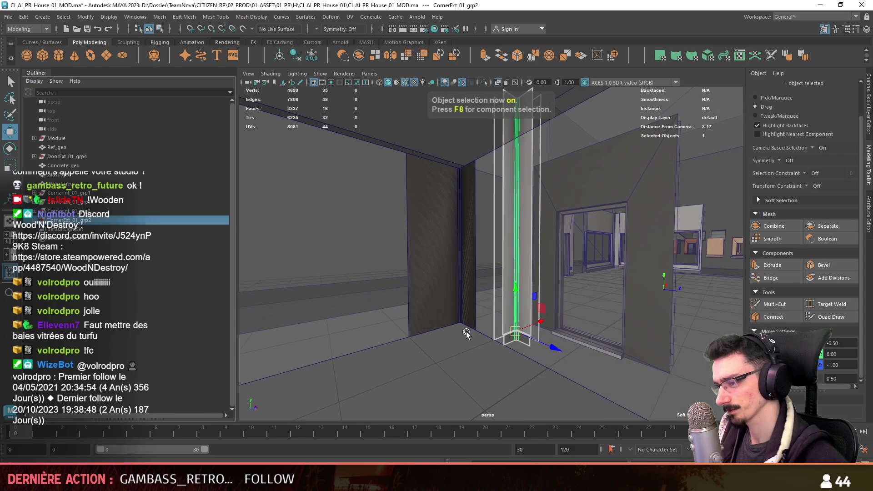
{"action": "key", "text": "w"}
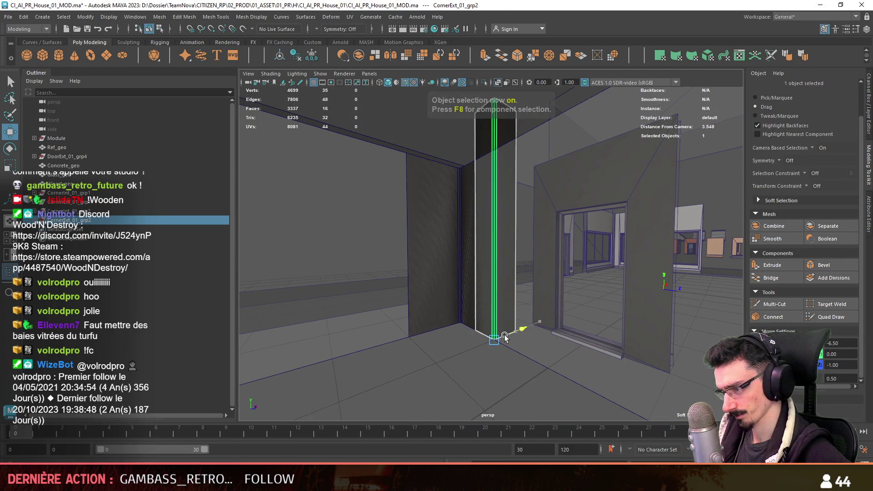
{"action": "left_click_drag", "start_coordinate": [518, 333], "coordinate": [520, 201], "text": "alt"}
{"action": "key", "text": "F8"}
{"action": "mouse_move", "coordinate": [432, 342]}
{"action": "left_mouse_down", "text": "alt"}
{"action": "mouse_move", "coordinate": [645, 274]}
{"action": "mouse_move", "coordinate": [533, 309]}
{"action": "left_mouse_up", "text": "alt"}
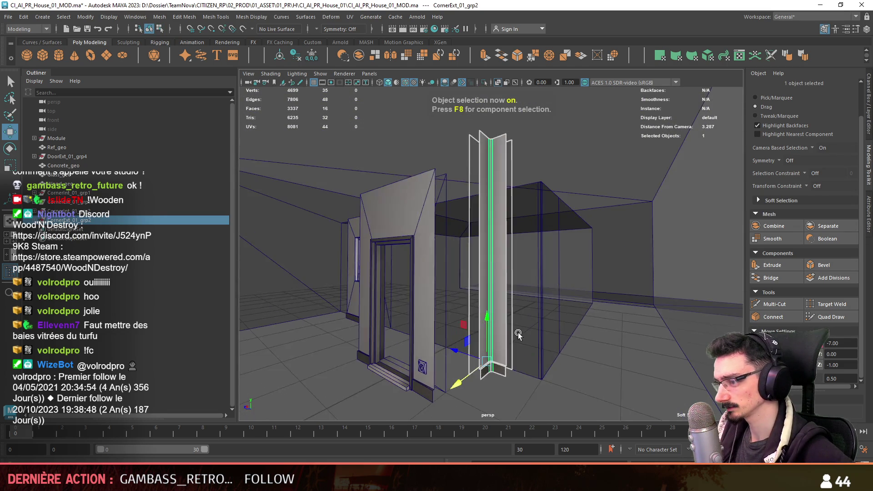
{"action": "scroll", "coordinate": [533, 309], "scroll_direction": "up", "scroll_amount": 3}
Select the concrete piece's top vertices and adjust them to fit the wall.
{"action": "left_click", "coordinate": [494, 326]}
{"action": "key", "text": "F8"}
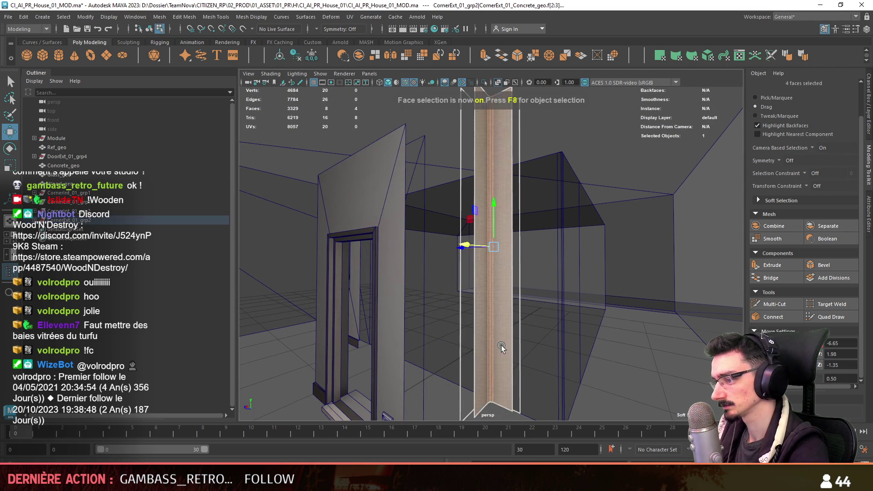
{"action": "right_click_drag", "start_coordinate": [501, 340], "coordinate": [464, 150], "text": "alt"}
{"action": "left_click_drag", "start_coordinate": [462, 134], "coordinate": [611, 245]}
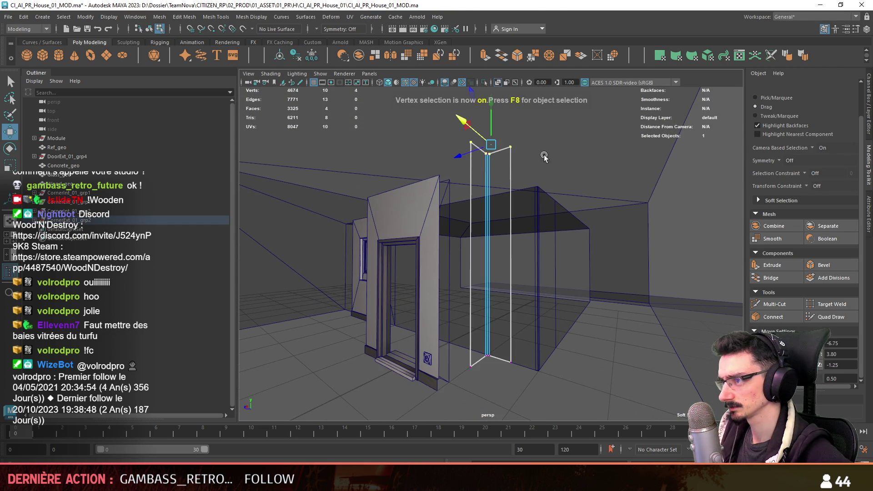
{"action": "right_click_drag", "start_coordinate": [515, 169], "coordinate": [544, 135], "text": "alt"}
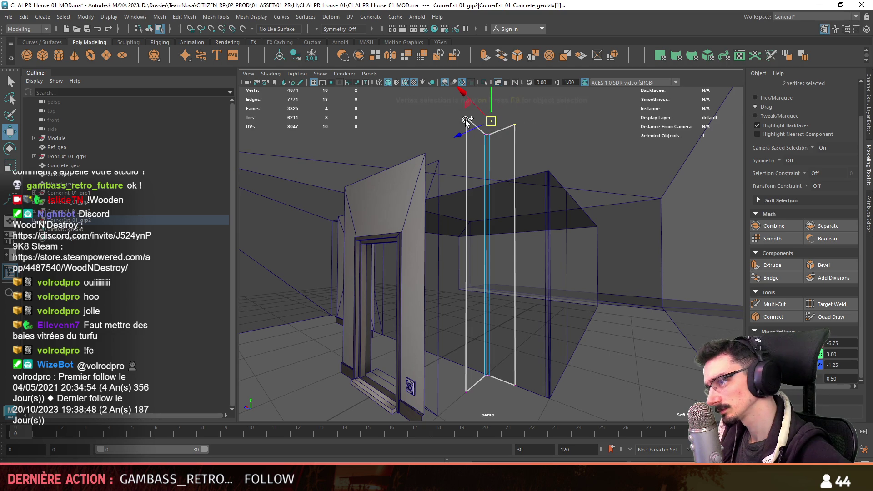
{"action": "right_click_drag", "start_coordinate": [547, 319], "coordinate": [644, 288], "text": "alt"}
{"action": "key", "text": "F8"}
Inspect the fitted corner beside the doorway, then select DoorExt_01_grp4 and CornerInt_01_grp1.
{"action": "middle_click_drag", "start_coordinate": [644, 288], "coordinate": [443, 343], "text": "alt"}
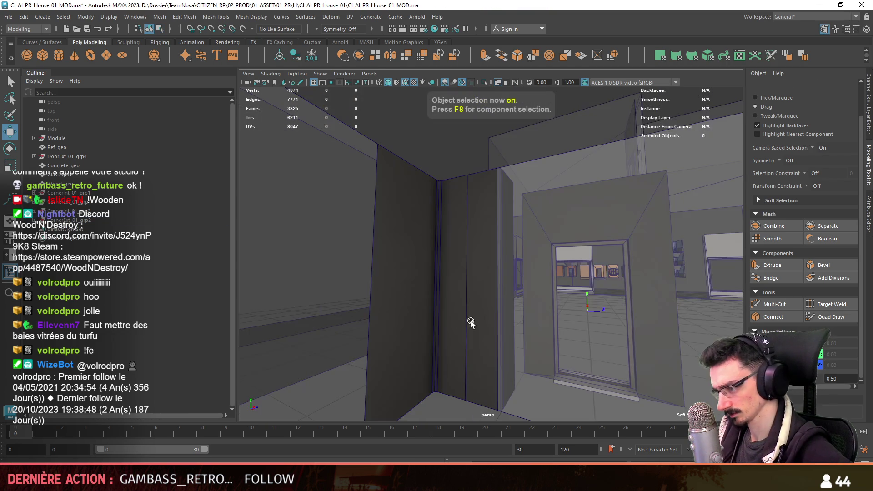
{"action": "right_click_drag", "start_coordinate": [443, 343], "coordinate": [528, 331], "text": "alt"}
{"action": "left_click_drag", "start_coordinate": [527, 331], "coordinate": [414, 315], "text": "alt"}
{"action": "left_click", "coordinate": [414, 315]}
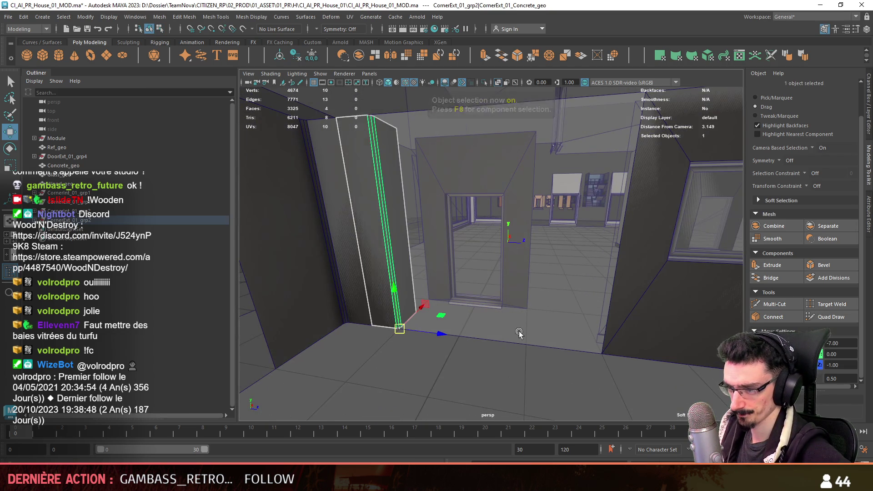
{"action": "left_click_drag", "start_coordinate": [519, 331], "coordinate": [393, 348], "text": "alt"}
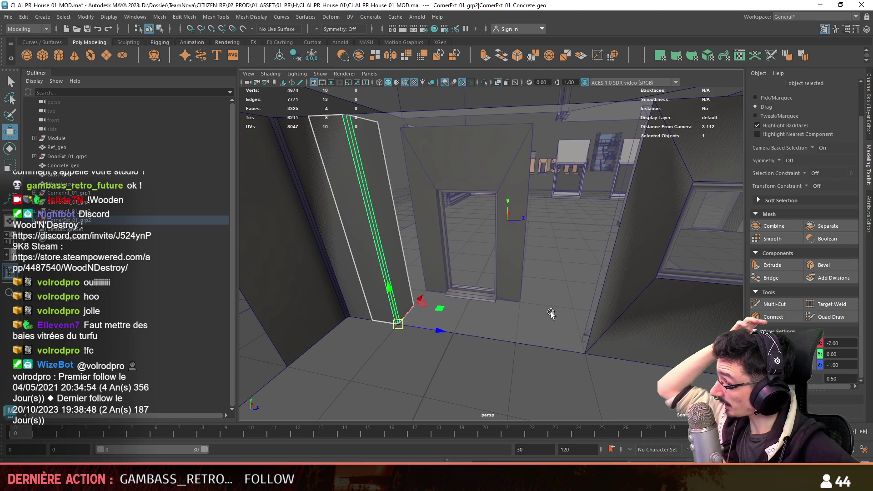
{"action": "right_click_drag", "start_coordinate": [550, 312], "coordinate": [173, 269], "text": "alt"}
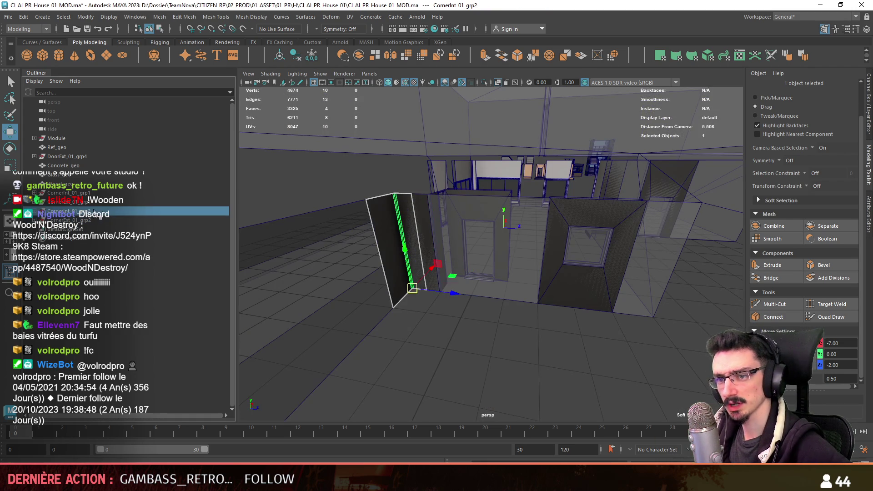
{"action": "left_click", "coordinate": [63, 156]}
{"action": "left_click", "coordinate": [87, 194]}
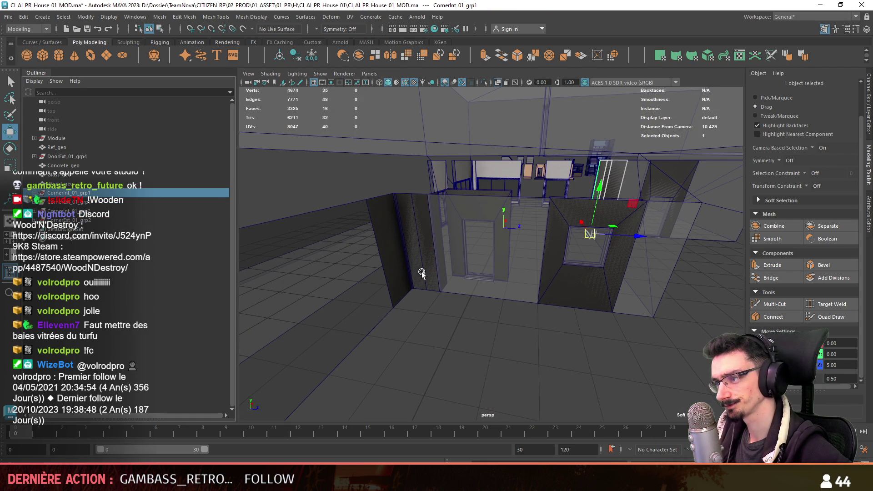
{"action": "left_click_drag", "start_coordinate": [346, 282], "coordinate": [482, 218], "text": "alt"}
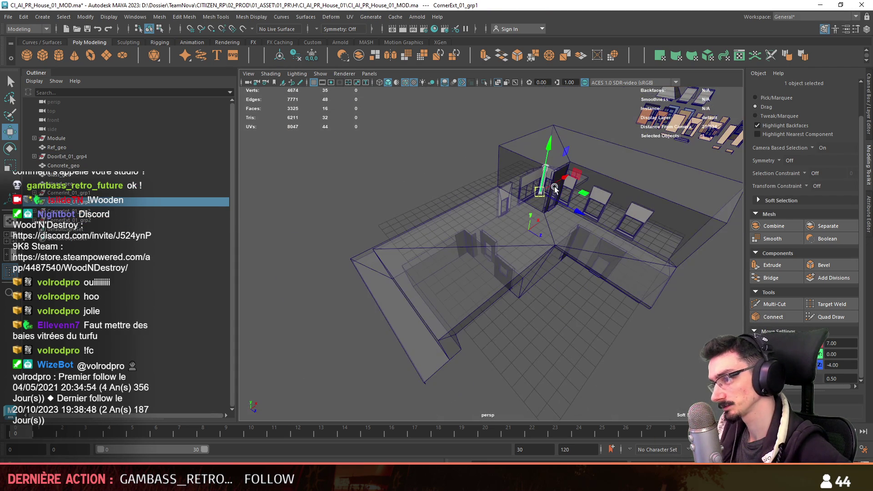
Select CornerExt_01_grp3 and rotate it to fit the wall corner beside the window wall.
{"action": "left_click", "coordinate": [468, 222]}
{"action": "scroll", "coordinate": [459, 272], "scroll_direction": "up", "scroll_amount": 3}
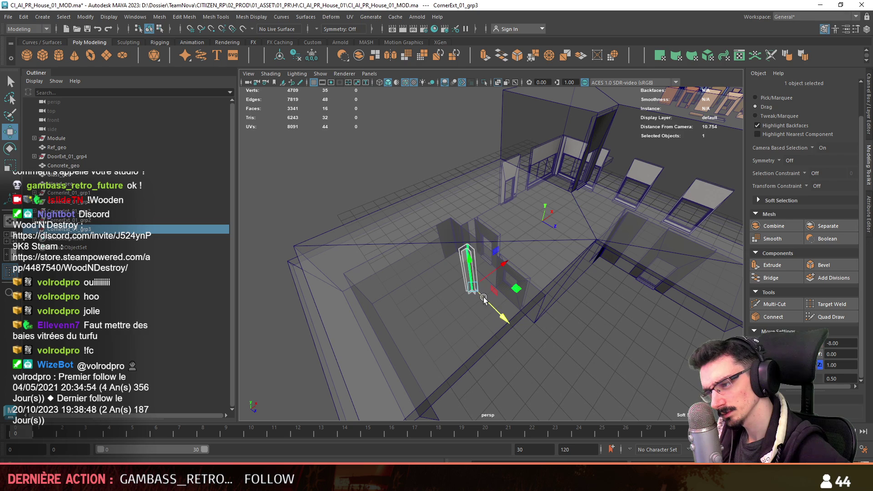
{"action": "key", "text": "f"}
{"action": "mouse_move", "coordinate": [458, 334]}
{"action": "left_mouse_down", "text": "alt"}
{"action": "mouse_move", "coordinate": [538, 341]}
{"action": "mouse_move", "coordinate": [541, 331]}
{"action": "mouse_move", "coordinate": [492, 328]}
{"action": "left_mouse_up", "text": "alt"}
{"action": "key", "text": "e"}
{"action": "scroll", "coordinate": [557, 317], "scroll_direction": "up", "scroll_amount": 2}
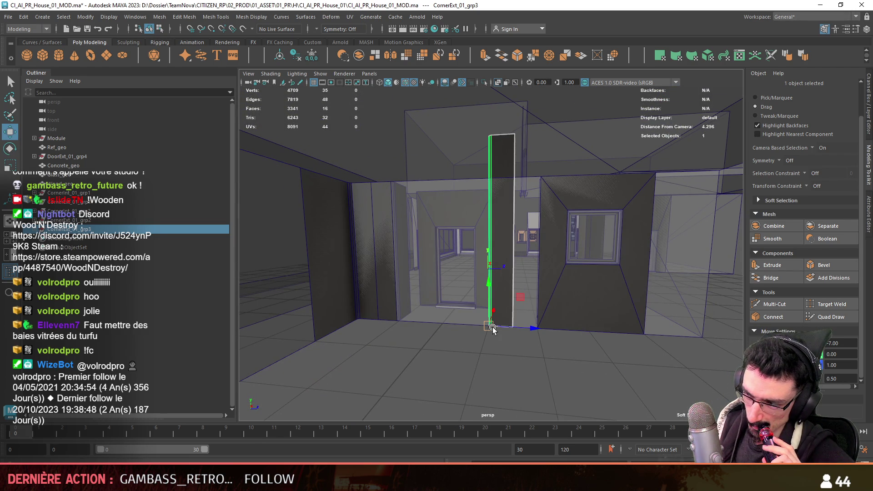
{"action": "mouse_move", "coordinate": [489, 327]}
{"action": "left_mouse_down", "text": "alt"}
{"action": "mouse_move", "coordinate": [519, 170]}
{"action": "mouse_move", "coordinate": [498, 270]}
{"action": "mouse_move", "coordinate": [472, 181]}
{"action": "left_mouse_up", "text": "alt"}
Lower the pillar's top vertex to Y 3.
{"action": "key", "text": "F9"}
{"action": "left_click", "coordinate": [514, 141]}
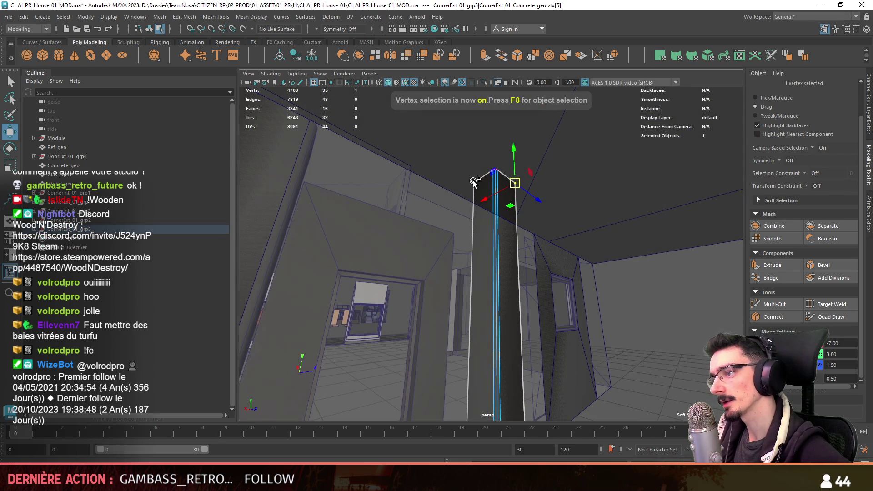
{"action": "type", "text": "3"}
{"action": "key", "text": "Return"}
{"action": "mouse_move", "coordinate": [563, 279]}
{"action": "left_mouse_down", "text": "alt"}
{"action": "mouse_move", "coordinate": [571, 315]}
{"action": "mouse_move", "coordinate": [417, 299]}
{"action": "mouse_move", "coordinate": [473, 304]}
{"action": "mouse_move", "coordinate": [609, 170]}
{"action": "mouse_move", "coordinate": [527, 257]}
{"action": "left_mouse_up", "text": "alt"}
{"action": "key", "text": "F9"}
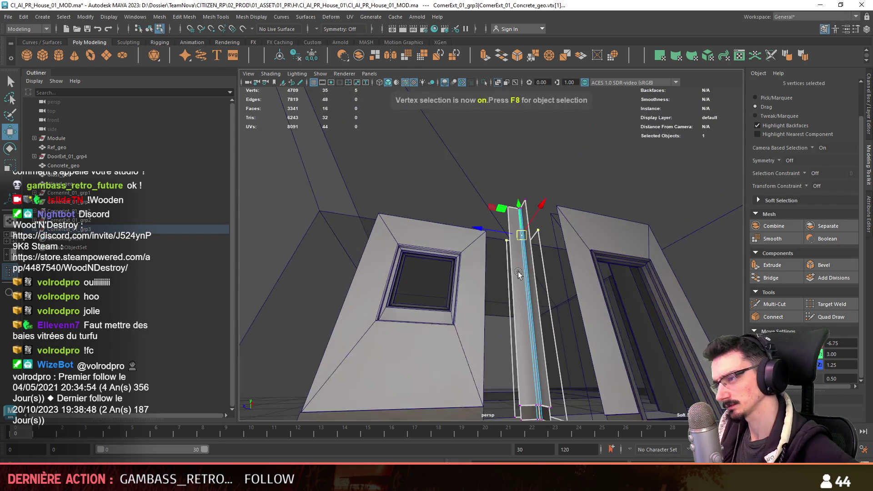
{"action": "left_click_drag", "start_coordinate": [636, 156], "coordinate": [525, 250], "text": "alt"}
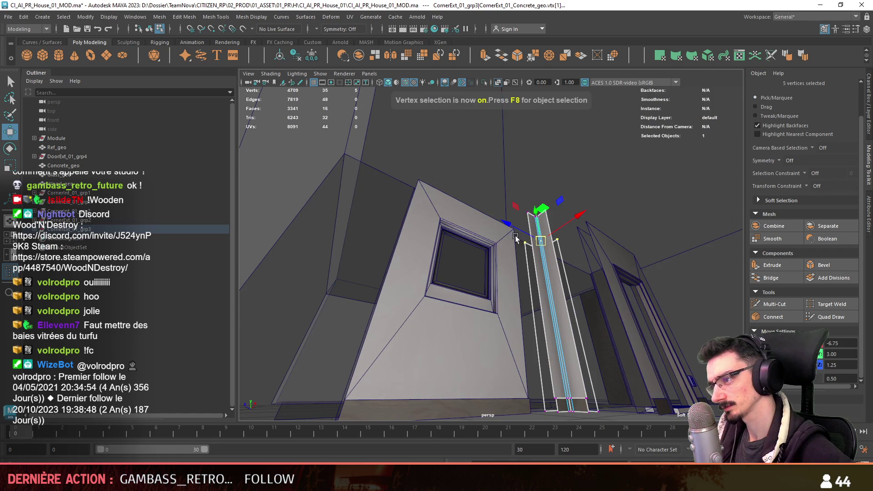
{"action": "mouse_move", "coordinate": [532, 296]}
{"action": "left_mouse_down", "text": "alt"}
{"action": "mouse_move", "coordinate": [517, 181]}
{"action": "mouse_move", "coordinate": [508, 300]}
{"action": "left_mouse_up", "text": "alt"}
Inspect the window wall's vertices, then orbit the house and select the reference blockout walls.
{"action": "key", "text": "F8"}
{"action": "left_click", "coordinate": [463, 253]}
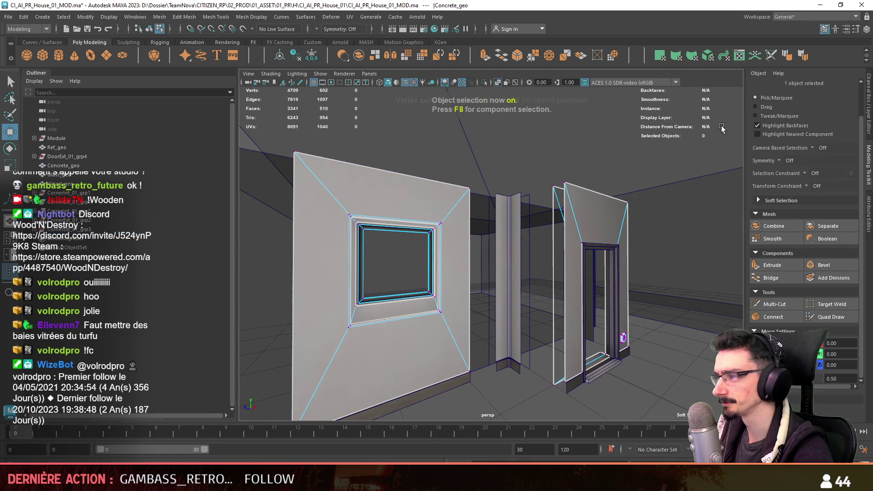
{"action": "key", "text": "F9"}
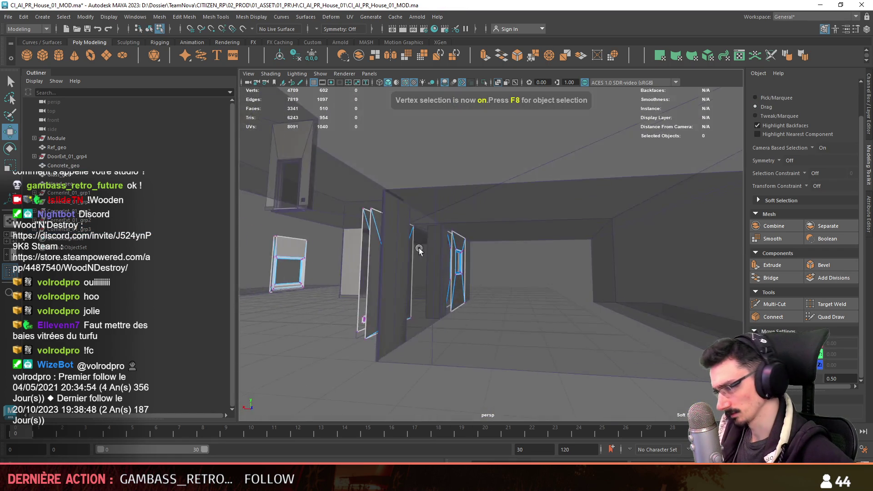
{"action": "right_click_drag", "start_coordinate": [580, 236], "coordinate": [596, 350], "text": "alt"}
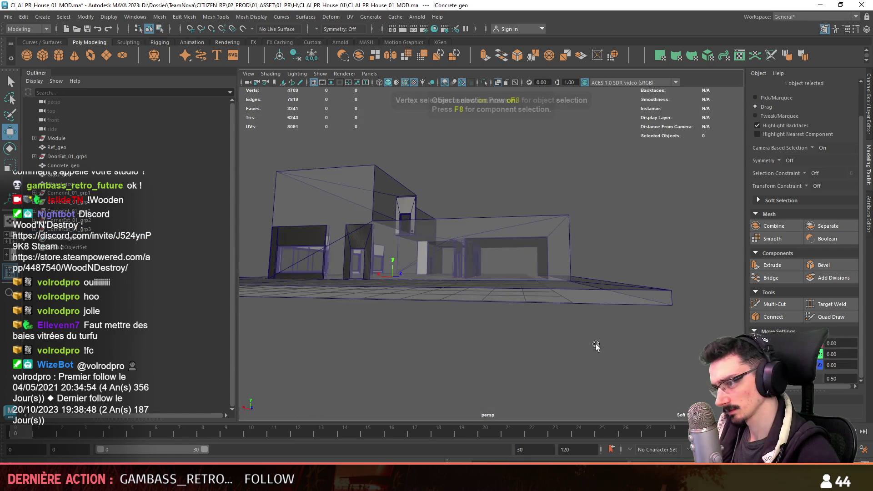
{"action": "key", "text": "F8"}
{"action": "left_click_drag", "start_coordinate": [597, 350], "coordinate": [430, 282], "text": "alt"}
{"action": "mouse_move", "coordinate": [430, 282]}
{"action": "right_mouse_down", "text": "alt"}
{"action": "mouse_move", "coordinate": [488, 261]}
{"action": "mouse_move", "coordinate": [294, 261]}
{"action": "right_mouse_up", "text": "alt"}
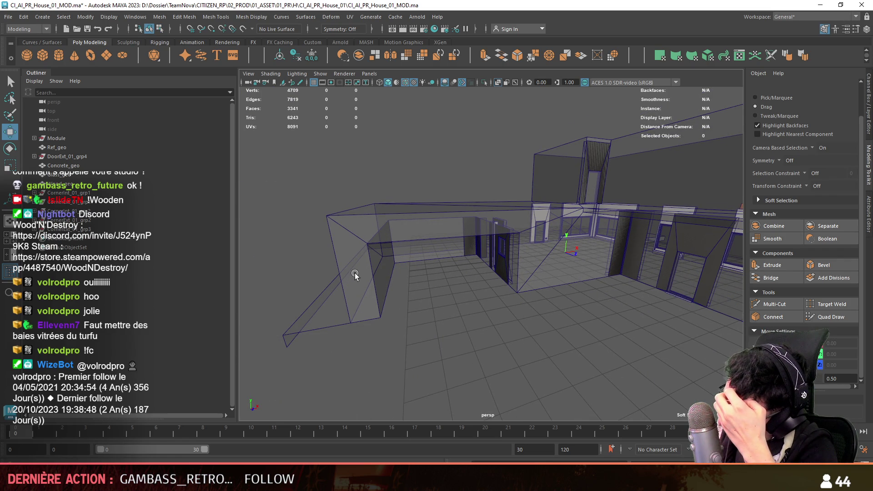
{"action": "right_click_drag", "start_coordinate": [354, 272], "coordinate": [474, 252], "text": "alt"}
{"action": "left_click", "coordinate": [474, 252]}
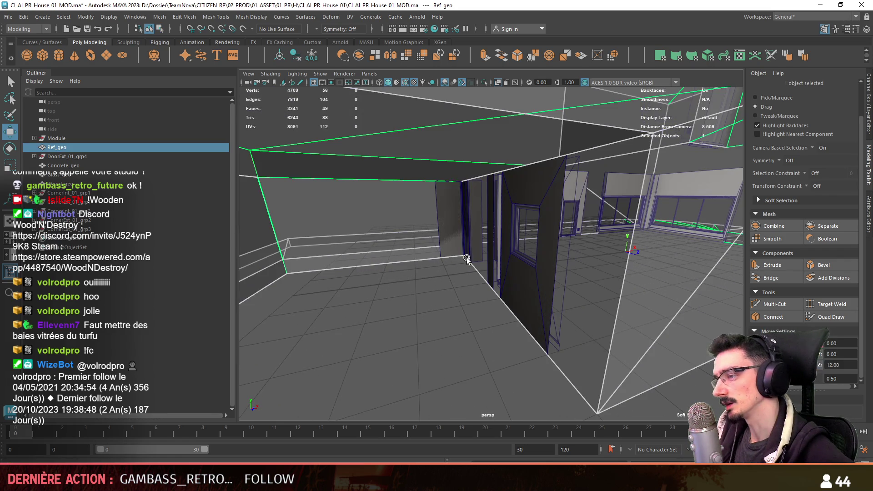
Duplicate the CornerExt_01_grp2 concrete pillar piece, then move the copy left along X and rotate it.
{"action": "left_click", "coordinate": [89, 220]}
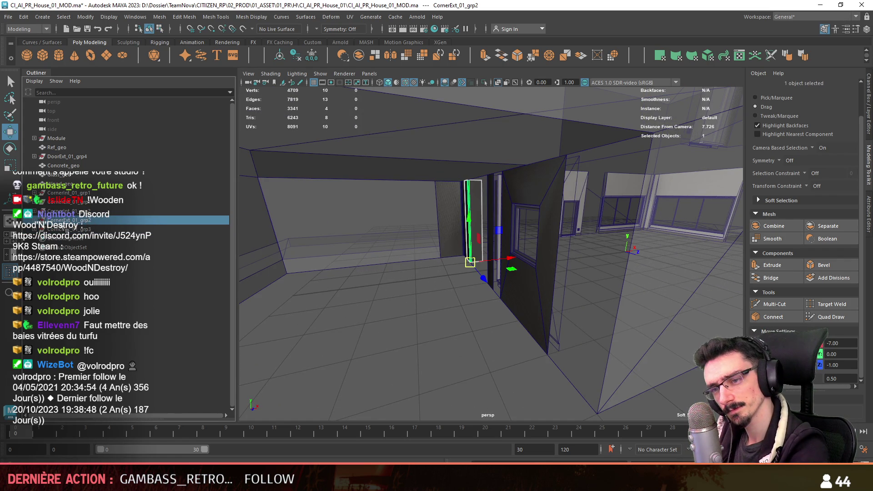
{"action": "key", "text": "Down"}
{"action": "left_click_drag", "start_coordinate": [364, 273], "coordinate": [488, 281], "text": "alt"}
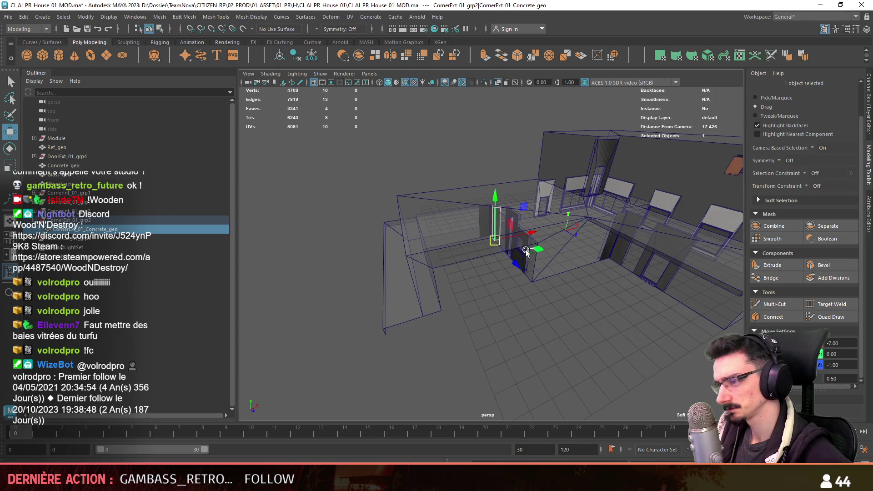
{"action": "key", "text": "ctrl+d"}
{"action": "middle_click_drag", "start_coordinate": [522, 255], "coordinate": [445, 261]}
{"action": "left_click_drag", "start_coordinate": [444, 282], "coordinate": [428, 290], "text": "alt"}
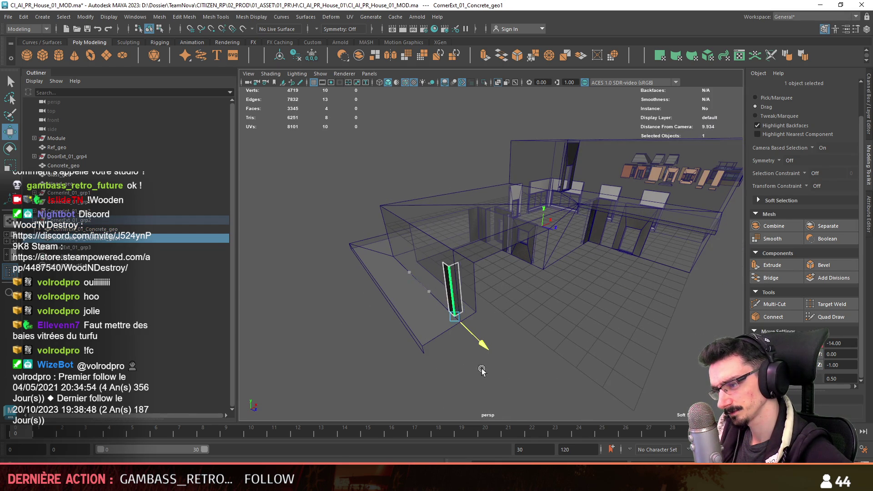
{"action": "left_click_drag", "start_coordinate": [491, 352], "coordinate": [536, 338], "text": "alt"}
{"action": "key", "text": "e"}
{"action": "key", "text": "ctrl+d"}
{"action": "key", "text": "w"}
Shift the thin pillar's parent group right along X to the room opening.
{"action": "mouse_move", "coordinate": [505, 307]}
{"action": "left_mouse_down", "text": "alt"}
{"action": "mouse_move", "coordinate": [547, 306]}
{"action": "mouse_move", "coordinate": [500, 274]}
{"action": "mouse_move", "coordinate": [479, 338]}
{"action": "left_mouse_up", "text": "alt"}
{"action": "left_click_drag", "start_coordinate": [559, 312], "coordinate": [484, 309], "text": "alt"}
{"action": "left_click", "coordinate": [453, 280]}
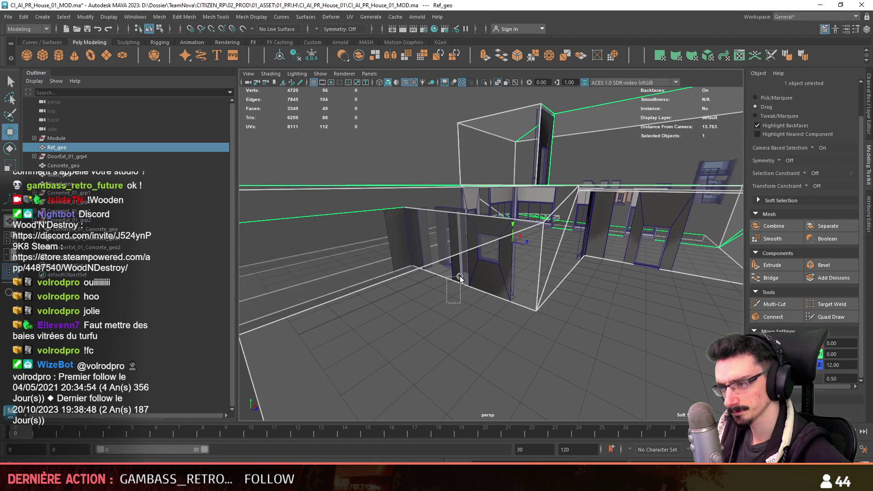
{"action": "left_click", "coordinate": [523, 284]}
{"action": "key", "text": "Up"}
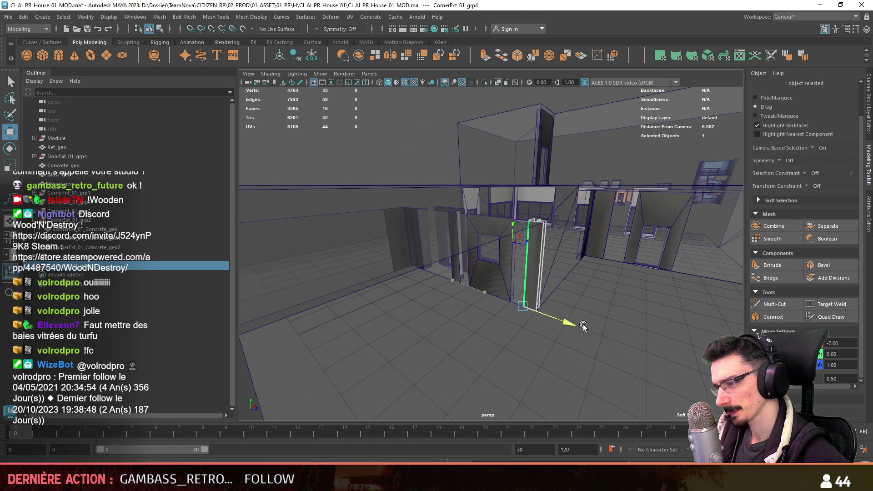
{"action": "middle_click_drag", "start_coordinate": [577, 322], "coordinate": [591, 326]}
{"action": "key", "text": "e"}
{"action": "key", "text": "w"}
Select the copied pillar piece, then hide the reference blockout walls with Ctrl+H.
{"action": "mouse_move", "coordinate": [589, 329]}
{"action": "left_mouse_down", "text": "alt"}
{"action": "mouse_move", "coordinate": [431, 328]}
{"action": "mouse_move", "coordinate": [480, 310]}
{"action": "left_mouse_up", "text": "alt"}
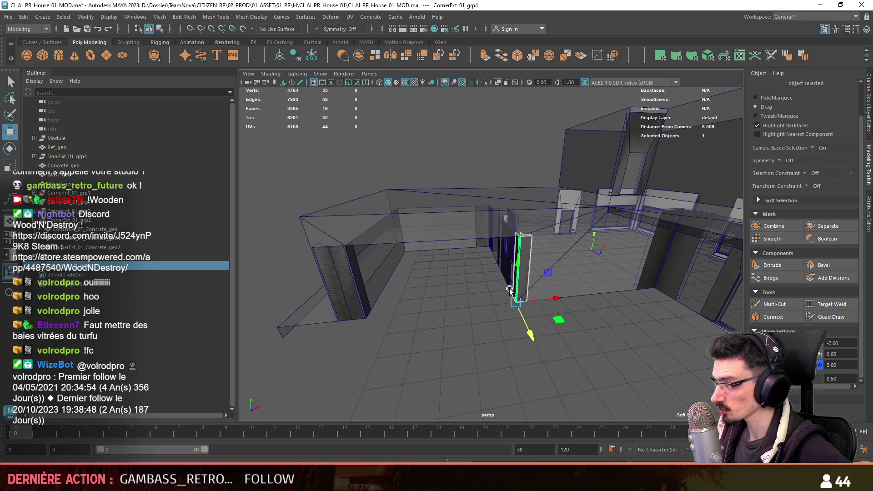
{"action": "left_click_drag", "start_coordinate": [592, 269], "coordinate": [514, 253], "text": "alt"}
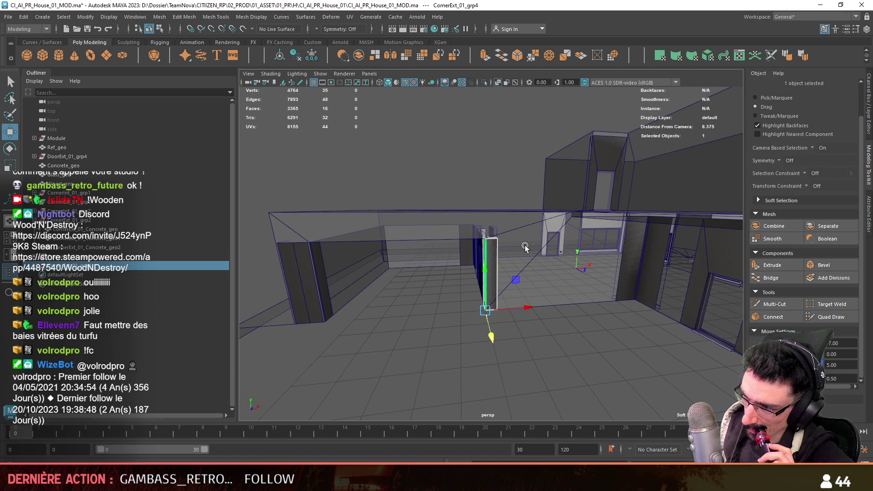
{"action": "mouse_move", "coordinate": [525, 246]}
{"action": "left_mouse_down", "text": "alt"}
{"action": "mouse_move", "coordinate": [603, 264]}
{"action": "mouse_move", "coordinate": [576, 264]}
{"action": "left_mouse_up", "text": "alt"}
{"action": "scroll", "coordinate": [575, 265], "scroll_direction": "up", "scroll_amount": 5}
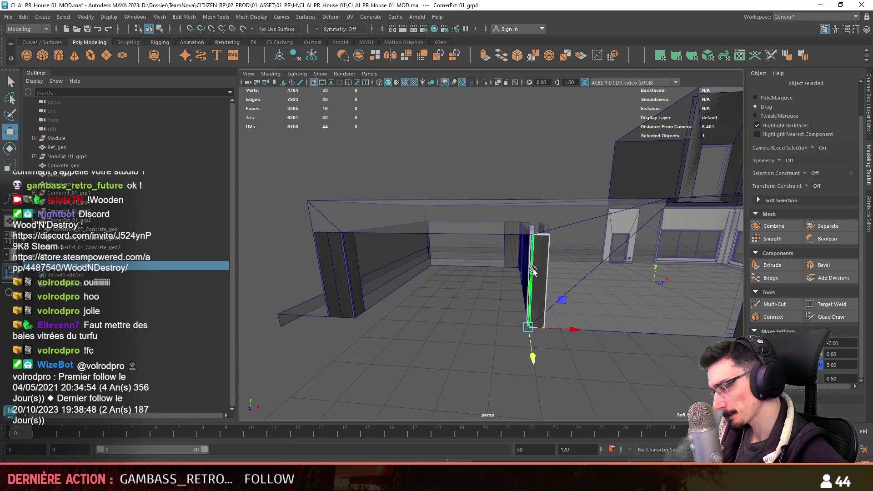
{"action": "mouse_move", "coordinate": [584, 272]}
{"action": "left_mouse_down", "text": "alt"}
{"action": "mouse_move", "coordinate": [598, 248]}
{"action": "mouse_move", "coordinate": [432, 290]}
{"action": "left_mouse_up", "text": "alt"}
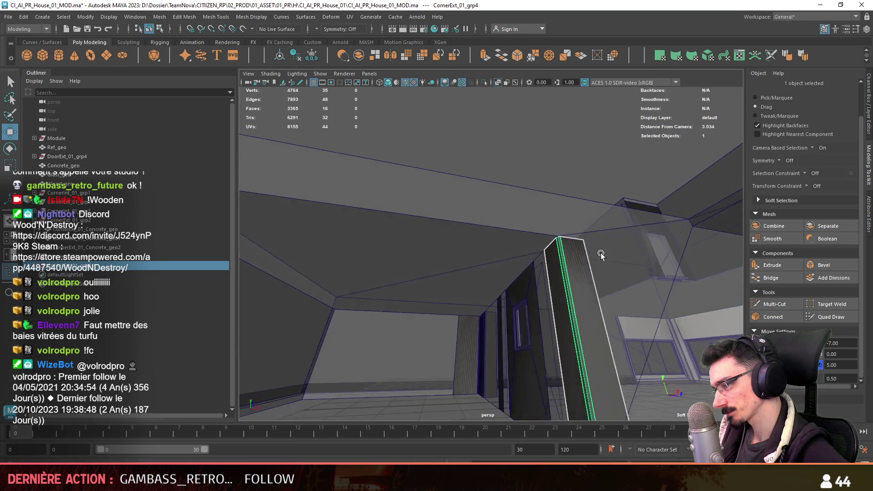
{"action": "left_click", "coordinate": [370, 271]}
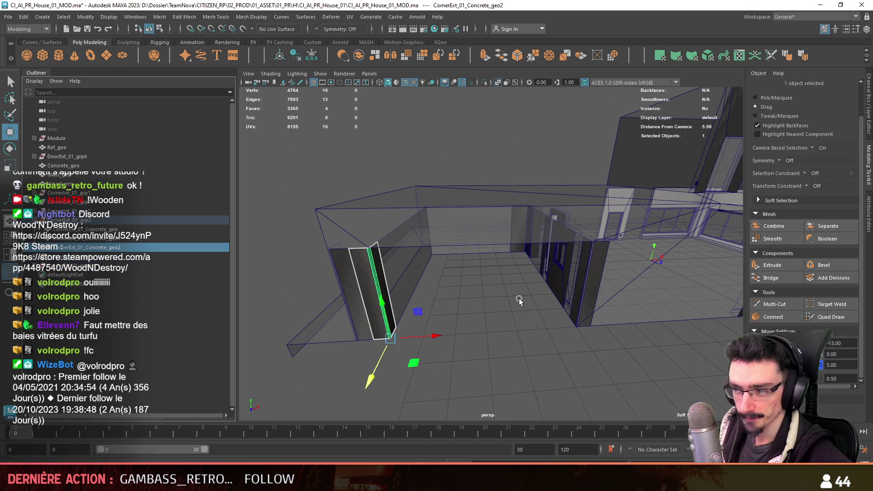
{"action": "left_click", "coordinate": [661, 320]}
{"action": "key", "text": "ctrl+h"}
Combine both columns and the beam into one concrete corner mesh.
{"action": "left_click", "coordinate": [599, 337]}
{"action": "left_click", "coordinate": [356, 313], "text": "shift"}
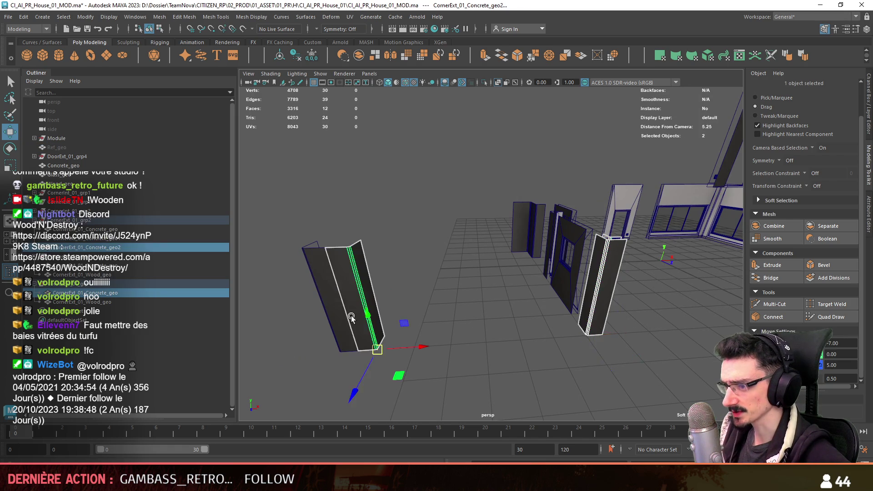
{"action": "key", "text": "f"}
{"action": "left_click_drag", "start_coordinate": [359, 300], "coordinate": [371, 65], "text": "alt"}
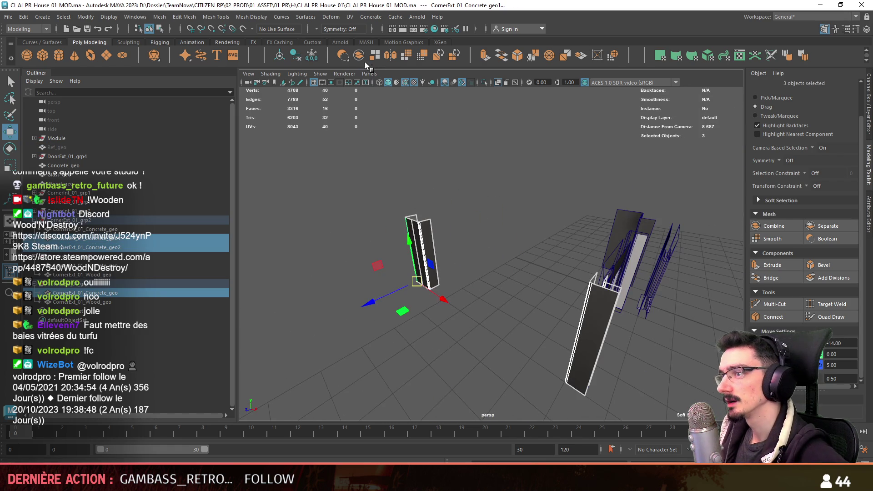
{"action": "left_click", "coordinate": [295, 57]}
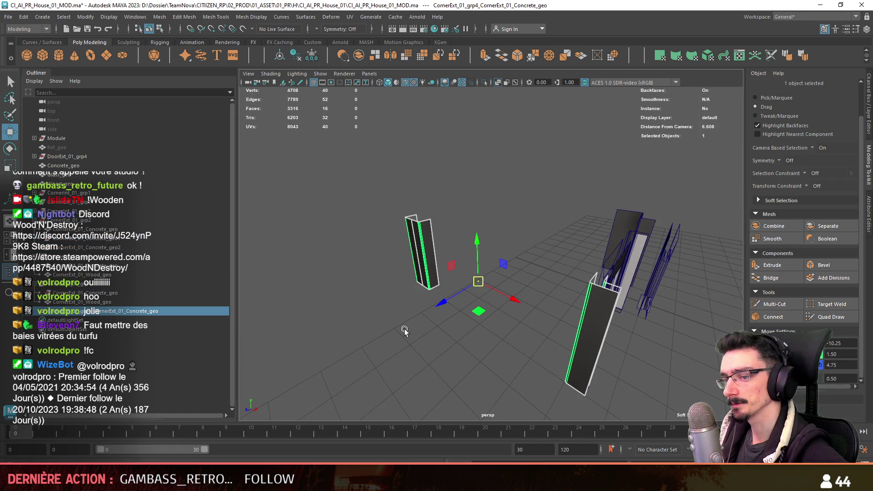
{"action": "left_click_drag", "start_coordinate": [328, 321], "coordinate": [572, 340], "text": "alt"}
{"action": "left_click", "coordinate": [519, 329]}
{"action": "left_click", "coordinate": [594, 305]}
Merge the overlapping vertices of the combined corner piece.
{"action": "key", "text": "F10"}
{"action": "left_click", "coordinate": [605, 269]}
{"action": "mouse_move", "coordinate": [467, 276]}
{"action": "left_mouse_down", "text": "alt"}
{"action": "mouse_move", "coordinate": [599, 266]}
{"action": "mouse_move", "coordinate": [415, 240]}
{"action": "left_mouse_up", "text": "alt"}
{"action": "mouse_move", "coordinate": [447, 247]}
{"action": "left_mouse_down", "text": "alt"}
{"action": "mouse_move", "coordinate": [445, 257]}
{"action": "mouse_move", "coordinate": [490, 268]}
{"action": "mouse_move", "coordinate": [442, 299]}
{"action": "left_mouse_up", "text": "alt"}
{"action": "key", "text": "F11"}
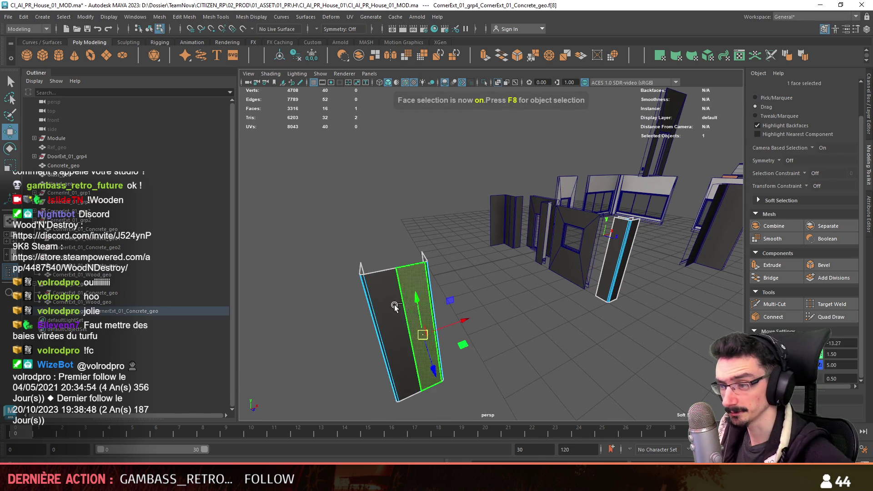
{"action": "left_click", "coordinate": [184, 17]}
{"action": "left_click", "coordinate": [195, 124]}
{"action": "mouse_move", "coordinate": [500, 272]}
{"action": "left_mouse_down", "text": "alt"}
{"action": "mouse_move", "coordinate": [518, 282]}
{"action": "mouse_move", "coordinate": [478, 157]}
{"action": "mouse_move", "coordinate": [489, 246]}
{"action": "mouse_move", "coordinate": [629, 230]}
{"action": "mouse_move", "coordinate": [359, 263]}
{"action": "mouse_move", "coordinate": [629, 241]}
{"action": "mouse_move", "coordinate": [285, 245]}
{"action": "mouse_move", "coordinate": [605, 270]}
{"action": "mouse_move", "coordinate": [425, 252]}
{"action": "left_mouse_up", "text": "alt"}
{"action": "key", "text": "F10"}
{"action": "left_click", "coordinate": [530, 321]}
Pick the top edge loops of both pieces, then frame the Ref_geo room.
{"action": "scroll", "coordinate": [364, 264], "scroll_direction": "up", "scroll_amount": 3}
{"action": "scroll", "coordinate": [364, 264], "scroll_direction": "down", "scroll_amount": 5}
{"action": "left_click", "coordinate": [629, 241]}
{"action": "double_click", "coordinate": [261, 242]}
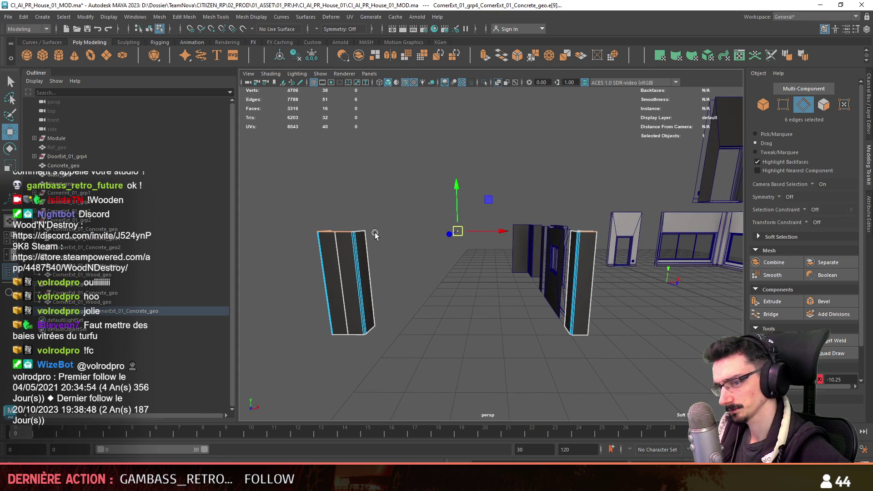
{"action": "scroll", "coordinate": [843, 377], "scroll_direction": "down", "scroll_amount": 2}
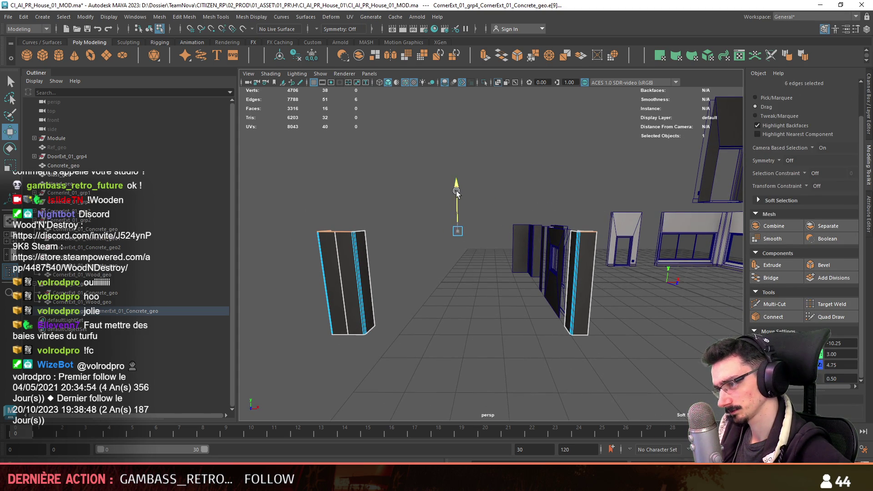
{"action": "key", "text": "F8"}
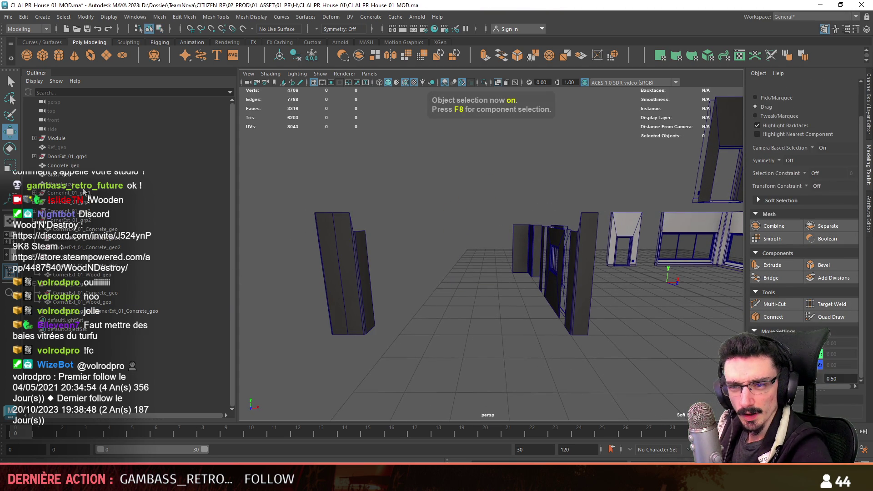
{"action": "left_click_drag", "start_coordinate": [75, 146], "coordinate": [56, 138]}
{"action": "left_click", "coordinate": [78, 148]}
{"action": "key", "text": "f"}
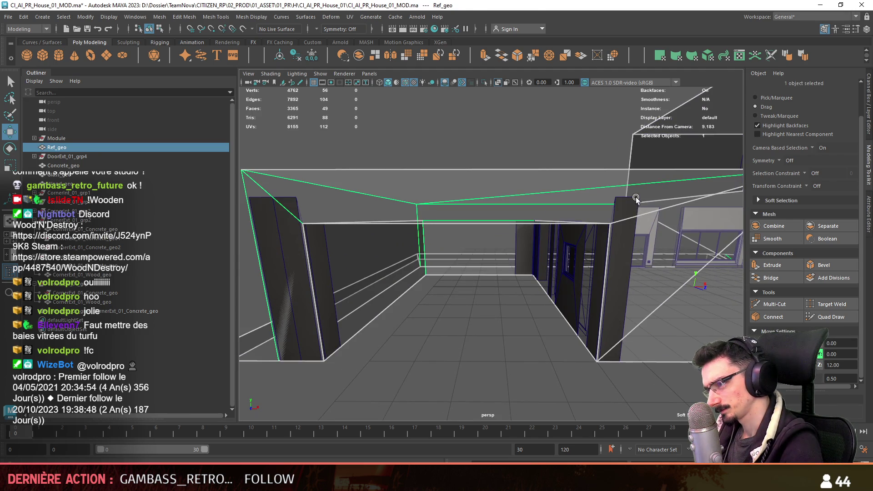
Select the top edges of both concrete pillars, then undo that edge selection.
{"action": "left_click", "coordinate": [635, 198]}
{"action": "key", "text": "F10"}
{"action": "mouse_move", "coordinate": [409, 218]}
{"action": "left_mouse_down", "text": "alt"}
{"action": "mouse_move", "coordinate": [291, 218]}
{"action": "mouse_move", "coordinate": [470, 239]}
{"action": "left_mouse_up", "text": "alt"}
{"action": "left_click", "coordinate": [469, 239], "text": "shift"}
{"action": "left_click", "coordinate": [534, 222], "text": "shift"}
{"action": "left_click_drag", "start_coordinate": [534, 221], "coordinate": [489, 316], "text": "alt"}
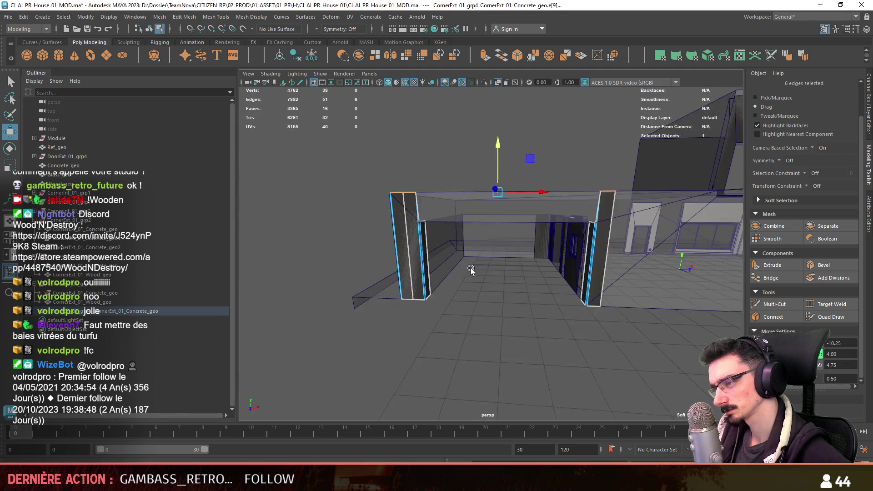
{"action": "right_click_drag", "start_coordinate": [489, 315], "coordinate": [509, 282], "text": "alt"}
{"action": "left_click", "coordinate": [507, 283]}
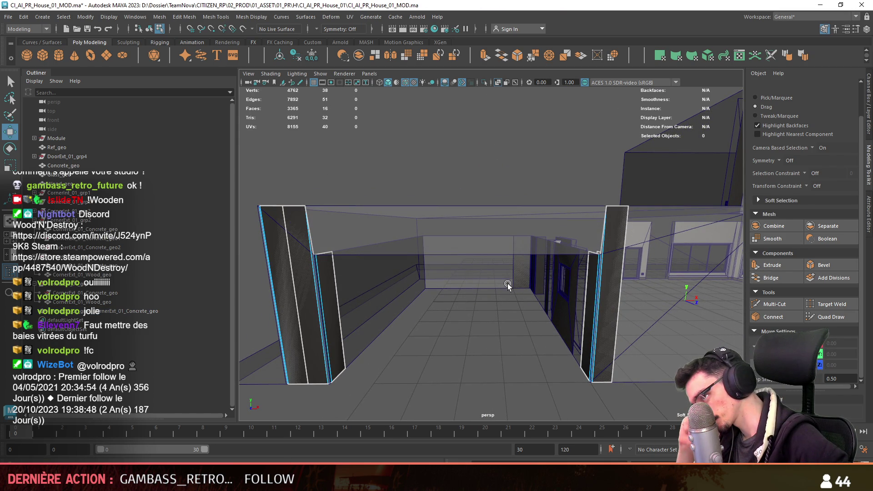
{"action": "key", "text": "ctrl+z"}
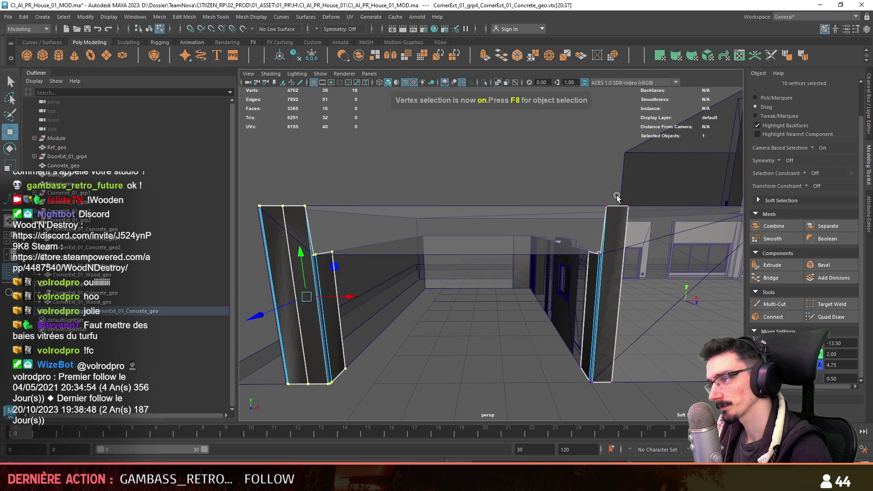
{"action": "key", "text": "F10"}
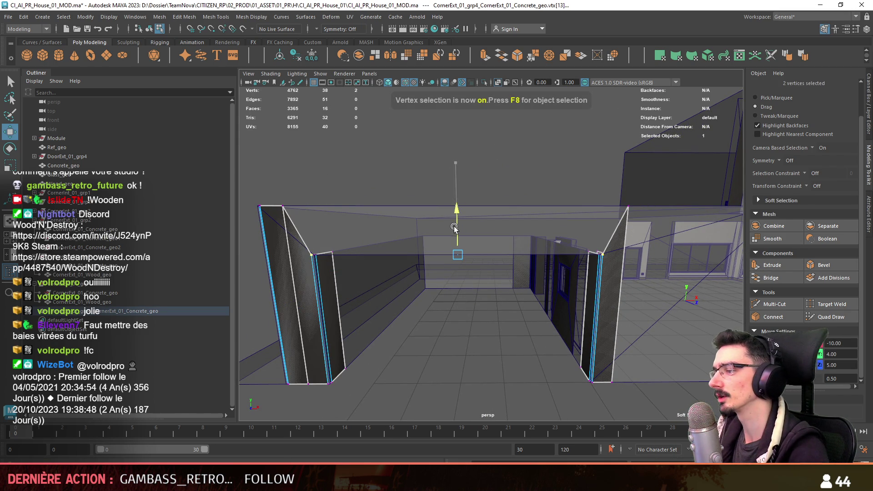
Bridge the open edges at the pillar top with a new face.
{"action": "right_click_drag", "start_coordinate": [454, 226], "coordinate": [519, 342], "text": "alt"}
{"action": "left_click", "coordinate": [687, 255]}
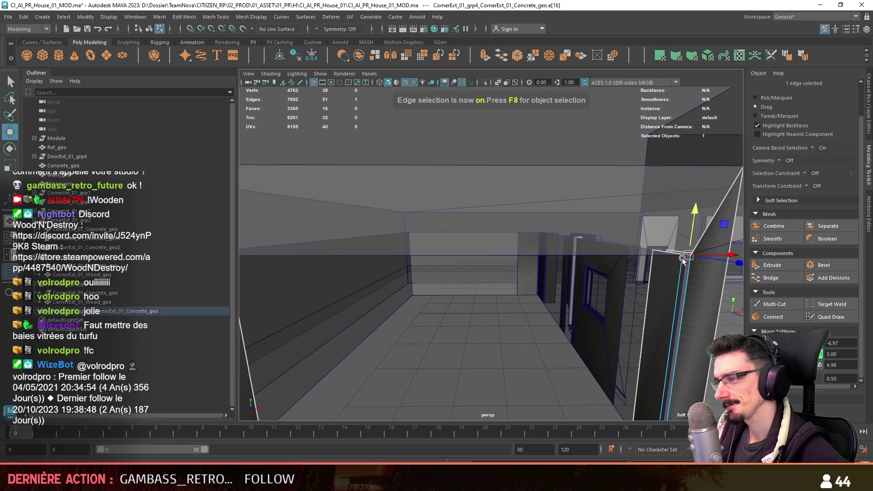
{"action": "key", "text": "f"}
{"action": "mouse_move", "coordinate": [610, 256]}
{"action": "left_mouse_down", "text": "alt"}
{"action": "mouse_move", "coordinate": [422, 195]}
{"action": "mouse_move", "coordinate": [481, 255]}
{"action": "left_mouse_up", "text": "alt"}
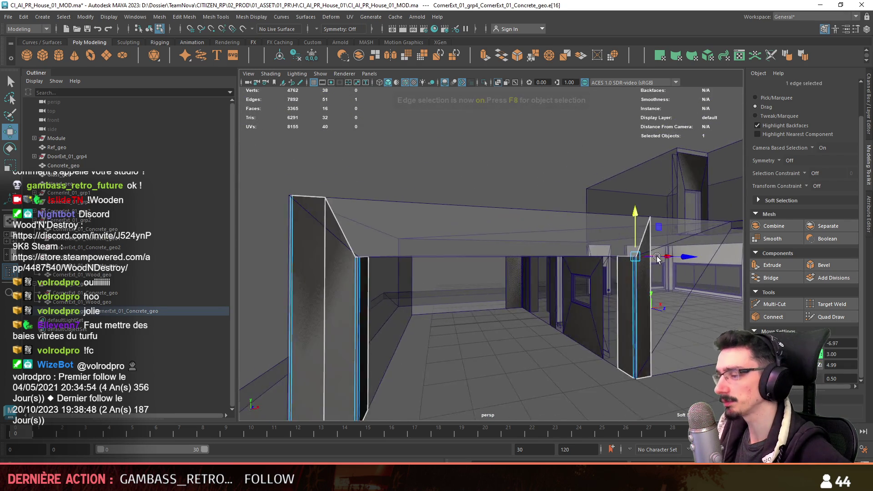
{"action": "right_click_drag", "start_coordinate": [481, 255], "coordinate": [544, 327], "text": "alt"}
{"action": "mouse_move", "coordinate": [612, 248]}
{"action": "left_mouse_down", "text": "alt"}
{"action": "mouse_move", "coordinate": [387, 268]}
{"action": "mouse_move", "coordinate": [419, 265]}
{"action": "mouse_move", "coordinate": [473, 286]}
{"action": "left_mouse_up", "text": "alt"}
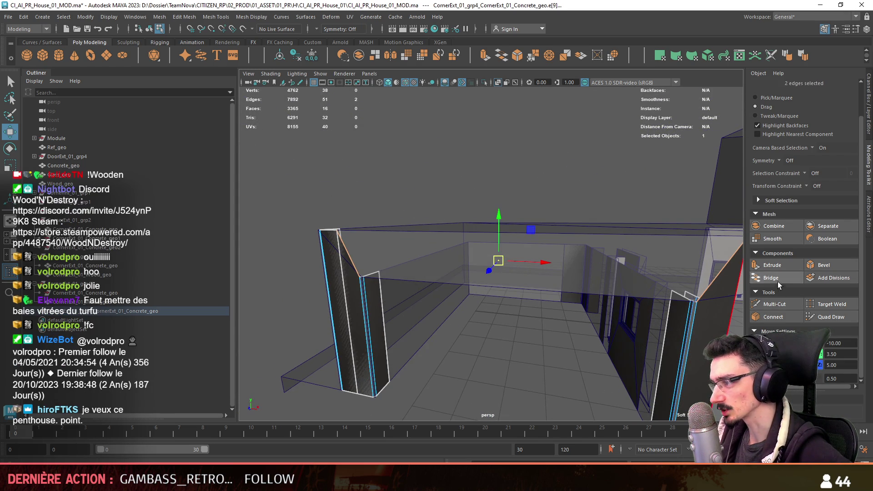
{"action": "left_click", "coordinate": [772, 278]}
{"action": "left_click", "coordinate": [774, 304]}
Bridge the two open edges at the pillar corner into a face.
{"action": "mouse_move", "coordinate": [506, 389]}
{"action": "left_mouse_down", "text": "alt"}
{"action": "mouse_move", "coordinate": [576, 349]}
{"action": "mouse_move", "coordinate": [678, 227]}
{"action": "mouse_move", "coordinate": [538, 307]}
{"action": "mouse_move", "coordinate": [380, 278]}
{"action": "left_mouse_up", "text": "alt"}
{"action": "left_click", "coordinate": [678, 227]}
{"action": "right_click_drag", "start_coordinate": [380, 279], "coordinate": [501, 273], "text": "alt"}
{"action": "mouse_move", "coordinate": [451, 298]}
{"action": "left_mouse_down", "text": "alt"}
{"action": "mouse_move", "coordinate": [527, 318]}
{"action": "mouse_move", "coordinate": [417, 252]}
{"action": "mouse_move", "coordinate": [682, 218]}
{"action": "mouse_move", "coordinate": [503, 283]}
{"action": "left_mouse_up", "text": "alt"}
{"action": "left_click", "coordinate": [768, 314]}
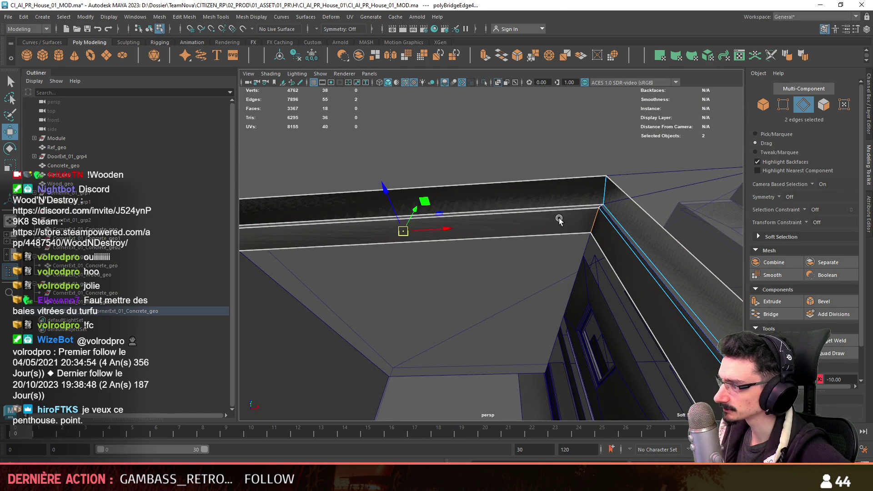
Check the beam corner's vertex and faces, then return to object mode for a wide view.
{"action": "mouse_move", "coordinate": [600, 208]}
{"action": "left_mouse_down", "text": "alt"}
{"action": "mouse_move", "coordinate": [409, 224]}
{"action": "mouse_move", "coordinate": [567, 206]}
{"action": "mouse_move", "coordinate": [539, 246]}
{"action": "mouse_move", "coordinate": [477, 255]}
{"action": "mouse_move", "coordinate": [514, 262]}
{"action": "mouse_move", "coordinate": [494, 269]}
{"action": "left_mouse_up", "text": "alt"}
{"action": "left_click", "coordinate": [409, 224]}
{"action": "left_click", "coordinate": [554, 217]}
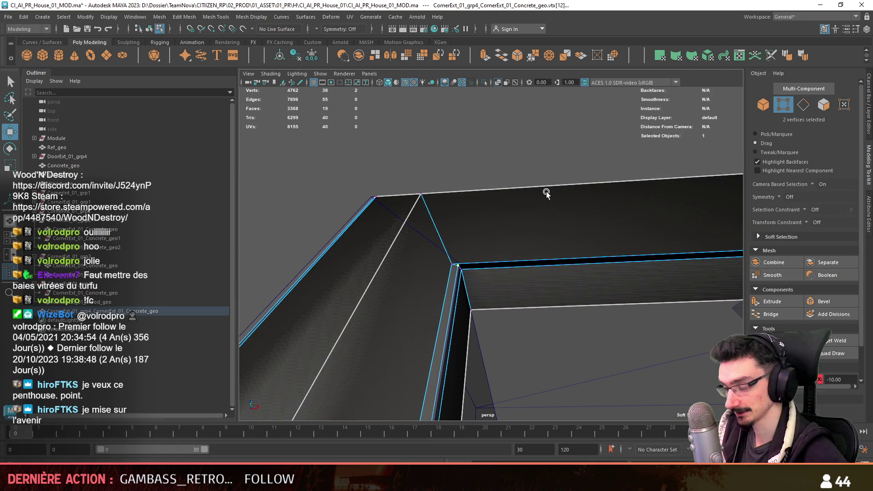
{"action": "key", "text": "F11"}
{"action": "left_click_drag", "start_coordinate": [545, 247], "coordinate": [472, 228], "text": "alt"}
{"action": "left_click", "coordinate": [455, 223]}
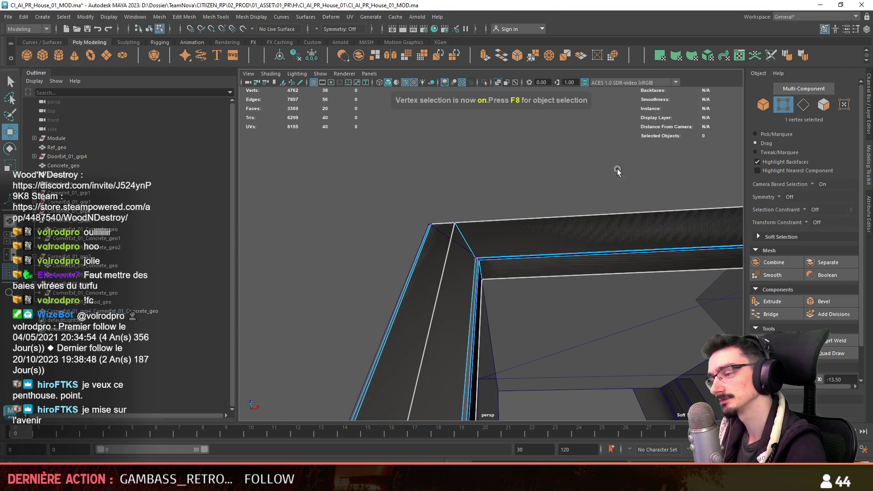
{"action": "key", "text": "F11"}
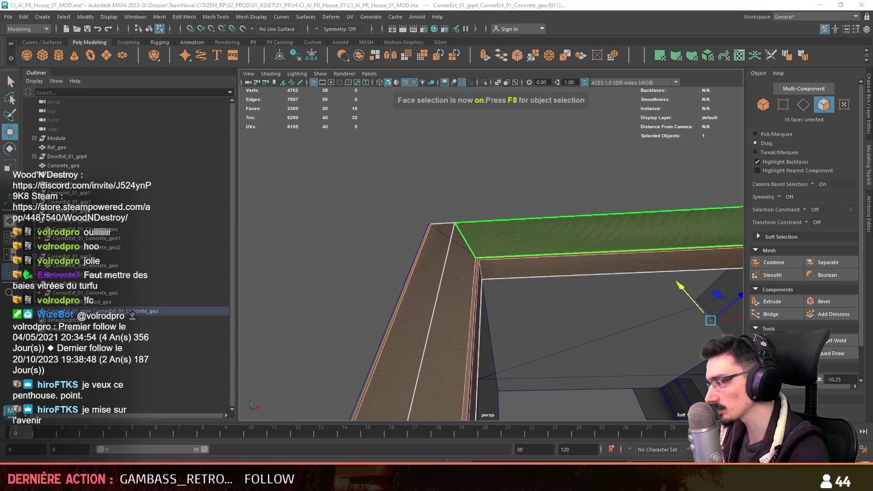
{"action": "key", "text": "F8"}
{"action": "left_click", "coordinate": [555, 159]}
{"action": "mouse_move", "coordinate": [554, 159]}
{"action": "left_mouse_down", "text": "alt"}
{"action": "mouse_move", "coordinate": [588, 208]}
{"action": "mouse_move", "coordinate": [433, 311]}
{"action": "left_mouse_up", "text": "alt"}
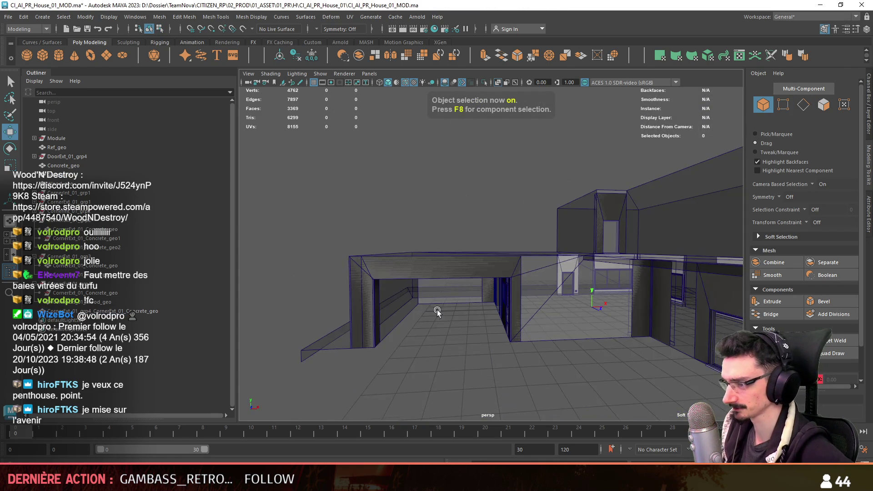
{"action": "left_click", "coordinate": [542, 285]}
{"action": "key", "text": "f"}
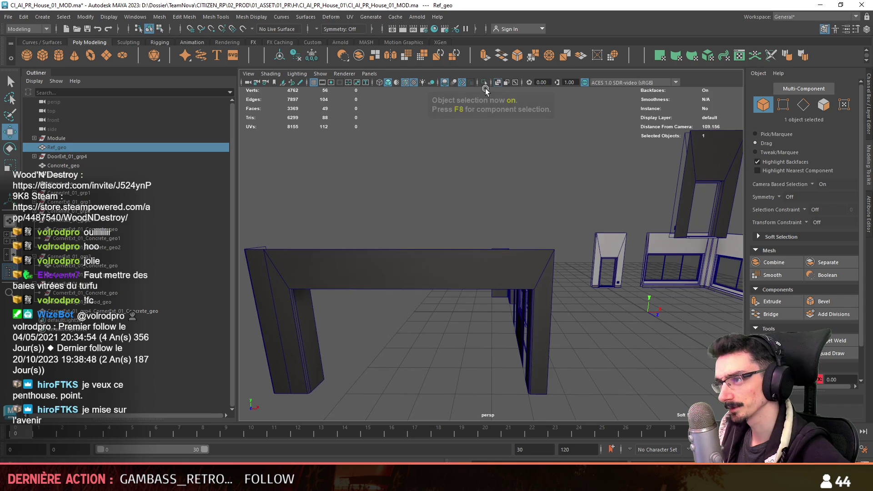
{"action": "mouse_move", "coordinate": [498, 142]}
{"action": "left_mouse_down", "text": "alt"}
{"action": "mouse_move", "coordinate": [482, 233]}
{"action": "mouse_move", "coordinate": [505, 213]}
{"action": "left_mouse_up", "text": "alt"}
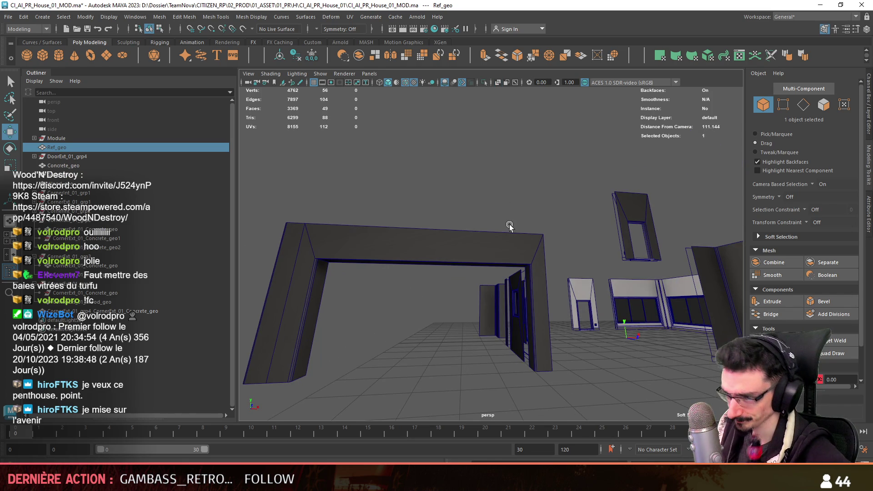
{"action": "left_click", "coordinate": [513, 343]}
{"action": "left_click_drag", "start_coordinate": [54, 139], "coordinate": [91, 147]}
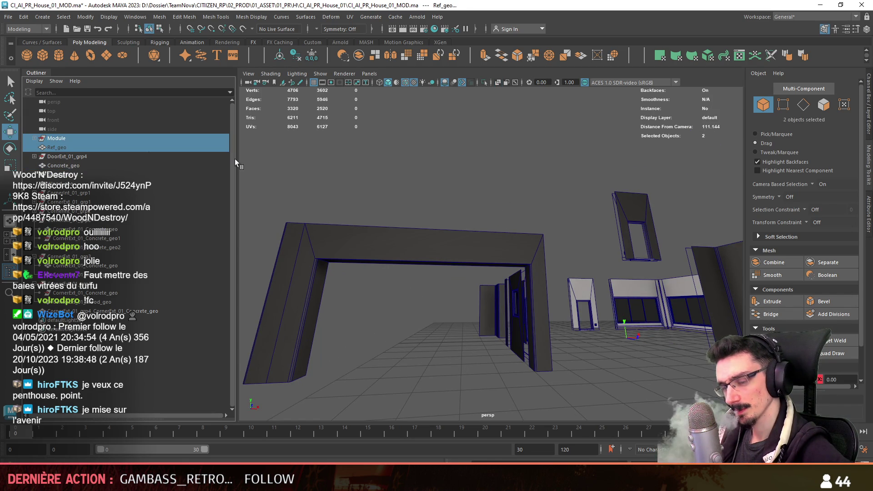
{"action": "mouse_move", "coordinate": [200, 150]}
{"action": "left_mouse_down", "text": "alt"}
{"action": "mouse_move", "coordinate": [495, 327]}
{"action": "mouse_move", "coordinate": [536, 289]}
{"action": "mouse_move", "coordinate": [588, 301]}
{"action": "left_mouse_up", "text": "alt"}
{"action": "left_click", "coordinate": [409, 273]}
{"action": "left_click", "coordinate": [539, 309]}
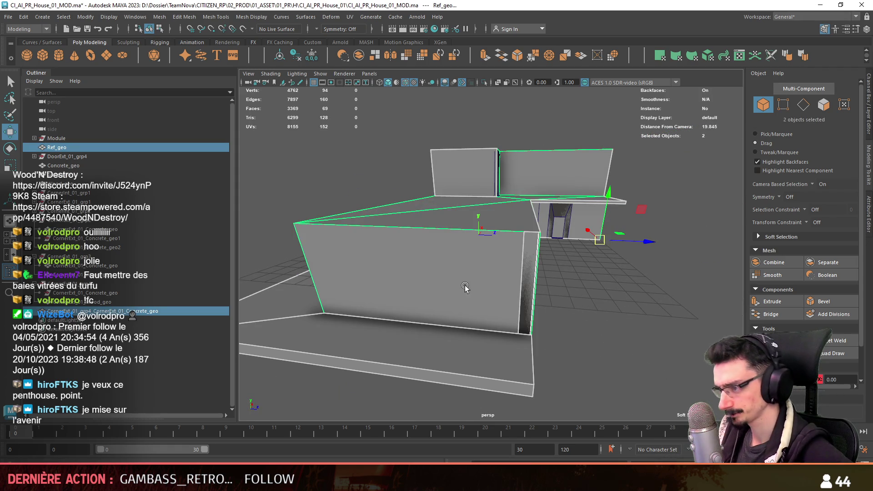
{"action": "key", "text": "f"}
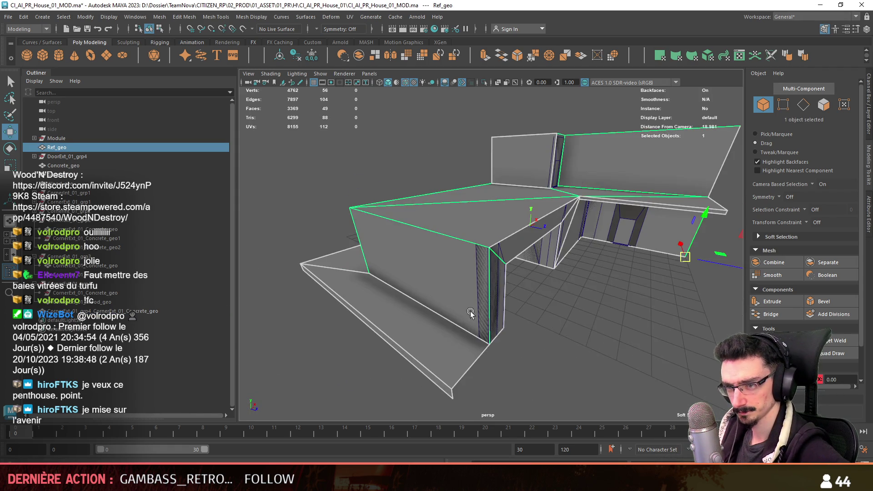
{"action": "key", "text": "space"}
{"action": "key", "text": "space"}
{"action": "scroll", "coordinate": [498, 258], "scroll_direction": "down", "scroll_amount": 3}
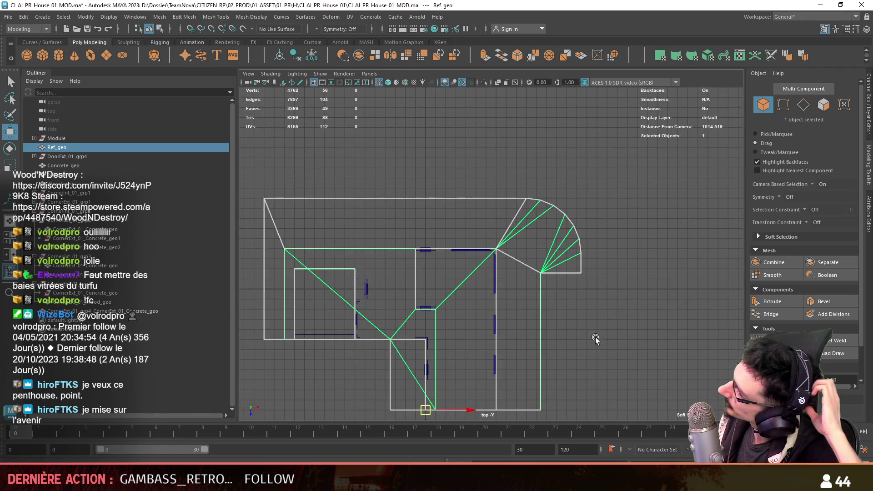
{"action": "left_click", "coordinate": [585, 338]}
{"action": "key", "text": "f"}
{"action": "key", "text": "space"}
{"action": "key", "text": "space"}
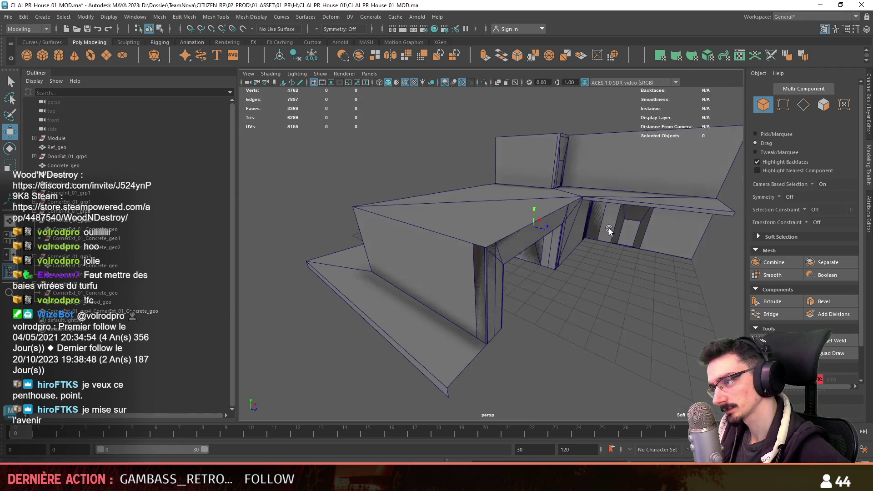
{"action": "scroll", "coordinate": [569, 318], "scroll_direction": "up", "scroll_amount": 3}
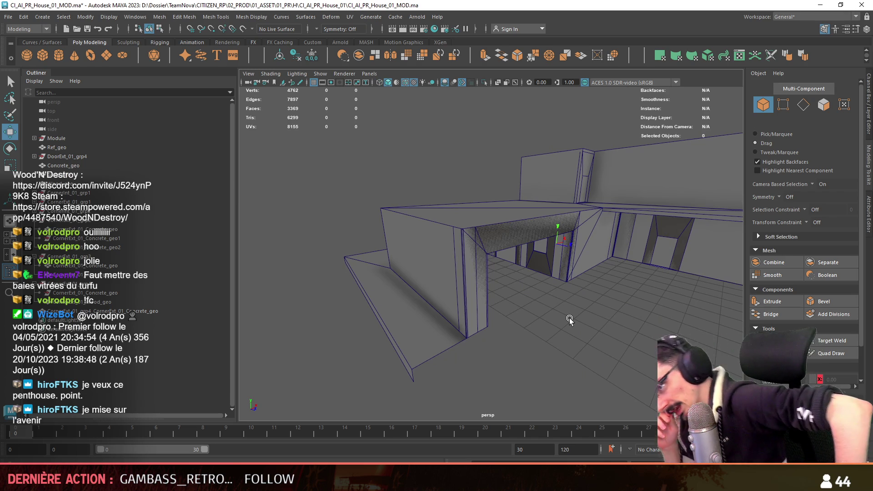
{"action": "scroll", "coordinate": [599, 248], "scroll_direction": "up", "scroll_amount": 2}
{"action": "left_click", "coordinate": [599, 246]}
{"action": "key", "text": "f"}
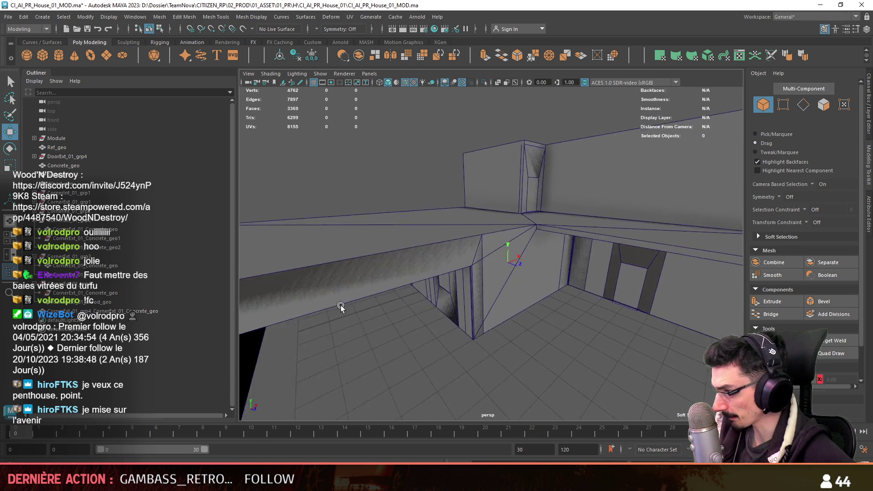
{"action": "scroll", "coordinate": [626, 236], "scroll_direction": "down", "scroll_amount": 5}
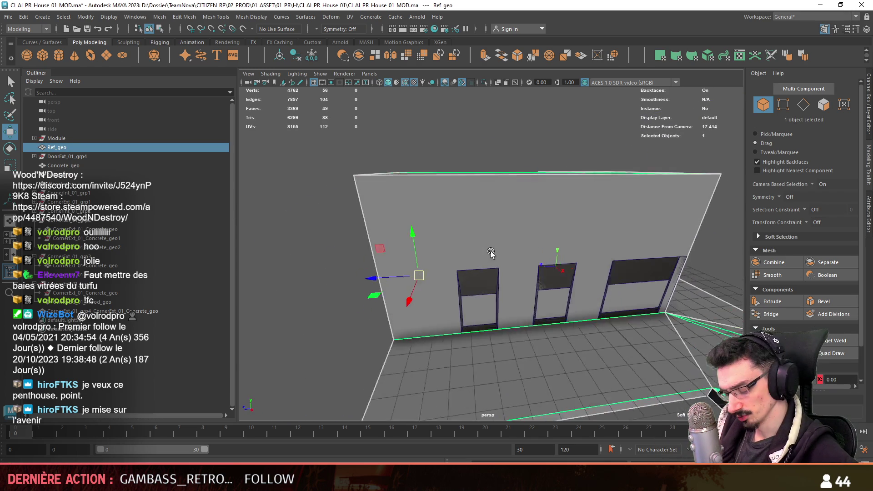
Orbit around the house and switch the selection from Ref_geo to Concrete_geo.
{"action": "left_click_drag", "start_coordinate": [503, 250], "coordinate": [454, 299], "text": "alt"}
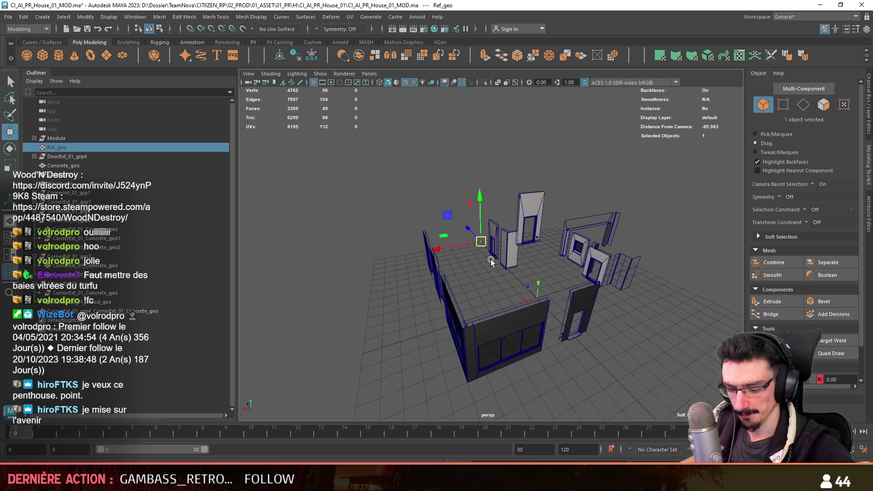
{"action": "scroll", "coordinate": [490, 260], "scroll_direction": "up", "scroll_amount": 10}
{"action": "mouse_move", "coordinate": [490, 260]}
{"action": "left_mouse_down", "text": "alt"}
{"action": "mouse_move", "coordinate": [474, 271]}
{"action": "mouse_move", "coordinate": [496, 252]}
{"action": "left_mouse_up", "text": "alt"}
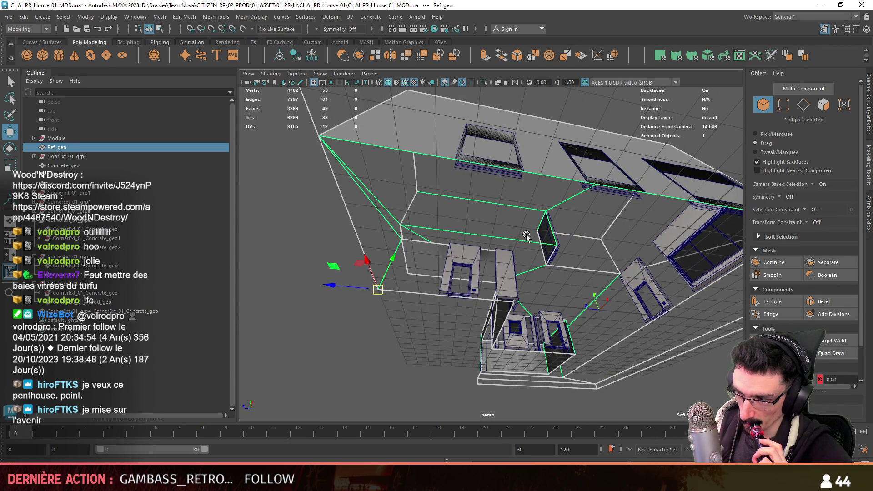
{"action": "left_click_drag", "start_coordinate": [488, 247], "coordinate": [567, 307], "text": "alt"}
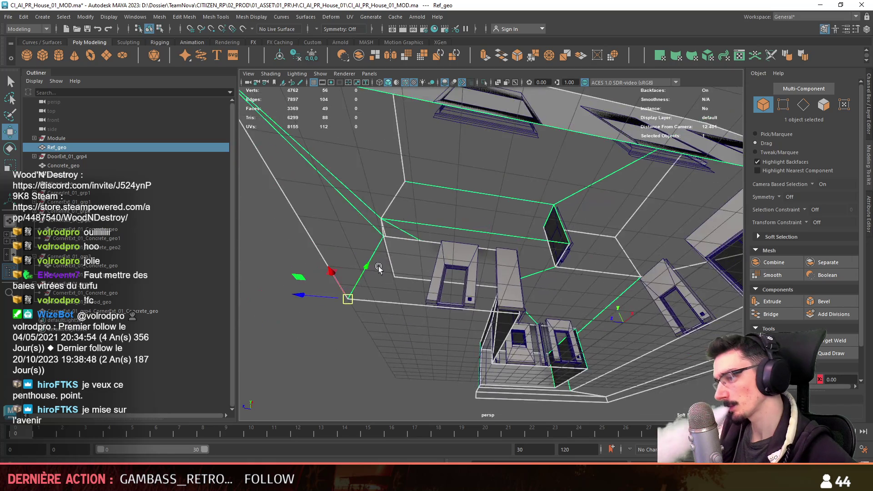
{"action": "right_click_drag", "start_coordinate": [567, 308], "coordinate": [481, 306], "text": "alt"}
{"action": "mouse_move", "coordinate": [482, 305]}
{"action": "left_mouse_down", "text": "alt"}
{"action": "mouse_move", "coordinate": [628, 277]}
{"action": "mouse_move", "coordinate": [550, 285]}
{"action": "left_mouse_up", "text": "alt"}
{"action": "right_click_drag", "start_coordinate": [551, 286], "coordinate": [534, 340], "text": "alt"}
{"action": "left_click", "coordinate": [529, 347], "text": "shift"}
{"action": "left_click", "coordinate": [529, 347], "text": "ctrl"}
{"action": "mouse_move", "coordinate": [528, 336]}
{"action": "left_mouse_down", "text": "alt"}
{"action": "mouse_move", "coordinate": [474, 304]}
{"action": "mouse_move", "coordinate": [609, 323]}
{"action": "left_mouse_up", "text": "alt"}
{"action": "right_click_drag", "start_coordinate": [609, 323], "coordinate": [506, 348], "text": "alt"}
{"action": "left_click_drag", "start_coordinate": [505, 349], "coordinate": [519, 362], "text": "alt"}
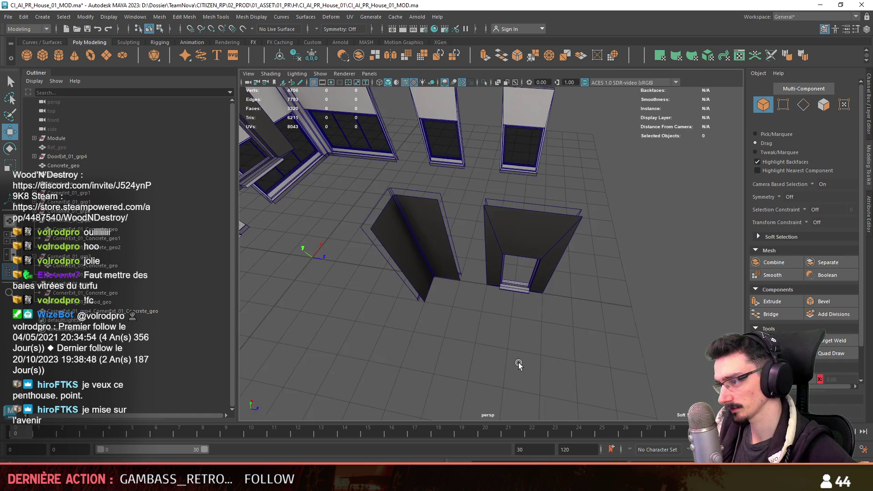
Hide the house reference blockout and return to a single enlarged perspective view.
{"action": "key", "text": "space"}
{"action": "key", "text": "space"}
{"action": "key", "text": "ctrl+z"}
{"action": "scroll", "coordinate": [534, 317], "scroll_direction": "up", "scroll_amount": 2}
{"action": "left_click", "coordinate": [576, 338]}
{"action": "key", "text": "F11"}
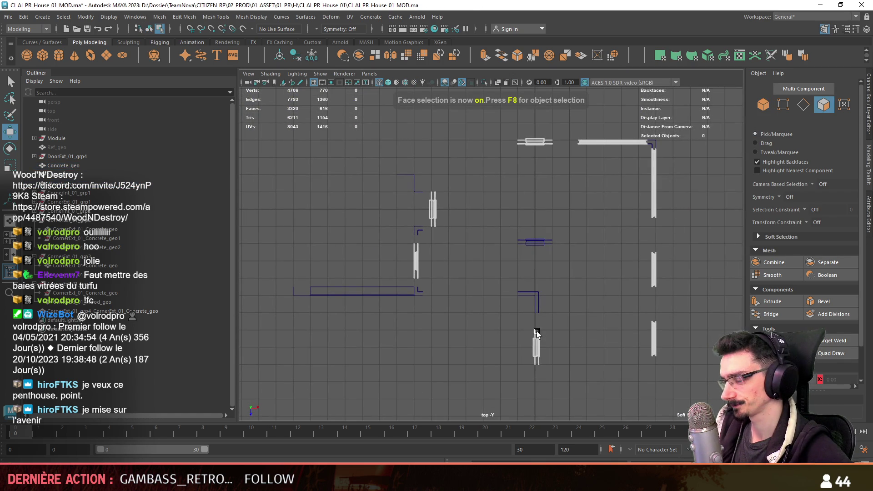
{"action": "key", "text": "space"}
{"action": "left_click_drag", "start_coordinate": [590, 181], "coordinate": [632, 191], "text": "alt"}
{"action": "scroll", "coordinate": [637, 190], "scroll_direction": "down", "scroll_amount": 3}
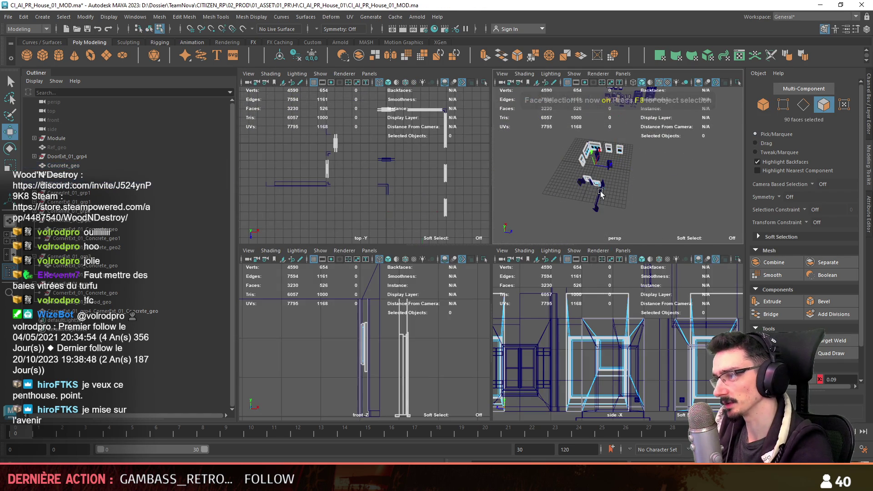
{"action": "key", "text": "space"}
Orbit around the modular pieces and select the corner piece CornerExt_01_grp5.
{"action": "key", "text": "F8"}
{"action": "left_click_drag", "start_coordinate": [519, 260], "coordinate": [467, 264], "text": "alt"}
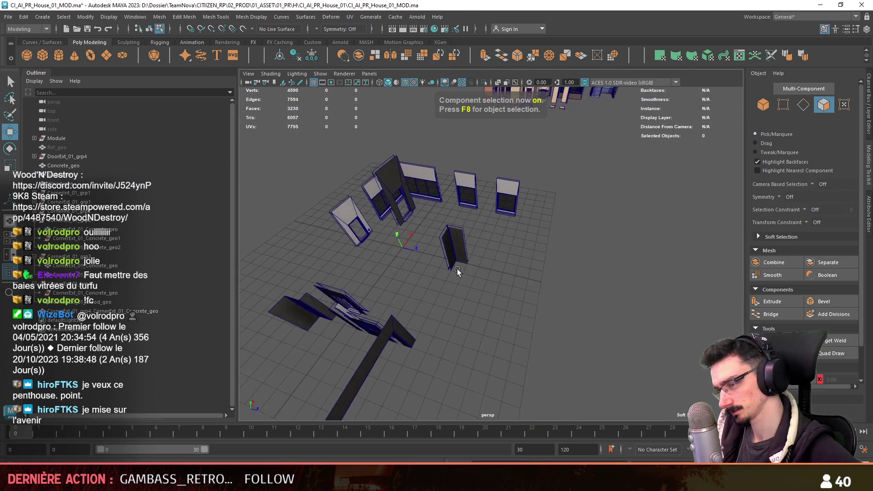
{"action": "scroll", "coordinate": [355, 317], "scroll_direction": "up", "scroll_amount": 3}
{"action": "scroll", "coordinate": [355, 316], "scroll_direction": "down", "scroll_amount": 2}
{"action": "left_click_drag", "start_coordinate": [359, 268], "coordinate": [508, 304], "text": "alt"}
{"action": "key", "text": "F8"}
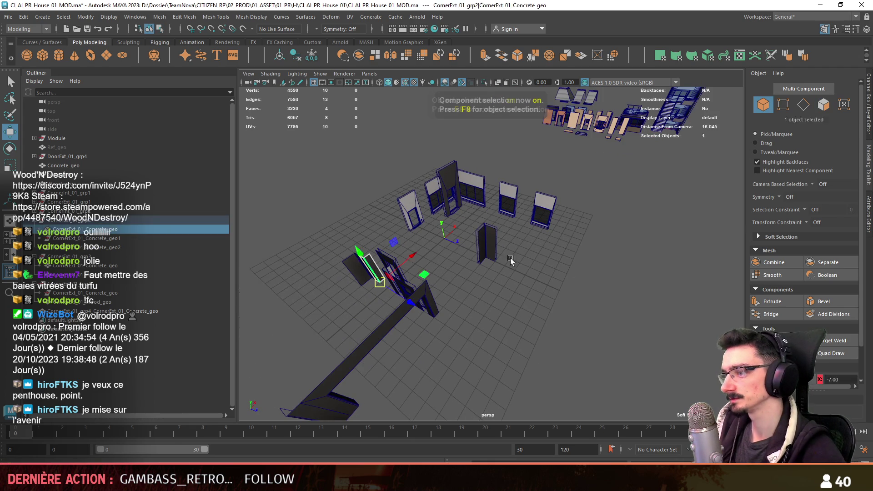
{"action": "left_click_drag", "start_coordinate": [346, 273], "coordinate": [477, 268], "text": "alt"}
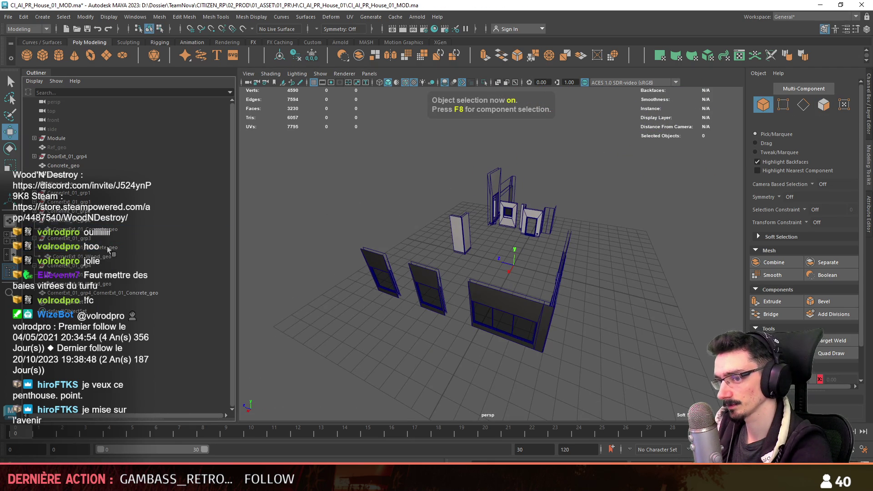
{"action": "left_click_drag", "start_coordinate": [586, 252], "coordinate": [407, 346], "text": "alt"}
{"action": "left_click", "coordinate": [461, 350]}
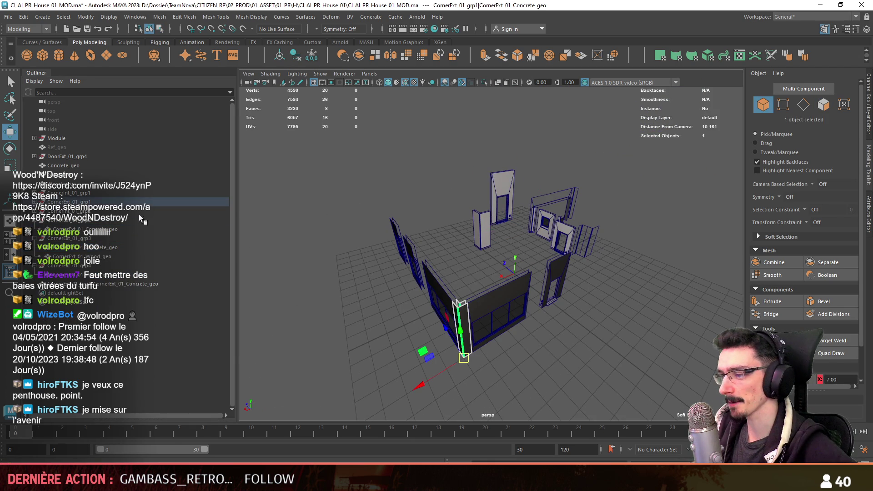
{"action": "left_click", "coordinate": [500, 313]}
Rotate CornerExt_01_grp5 and move it to the house corner at X 7, Z 9.5, then unhide Ref_geo.
{"action": "key", "text": "e"}
{"action": "mouse_move", "coordinate": [500, 314]}
{"action": "left_mouse_down", "text": "alt"}
{"action": "mouse_move", "coordinate": [455, 296]}
{"action": "mouse_move", "coordinate": [555, 328]}
{"action": "mouse_move", "coordinate": [503, 294]}
{"action": "mouse_move", "coordinate": [457, 330]}
{"action": "left_mouse_up", "text": "alt"}
{"action": "key", "text": "w"}
{"action": "left_click_drag", "start_coordinate": [353, 373], "coordinate": [70, 222], "text": "alt"}
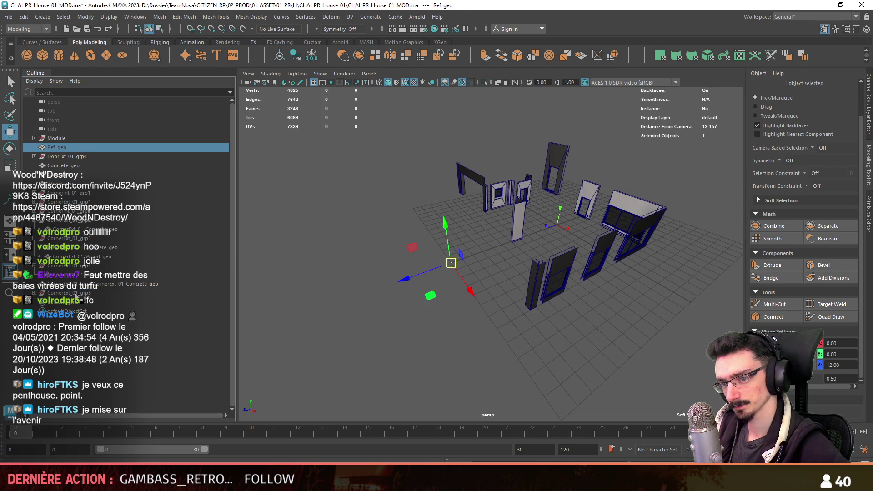
{"action": "key", "text": "ctrl+shift+h"}
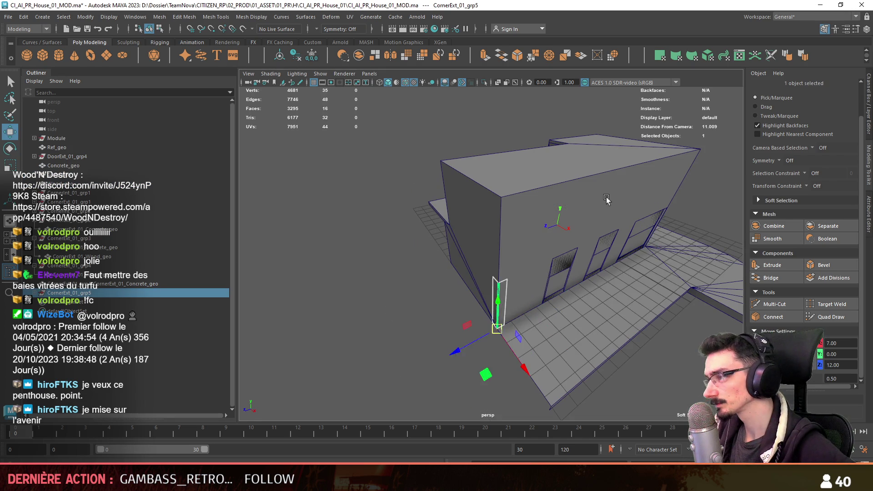
Duplicate the corner piece and rotate the copy toward the house corner.
{"action": "left_click_drag", "start_coordinate": [715, 158], "coordinate": [545, 273], "text": "alt"}
{"action": "key", "text": "ctrl+d"}
{"action": "key", "text": "e"}
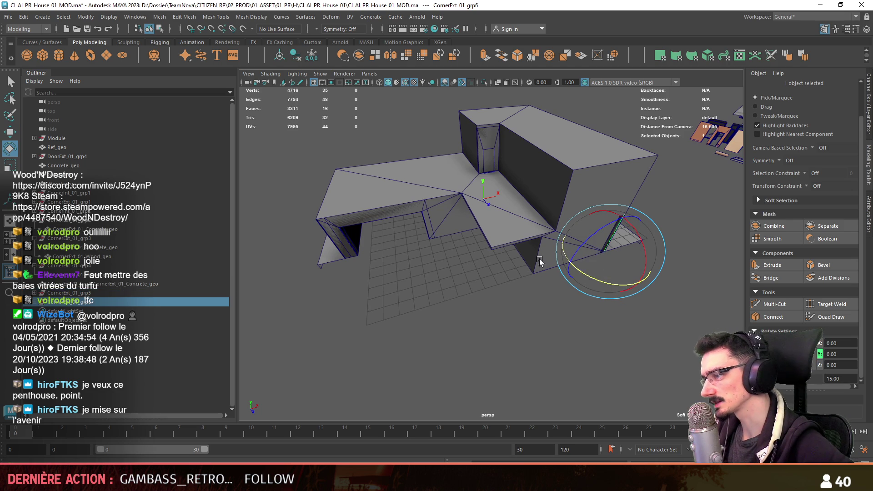
{"action": "key", "text": "w"}
{"action": "mouse_move", "coordinate": [575, 274]}
{"action": "left_mouse_down", "text": "alt"}
{"action": "mouse_move", "coordinate": [597, 320]}
{"action": "mouse_move", "coordinate": [834, 354]}
{"action": "left_mouse_up", "text": "alt"}
{"action": "key", "text": "e"}
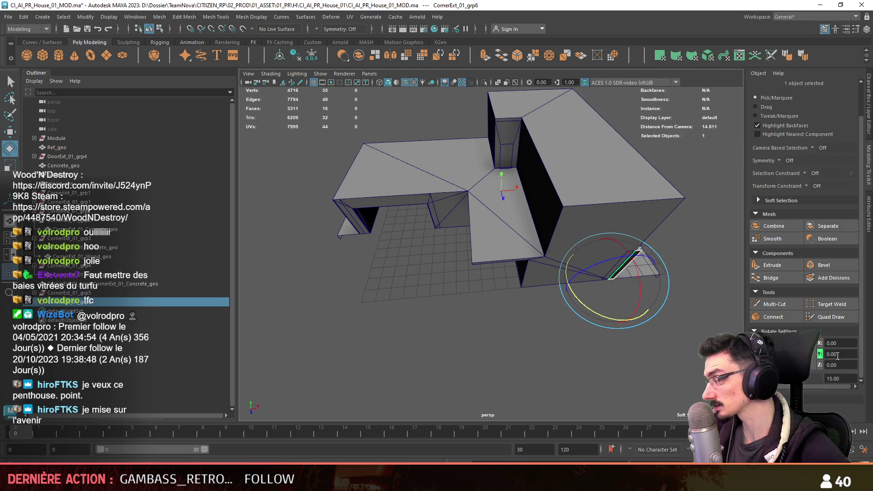
{"action": "left_click_drag", "start_coordinate": [691, 333], "coordinate": [533, 356], "text": "alt"}
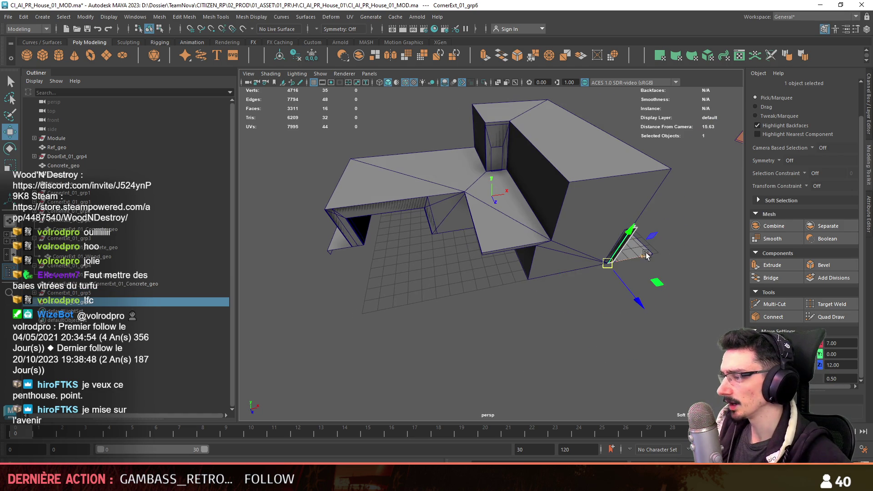
{"action": "mouse_move", "coordinate": [549, 287]}
{"action": "left_mouse_down", "text": "alt"}
{"action": "mouse_move", "coordinate": [549, 315]}
{"action": "mouse_move", "coordinate": [533, 248]}
{"action": "mouse_move", "coordinate": [420, 205]}
{"action": "mouse_move", "coordinate": [490, 290]}
{"action": "left_mouse_up", "text": "alt"}
{"action": "scroll", "coordinate": [549, 314], "scroll_direction": "down", "scroll_amount": 3}
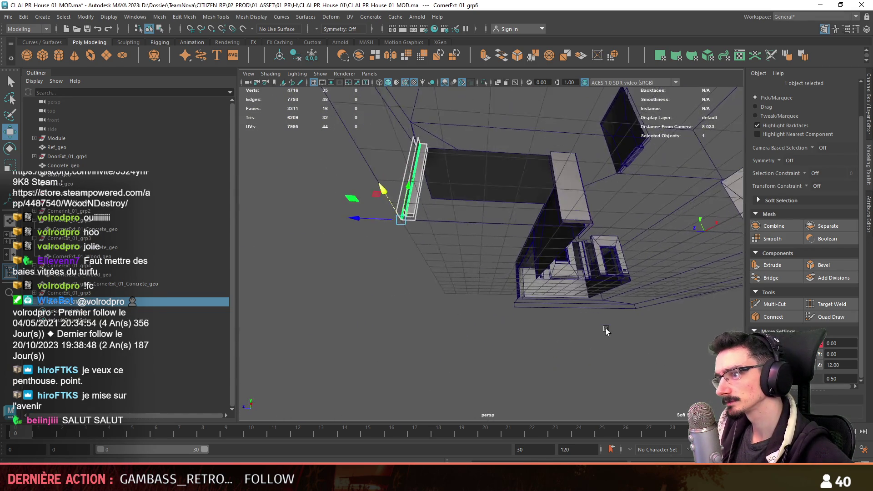
{"action": "scroll", "coordinate": [490, 290], "scroll_direction": "up", "scroll_amount": 4}
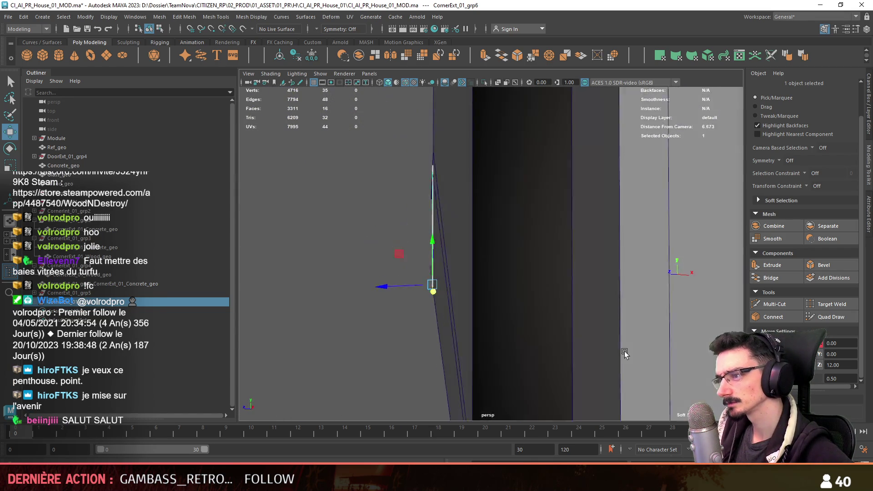
{"action": "scroll", "coordinate": [490, 290], "scroll_direction": "down", "scroll_amount": 3}
{"action": "mouse_move", "coordinate": [508, 260]}
{"action": "left_mouse_down", "text": "alt"}
{"action": "mouse_move", "coordinate": [446, 283]}
{"action": "mouse_move", "coordinate": [475, 301]}
{"action": "mouse_move", "coordinate": [669, 306]}
{"action": "mouse_move", "coordinate": [479, 259]}
{"action": "mouse_move", "coordinate": [457, 267]}
{"action": "mouse_move", "coordinate": [488, 318]}
{"action": "mouse_move", "coordinate": [454, 295]}
{"action": "mouse_move", "coordinate": [541, 354]}
{"action": "left_mouse_up", "text": "alt"}
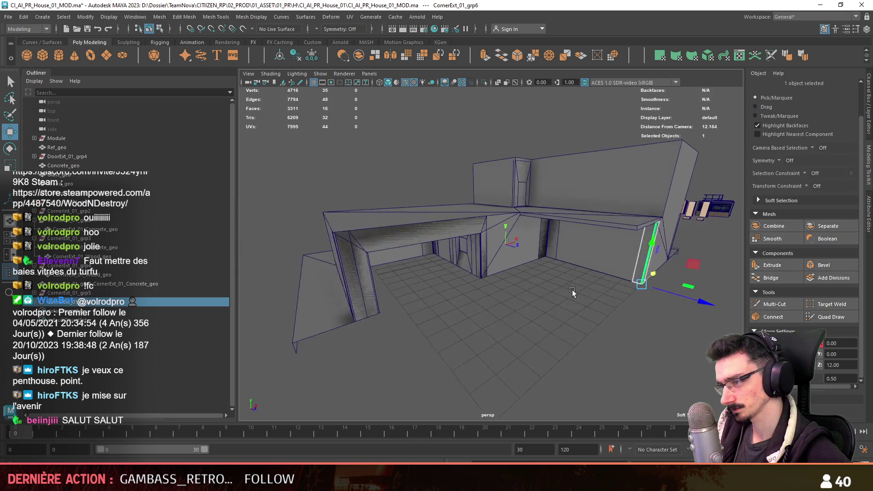
Duplicate CornerExt_01_Concrete_geo and slide the copy along X to -14.50.
{"action": "left_click", "coordinate": [465, 315]}
{"action": "left_click", "coordinate": [669, 306]}
{"action": "left_click", "coordinate": [479, 260]}
{"action": "key", "text": "ctrl+d"}
{"action": "key", "text": "e"}
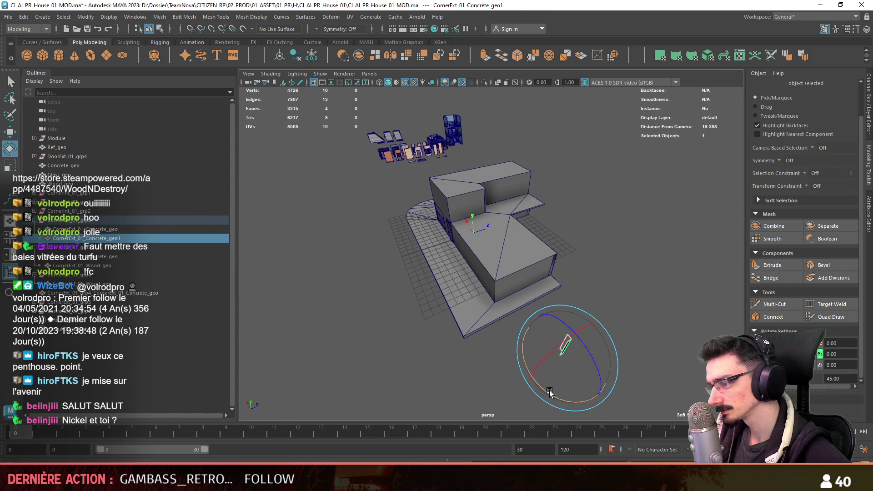
{"action": "key", "text": "f"}
{"action": "mouse_move", "coordinate": [498, 288]}
{"action": "left_mouse_down", "text": "alt"}
{"action": "mouse_move", "coordinate": [517, 290]}
{"action": "mouse_move", "coordinate": [474, 290]}
{"action": "mouse_move", "coordinate": [461, 301]}
{"action": "mouse_move", "coordinate": [499, 273]}
{"action": "left_mouse_up", "text": "alt"}
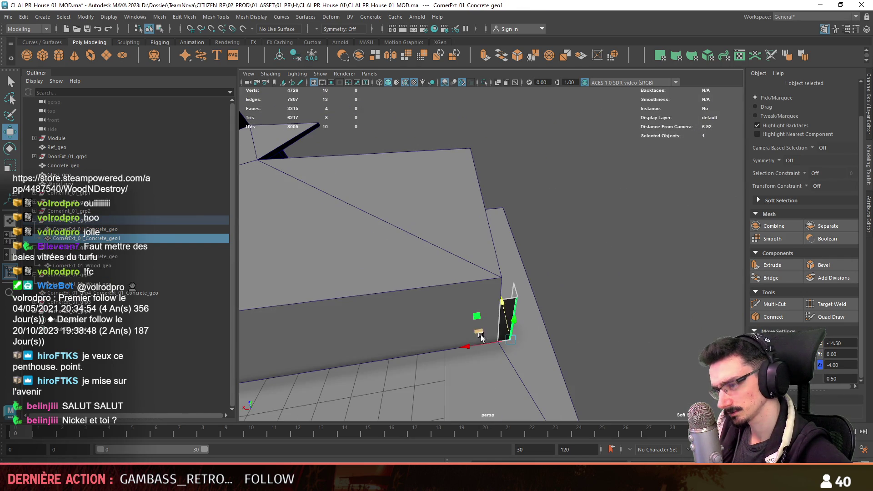
Set the copy's five top vertices to a height of Y 3.80.
{"action": "key", "text": "F9"}
{"action": "scroll", "coordinate": [490, 273], "scroll_direction": "up", "scroll_amount": 3}
{"action": "mouse_move", "coordinate": [504, 209]}
{"action": "left_mouse_down", "text": "alt"}
{"action": "mouse_move", "coordinate": [512, 206]}
{"action": "mouse_move", "coordinate": [469, 241]}
{"action": "left_mouse_up", "text": "alt"}
{"action": "left_click", "coordinate": [833, 354]}
{"action": "type", "text": ".8"}
{"action": "key", "text": "Return"}
Hide the Ref_geo reference blockout with Ctrl+H.
{"action": "mouse_move", "coordinate": [690, 332]}
{"action": "left_mouse_down", "text": "alt"}
{"action": "mouse_move", "coordinate": [500, 291]}
{"action": "mouse_move", "coordinate": [444, 328]}
{"action": "left_mouse_up", "text": "alt"}
{"action": "scroll", "coordinate": [466, 296], "scroll_direction": "up", "scroll_amount": 3}
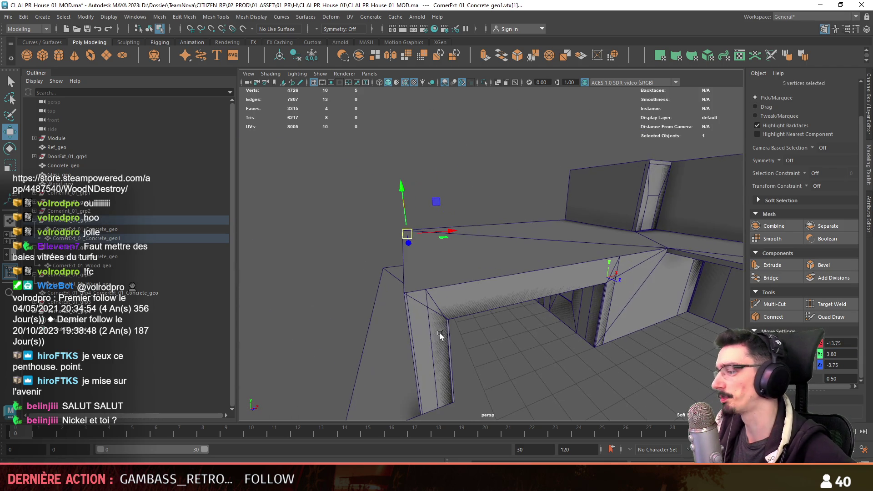
{"action": "key", "text": "F8"}
{"action": "left_click", "coordinate": [445, 305]}
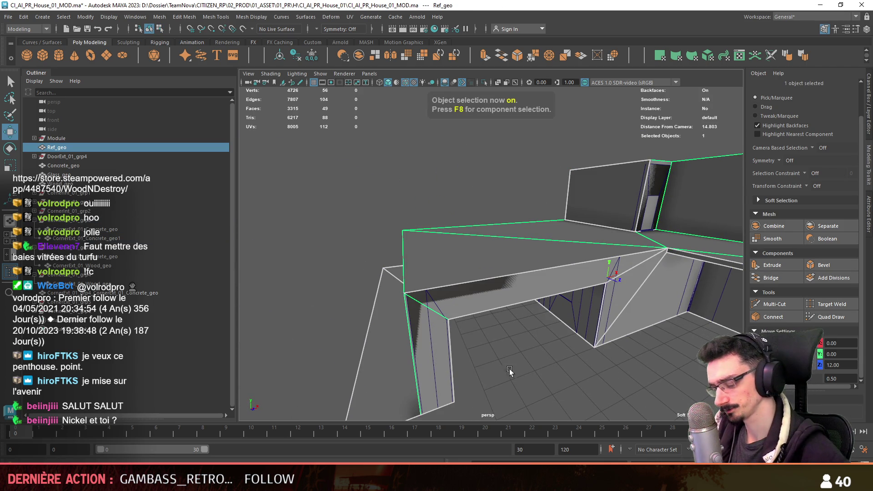
{"action": "key", "text": "ctrl+h"}
Check an edge on the concrete beam, clear the selection, and bring Unity to the front.
{"action": "key", "text": "F10"}
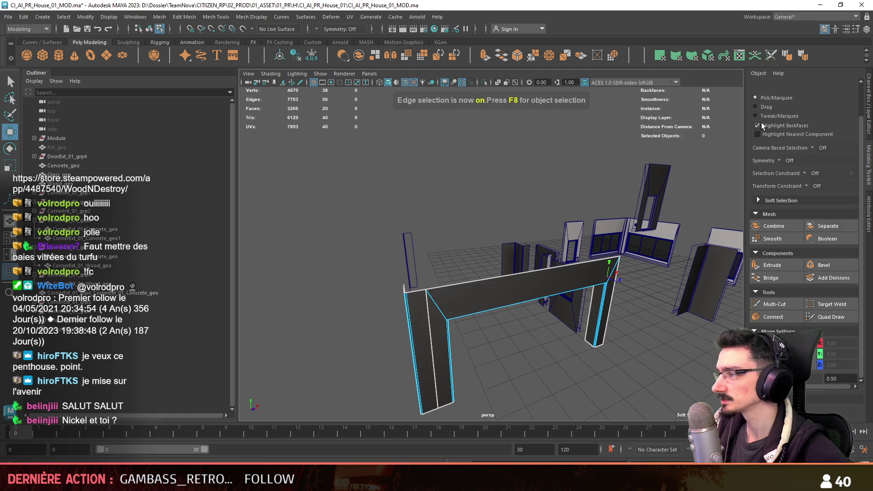
{"action": "left_click", "coordinate": [533, 277]}
{"action": "left_click_drag", "start_coordinate": [534, 278], "coordinate": [483, 300], "text": "alt"}
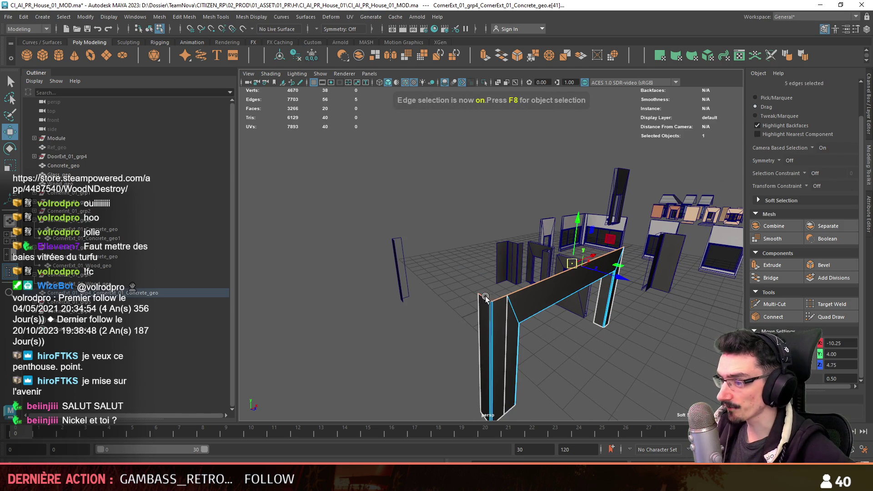
{"action": "key", "text": "F8"}
{"action": "left_click", "coordinate": [622, 353]}
{"action": "mouse_move", "coordinate": [623, 353]}
{"action": "left_mouse_down", "text": "alt"}
{"action": "mouse_move", "coordinate": [649, 314]}
{"action": "mouse_move", "coordinate": [628, 305]}
{"action": "left_mouse_up", "text": "alt"}
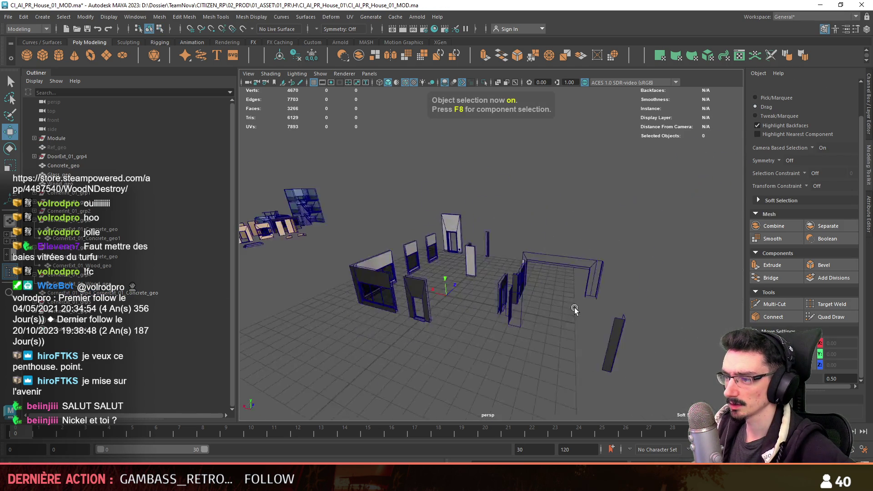
{"action": "key", "text": "alt+Tab"}
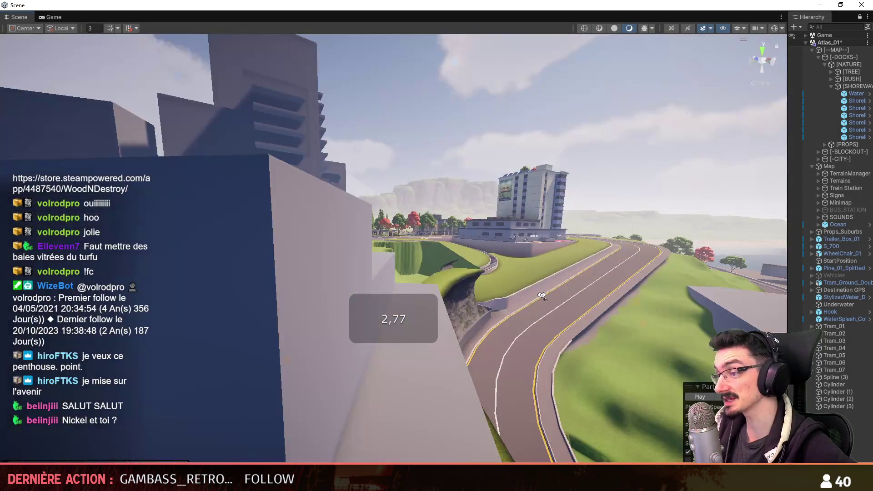
Fly the Unity Scene camera around the island buildings, zooming in and out.
{"action": "right_click_drag", "start_coordinate": [541, 295], "coordinate": [390, 296]}
{"action": "scroll", "coordinate": [389, 295], "scroll_direction": "up", "scroll_amount": 2}
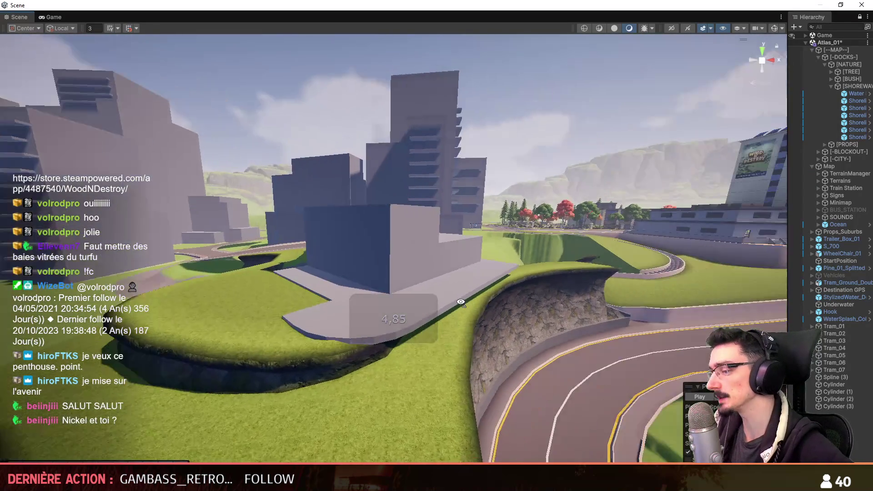
{"action": "right_click_drag", "start_coordinate": [409, 310], "coordinate": [485, 264]}
{"action": "scroll", "coordinate": [511, 284], "scroll_direction": "down", "scroll_amount": 5}
{"action": "scroll", "coordinate": [504, 284], "scroll_direction": "down", "scroll_amount": 5}
{"action": "scroll", "coordinate": [498, 285], "scroll_direction": "down", "scroll_amount": 5}
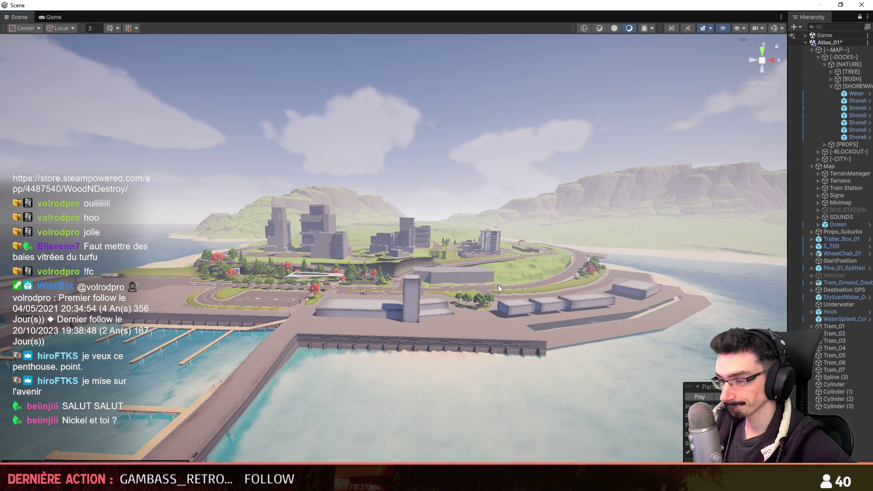
{"action": "scroll", "coordinate": [498, 284], "scroll_direction": "up", "scroll_amount": 3}
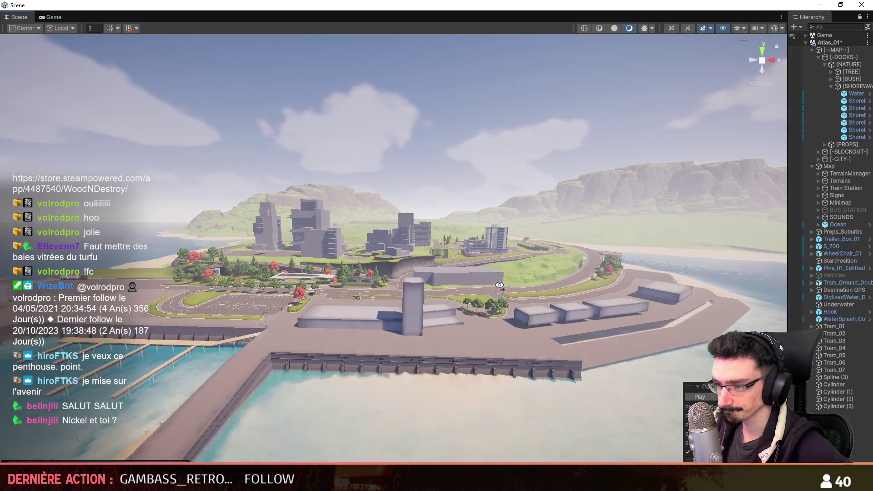
{"action": "scroll", "coordinate": [496, 284], "scroll_direction": "up", "scroll_amount": 4}
{"action": "scroll", "coordinate": [491, 282], "scroll_direction": "up", "scroll_amount": 4}
{"action": "scroll", "coordinate": [489, 280], "scroll_direction": "up", "scroll_amount": 4}
Survey the road and buildings from above, then return to Maya's wall modules.
{"action": "left_click_drag", "start_coordinate": [488, 280], "coordinate": [352, 301], "text": "alt"}
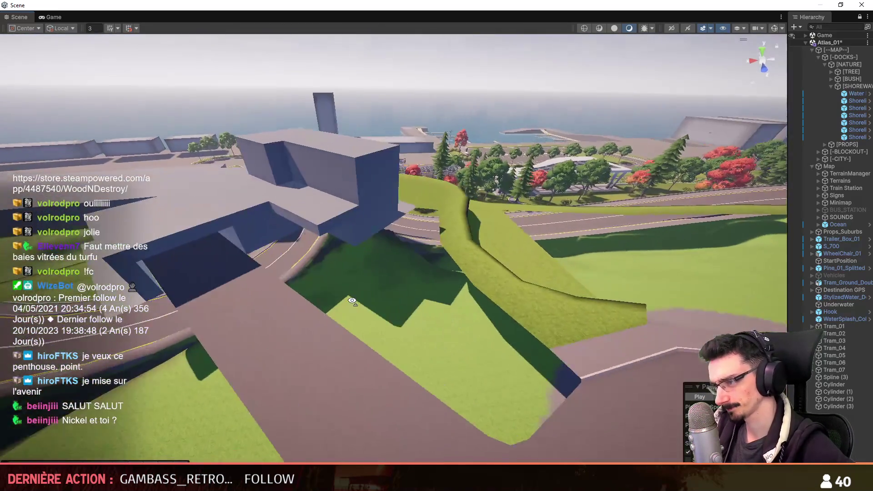
{"action": "mouse_move", "coordinate": [352, 301]}
{"action": "right_mouse_down"}
{"action": "mouse_move", "coordinate": [241, 233]}
{"action": "mouse_move", "coordinate": [358, 269]}
{"action": "right_mouse_up"}
{"action": "scroll", "coordinate": [273, 254], "scroll_direction": "up", "scroll_amount": 2}
{"action": "scroll", "coordinate": [254, 241], "scroll_direction": "up", "scroll_amount": 2}
{"action": "scroll", "coordinate": [319, 254], "scroll_direction": "up", "scroll_amount": 1}
{"action": "key", "text": "alt+Tab"}
{"action": "mouse_move", "coordinate": [389, 346]}
{"action": "left_mouse_down", "text": "alt"}
{"action": "mouse_move", "coordinate": [522, 306]}
{"action": "mouse_move", "coordinate": [476, 313]}
{"action": "mouse_move", "coordinate": [479, 291]}
{"action": "left_mouse_up", "text": "alt"}
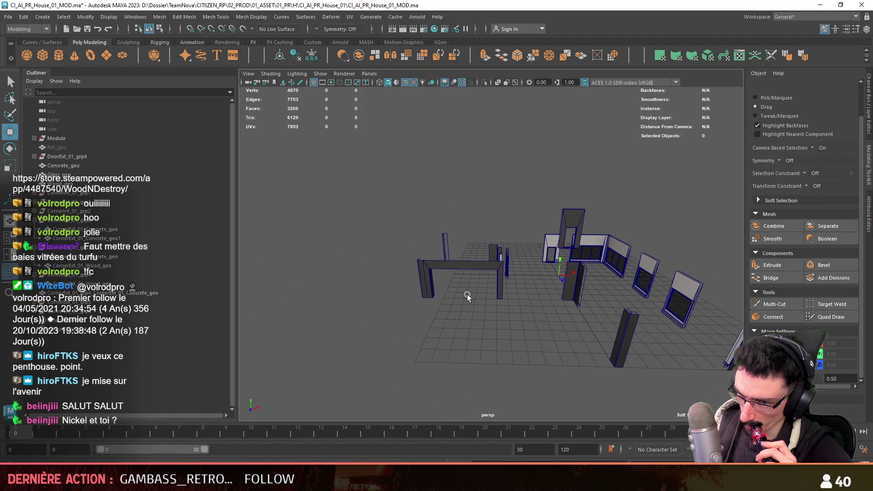
Frame the Ref_geo blockout and pull out to an overview of the window and door modules.
{"action": "mouse_move", "coordinate": [402, 380]}
{"action": "left_mouse_down", "text": "alt"}
{"action": "mouse_move", "coordinate": [351, 290]}
{"action": "mouse_move", "coordinate": [476, 306]}
{"action": "mouse_move", "coordinate": [113, 241]}
{"action": "left_mouse_up", "text": "alt"}
{"action": "left_click", "coordinate": [72, 147]}
{"action": "key", "text": "f"}
{"action": "mouse_move", "coordinate": [452, 326]}
{"action": "left_mouse_down", "text": "alt"}
{"action": "mouse_move", "coordinate": [463, 328]}
{"action": "mouse_move", "coordinate": [433, 301]}
{"action": "mouse_move", "coordinate": [331, 277]}
{"action": "mouse_move", "coordinate": [239, 340]}
{"action": "mouse_move", "coordinate": [443, 283]}
{"action": "left_mouse_up", "text": "alt"}
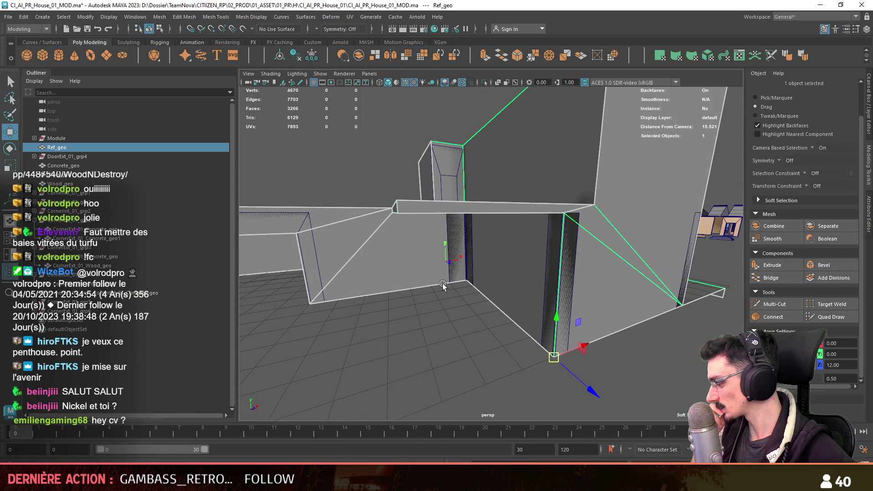
{"action": "mouse_move", "coordinate": [442, 283]}
{"action": "left_mouse_down", "text": "alt"}
{"action": "mouse_move", "coordinate": [539, 290]}
{"action": "mouse_move", "coordinate": [546, 271]}
{"action": "mouse_move", "coordinate": [454, 254]}
{"action": "left_mouse_up", "text": "alt"}
Select Concrete_geo through Wood_geo in the Outliner and duplicate the three window parts.
{"action": "left_click", "coordinate": [64, 165]}
{"action": "left_click", "coordinate": [60, 183], "text": "shift"}
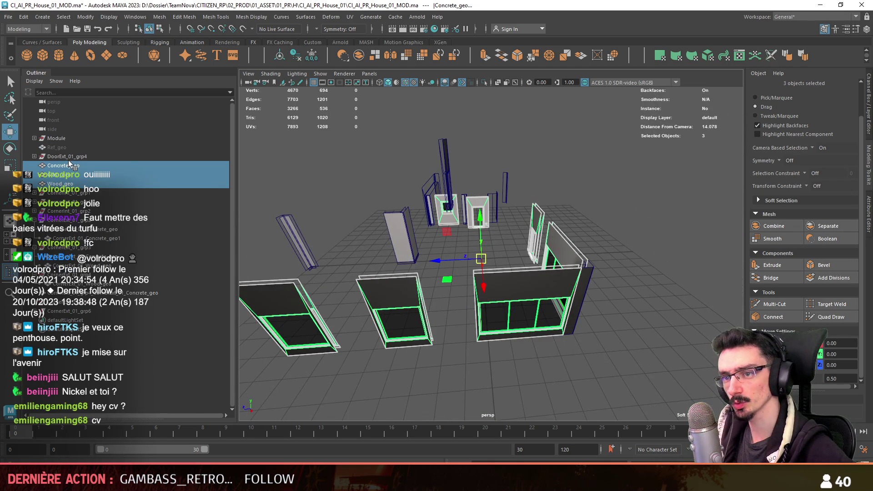
{"action": "key", "text": "f"}
{"action": "left_click", "coordinate": [60, 184]}
{"action": "left_click", "coordinate": [63, 165], "text": "shift"}
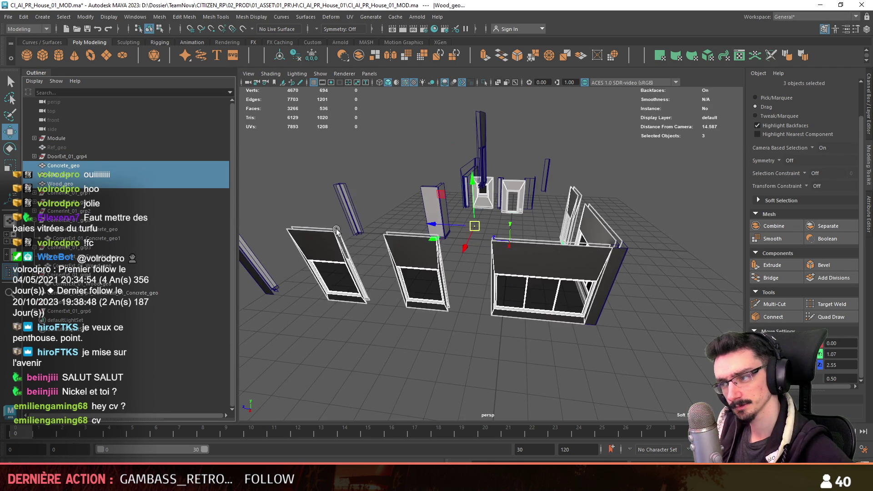
{"action": "key", "text": "ctrl+d"}
Select faces on the duplicated concrete frame, viewed from the top view.
{"action": "scroll", "coordinate": [504, 319], "scroll_direction": "down", "scroll_amount": 2}
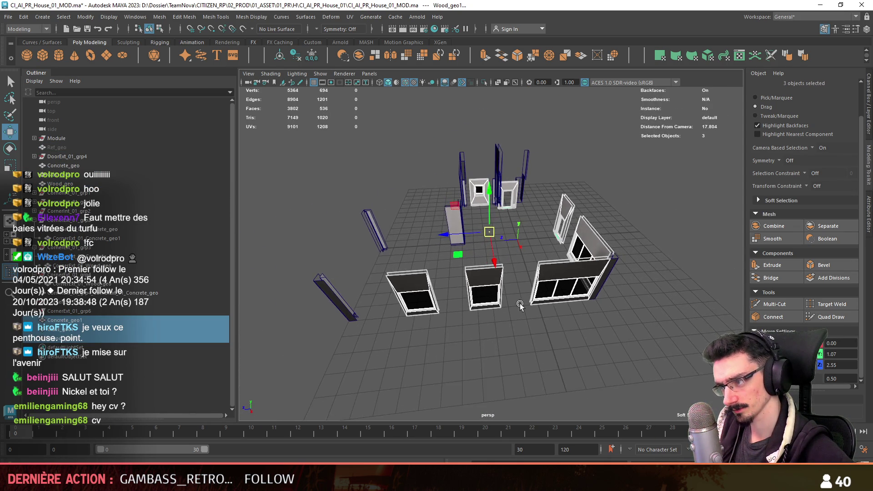
{"action": "left_click_drag", "start_coordinate": [504, 320], "coordinate": [540, 316], "text": "alt"}
{"action": "key", "text": "F11"}
{"action": "left_click_drag", "start_coordinate": [591, 218], "coordinate": [705, 214], "text": "alt"}
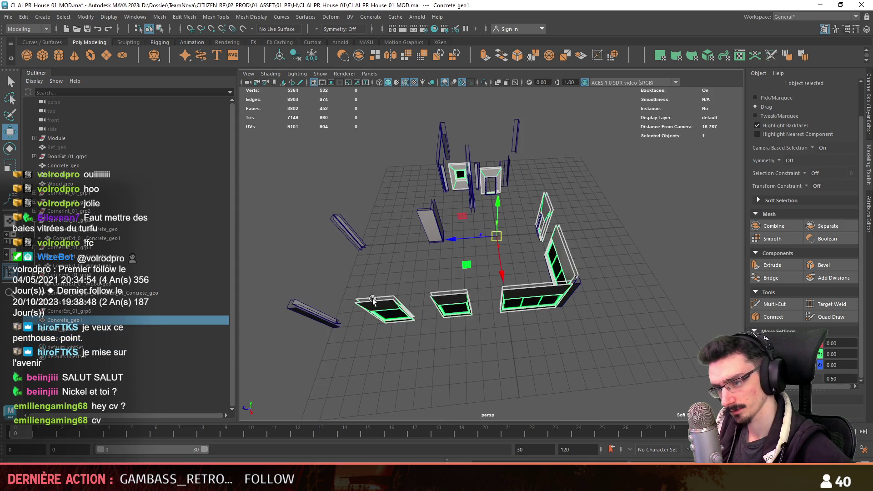
{"action": "left_click_drag", "start_coordinate": [391, 168], "coordinate": [656, 178]}
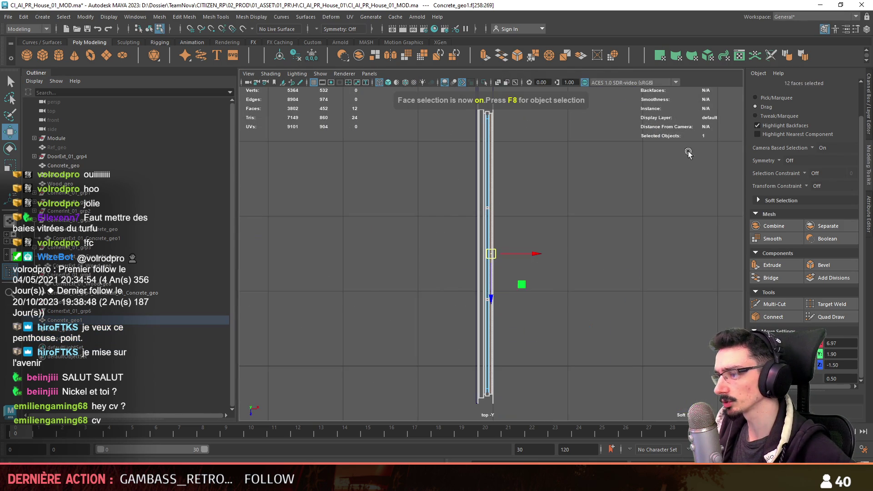
{"action": "right_click_drag", "start_coordinate": [535, 303], "coordinate": [415, 330], "text": "alt"}
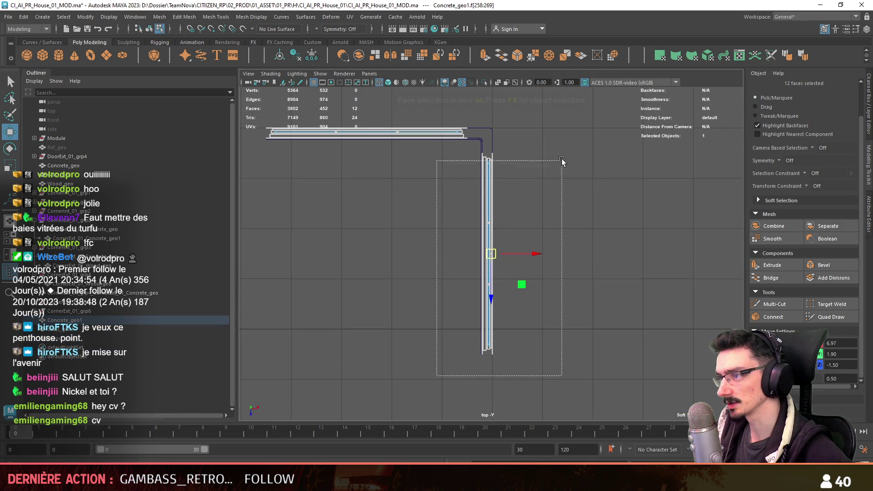
{"action": "key", "text": "F8"}
Select end faces on Glass_geo1 and Wood_geo1, then reselect all three duplicated window parts.
{"action": "left_click", "coordinate": [488, 205]}
{"action": "key", "text": "F8"}
{"action": "left_click_drag", "start_coordinate": [399, 165], "coordinate": [599, 167]}
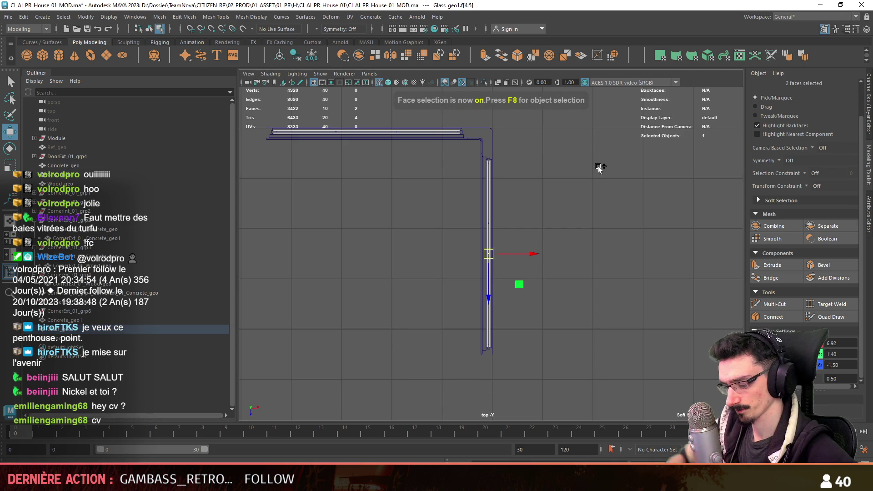
{"action": "key", "text": "F8"}
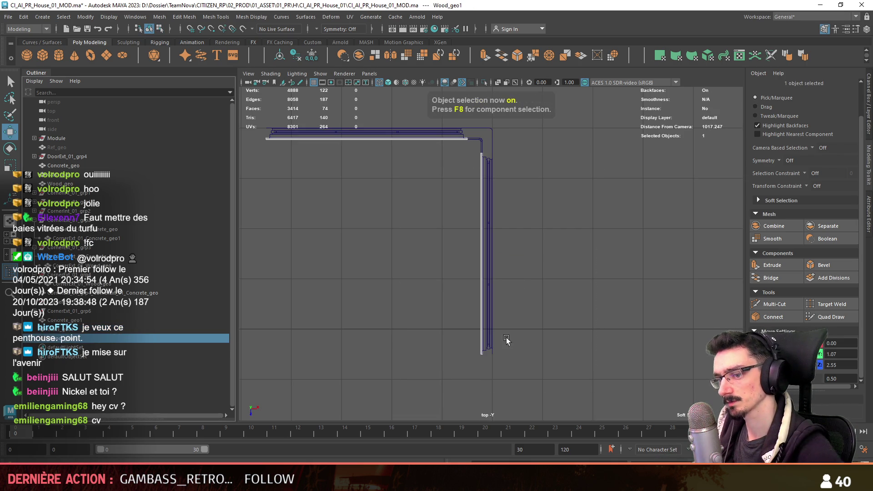
{"action": "key", "text": "F8"}
{"action": "left_click_drag", "start_coordinate": [551, 142], "coordinate": [553, 150]}
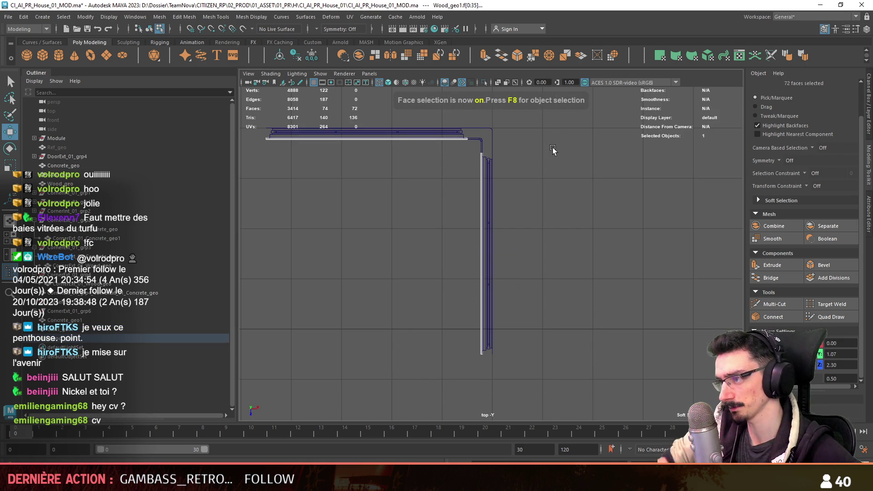
{"action": "key", "text": "F8"}
{"action": "key", "text": "ctrl+z"}
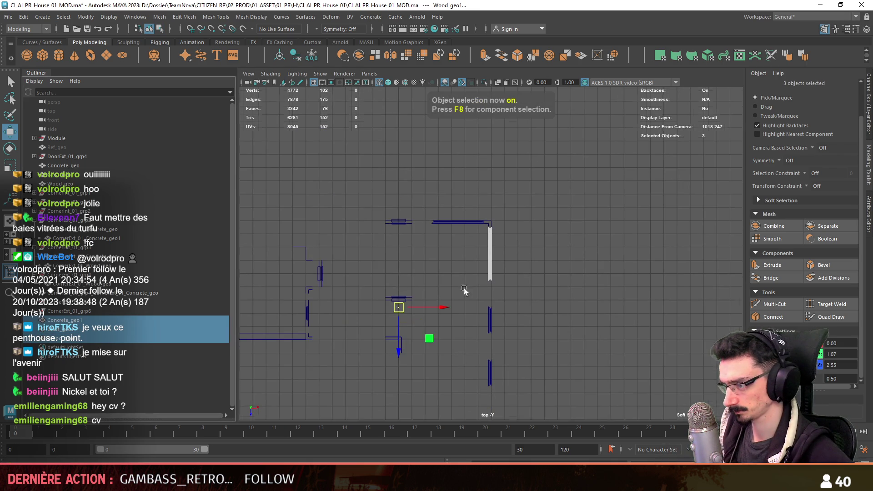
Slide the window copy along X and turn it 90 degrees to face forward.
{"action": "key", "text": "e"}
{"action": "scroll", "coordinate": [523, 268], "scroll_direction": "down", "scroll_amount": 1}
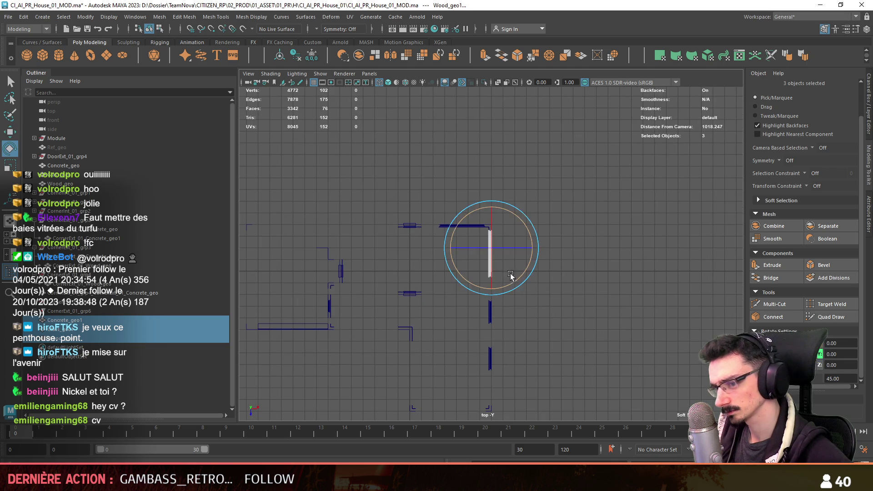
{"action": "left_click_drag", "start_coordinate": [609, 208], "coordinate": [475, 314], "text": "alt"}
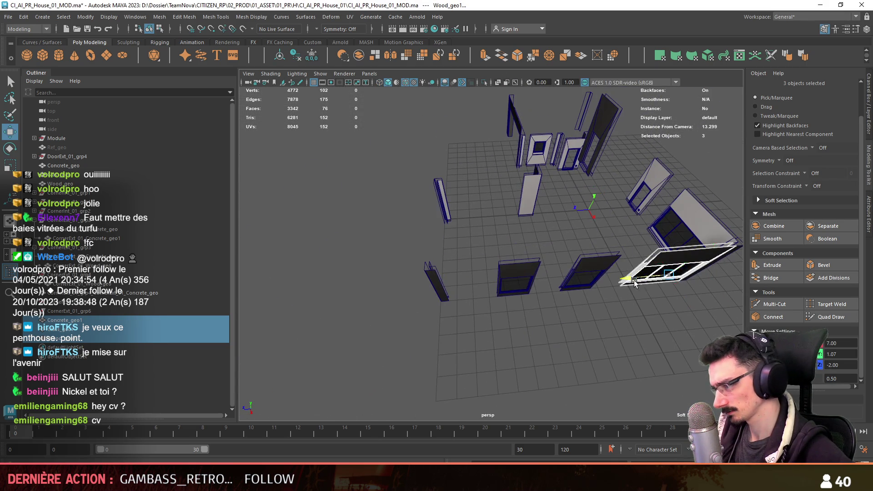
{"action": "mouse_move", "coordinate": [507, 334]}
{"action": "left_mouse_down"}
{"action": "mouse_move", "coordinate": [498, 245]}
{"action": "mouse_move", "coordinate": [561, 294]}
{"action": "mouse_move", "coordinate": [452, 282]}
{"action": "mouse_move", "coordinate": [536, 300]}
{"action": "mouse_move", "coordinate": [548, 327]}
{"action": "mouse_move", "coordinate": [817, 364]}
{"action": "left_mouse_up"}
{"action": "key", "text": "f"}
{"action": "key", "text": "e"}
{"action": "key", "text": "w"}
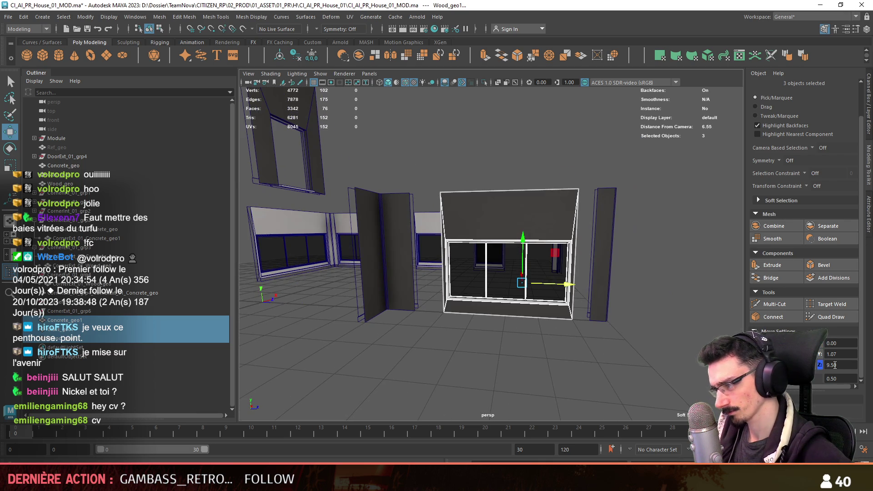
{"action": "left_click_drag", "start_coordinate": [566, 287], "coordinate": [613, 366], "text": "alt"}
Select vertices near the top wall corner in the top view, then move closer to the house walls.
{"action": "key", "text": "F8"}
{"action": "key", "text": "F9"}
{"action": "key", "text": "space"}
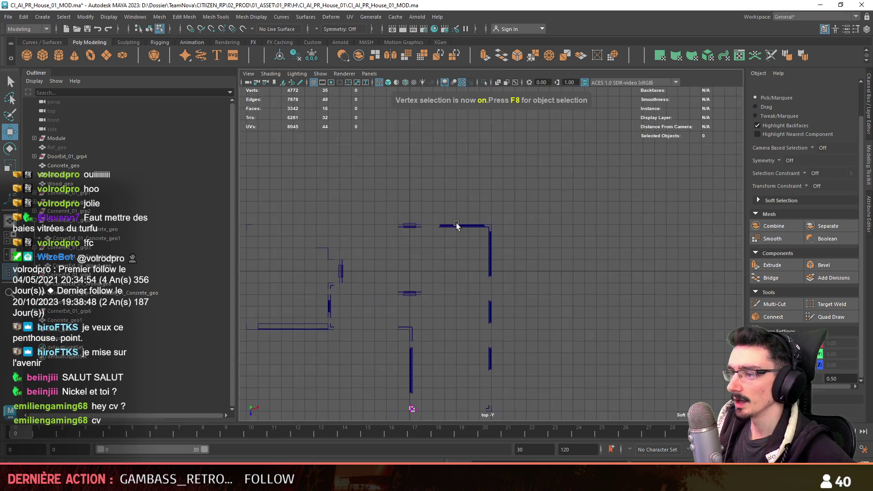
{"action": "scroll", "coordinate": [451, 310], "scroll_direction": "up", "scroll_amount": 3}
{"action": "scroll", "coordinate": [452, 311], "scroll_direction": "up", "scroll_amount": 1}
{"action": "left_click_drag", "start_coordinate": [440, 302], "coordinate": [394, 321]}
{"action": "key", "text": "space"}
{"action": "key", "text": "F8"}
{"action": "scroll", "coordinate": [494, 319], "scroll_direction": "down", "scroll_amount": 5}
{"action": "left_click_drag", "start_coordinate": [454, 327], "coordinate": [494, 319], "text": "alt"}
{"action": "right_click_drag", "start_coordinate": [494, 319], "coordinate": [522, 290], "text": "alt"}
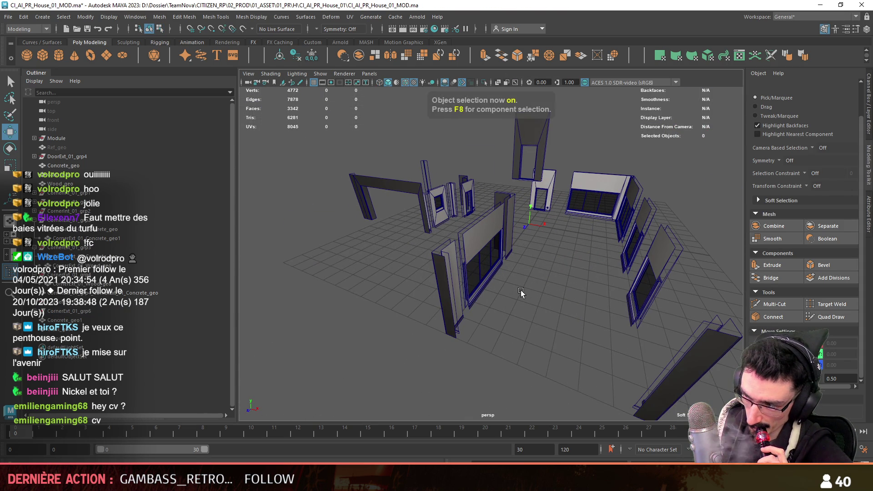
{"action": "scroll", "coordinate": [521, 290], "scroll_direction": "up", "scroll_amount": 2}
Set selection to Drag, then select and frame the door frame piece.
{"action": "left_click", "coordinate": [755, 107]}
{"action": "scroll", "coordinate": [545, 228], "scroll_direction": "down", "scroll_amount": 4}
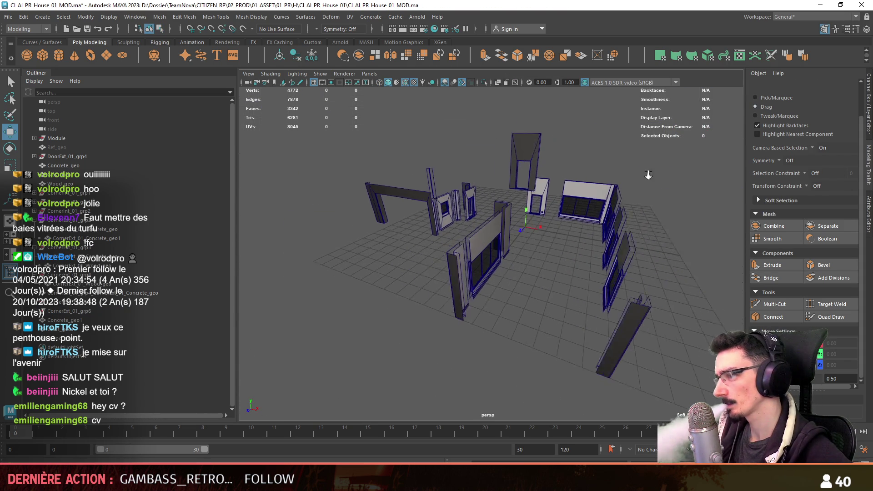
{"action": "left_click_drag", "start_coordinate": [601, 245], "coordinate": [526, 151], "text": "alt"}
{"action": "left_click", "coordinate": [546, 164]}
{"action": "key", "text": "f"}
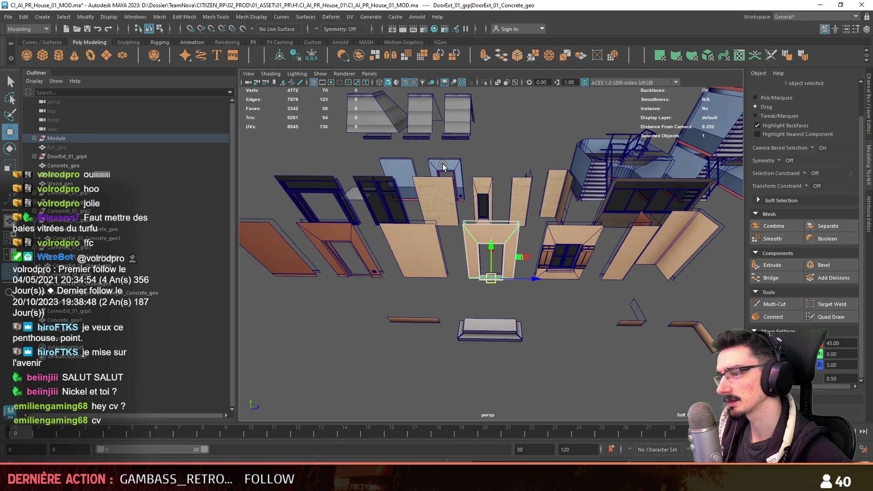
{"action": "scroll", "coordinate": [438, 329], "scroll_direction": "down", "scroll_amount": 6}
{"action": "left_click", "coordinate": [435, 329]}
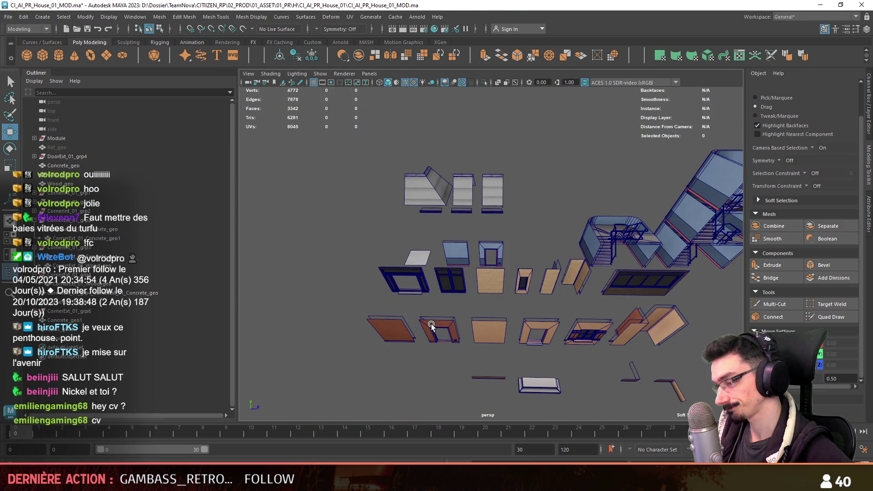
{"action": "left_click", "coordinate": [431, 324]}
{"action": "key", "text": "f"}
{"action": "left_click", "coordinate": [34, 138]}
{"action": "left_click", "coordinate": [484, 209], "text": "shift"}
{"action": "scroll", "coordinate": [104, 252], "scroll_direction": "down", "scroll_amount": 5}
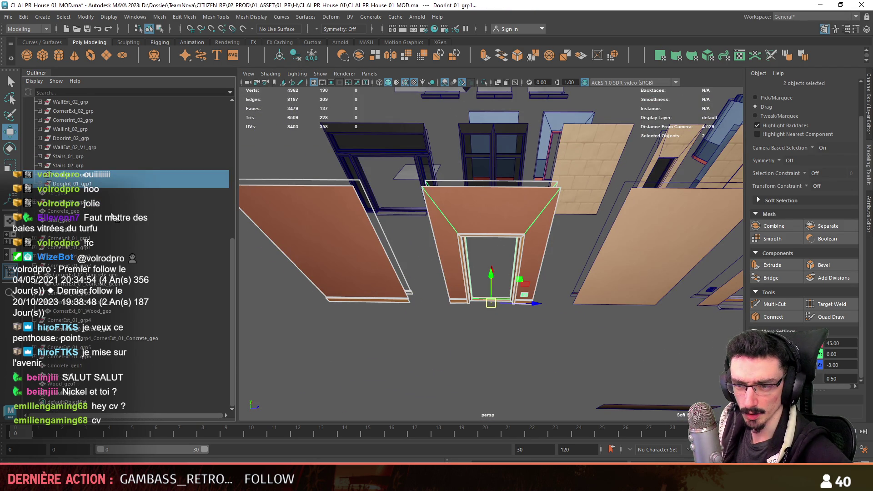
{"action": "scroll", "coordinate": [64, 394], "scroll_direction": "up", "scroll_amount": 5}
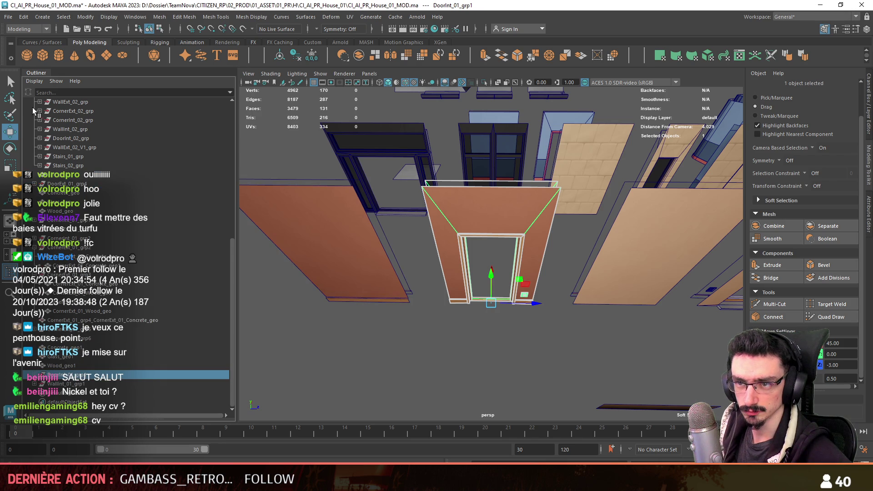
{"action": "left_click", "coordinate": [34, 138]}
{"action": "scroll", "coordinate": [496, 339], "scroll_direction": "down", "scroll_amount": 3}
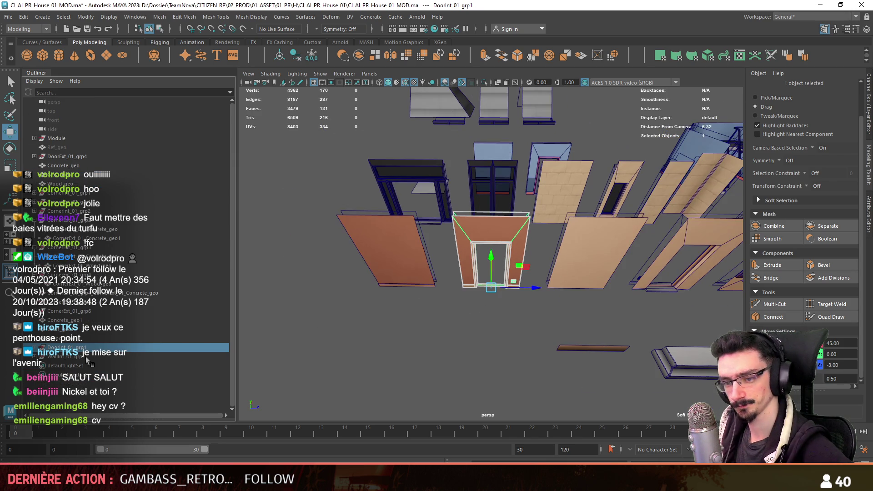
{"action": "left_click", "coordinate": [63, 357], "text": "ctrl"}
{"action": "scroll", "coordinate": [483, 282], "scroll_direction": "down", "scroll_amount": 6}
{"action": "key", "text": "f"}
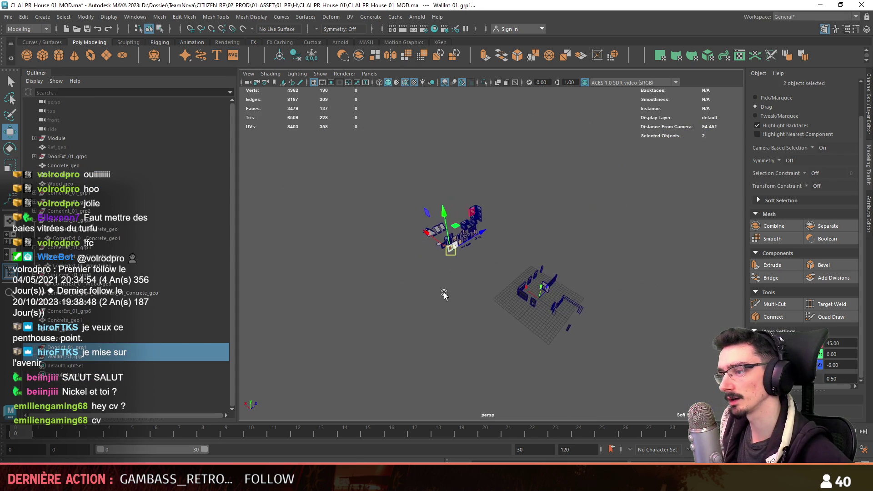
{"action": "mouse_move", "coordinate": [627, 332]}
{"action": "left_mouse_down", "text": "alt"}
{"action": "mouse_move", "coordinate": [582, 315]}
{"action": "mouse_move", "coordinate": [364, 331]}
{"action": "mouse_move", "coordinate": [356, 255]}
{"action": "mouse_move", "coordinate": [374, 230]}
{"action": "left_mouse_up", "text": "alt"}
{"action": "left_click", "coordinate": [345, 242]}
{"action": "key", "text": "F9"}
{"action": "left_click_drag", "start_coordinate": [302, 193], "coordinate": [371, 214]}
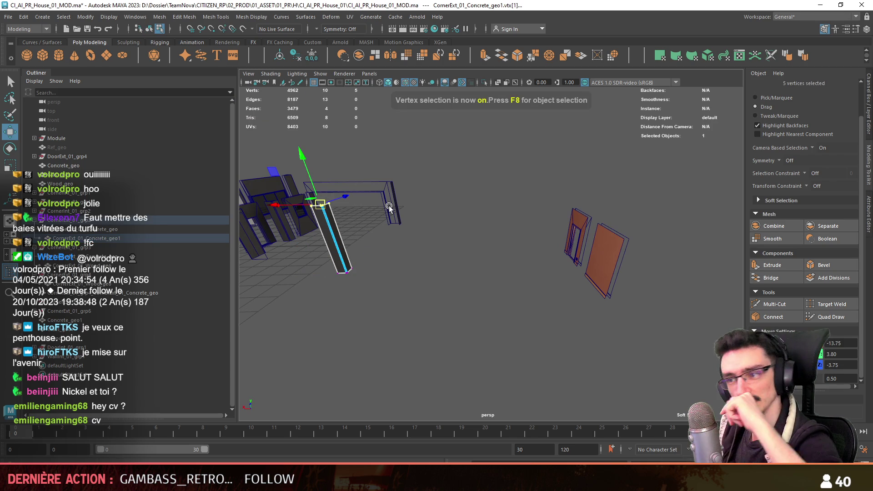
{"action": "scroll", "coordinate": [429, 233], "scroll_direction": "down", "scroll_amount": 5}
{"action": "key", "text": "F8"}
{"action": "left_click", "coordinate": [296, 196]}
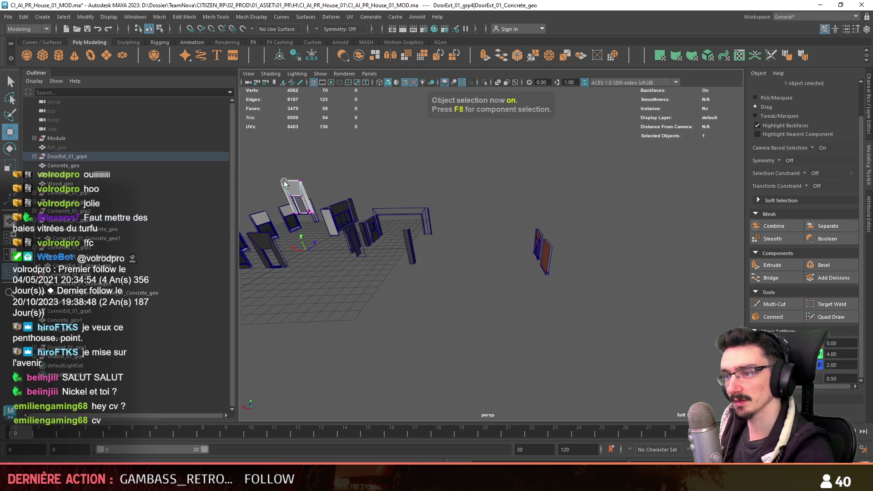
{"action": "key", "text": "F9"}
{"action": "left_click", "coordinate": [280, 181]}
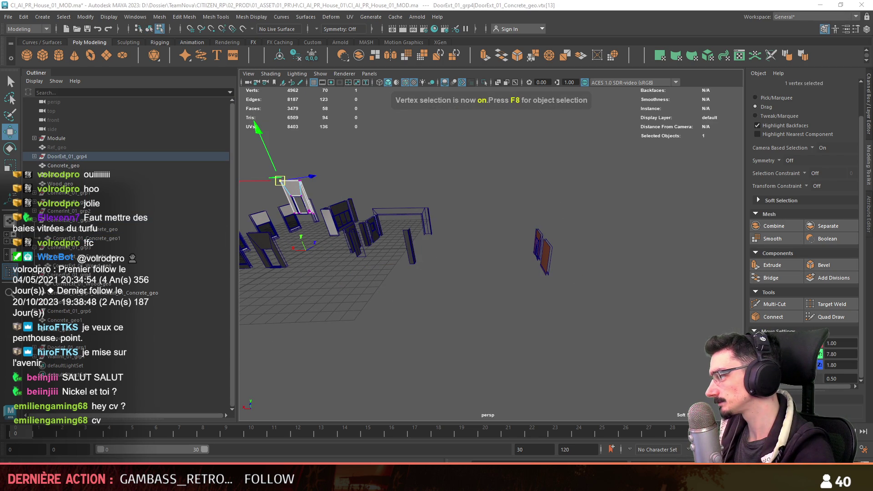
{"action": "key", "text": "F8"}
{"action": "mouse_move", "coordinate": [600, 306]}
{"action": "left_mouse_down", "text": "alt"}
{"action": "mouse_move", "coordinate": [486, 324]}
{"action": "mouse_move", "coordinate": [547, 261]}
{"action": "left_mouse_up", "text": "alt"}
{"action": "key", "text": "F11"}
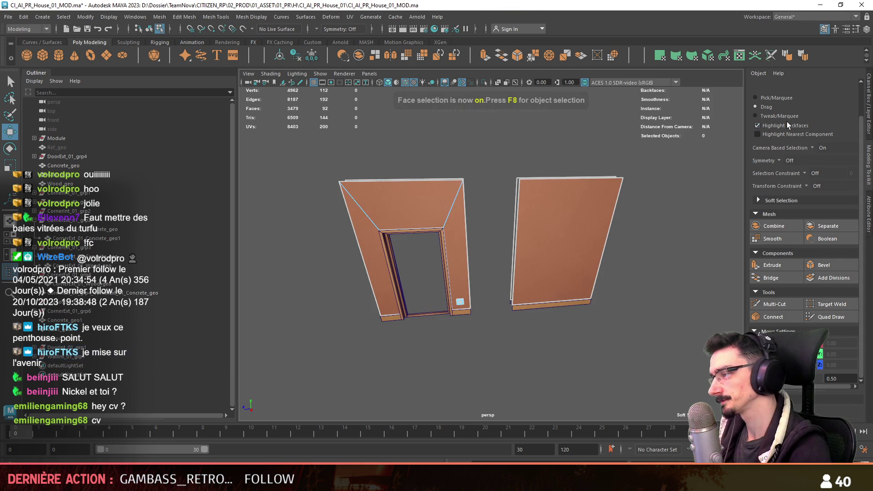
{"action": "left_click", "coordinate": [410, 221], "text": "shift"}
{"action": "mouse_move", "coordinate": [420, 205]}
{"action": "left_mouse_down", "text": "alt"}
{"action": "mouse_move", "coordinate": [486, 222]}
{"action": "mouse_move", "coordinate": [485, 321]}
{"action": "mouse_move", "coordinate": [529, 269]}
{"action": "left_mouse_up", "text": "alt"}
{"action": "left_click", "coordinate": [512, 206], "text": "shift"}
{"action": "key", "text": "F8"}
{"action": "left_click", "coordinate": [480, 186]}
{"action": "mouse_move", "coordinate": [480, 186]}
{"action": "left_mouse_down", "text": "alt"}
{"action": "mouse_move", "coordinate": [624, 308]}
{"action": "mouse_move", "coordinate": [610, 262]}
{"action": "left_mouse_up", "text": "alt"}
{"action": "left_click", "coordinate": [610, 260]}
{"action": "key", "text": "F8"}
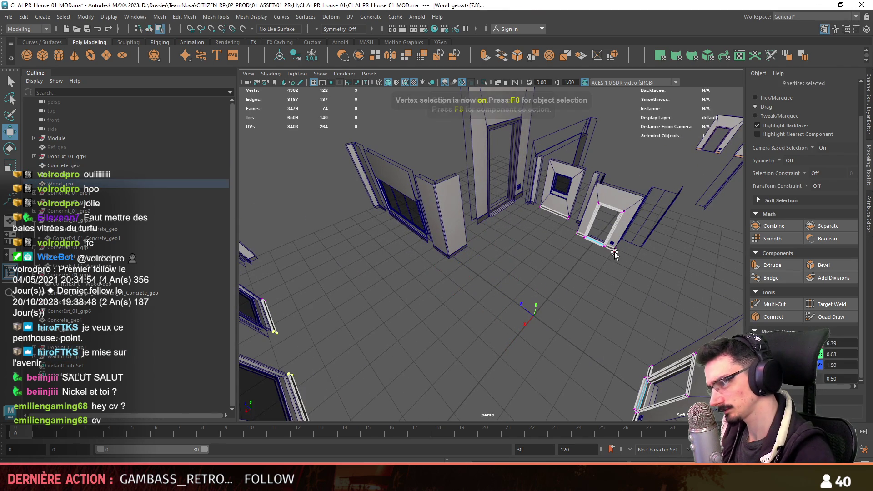
{"action": "key", "text": "F8"}
{"action": "key", "text": "ctrl+1"}
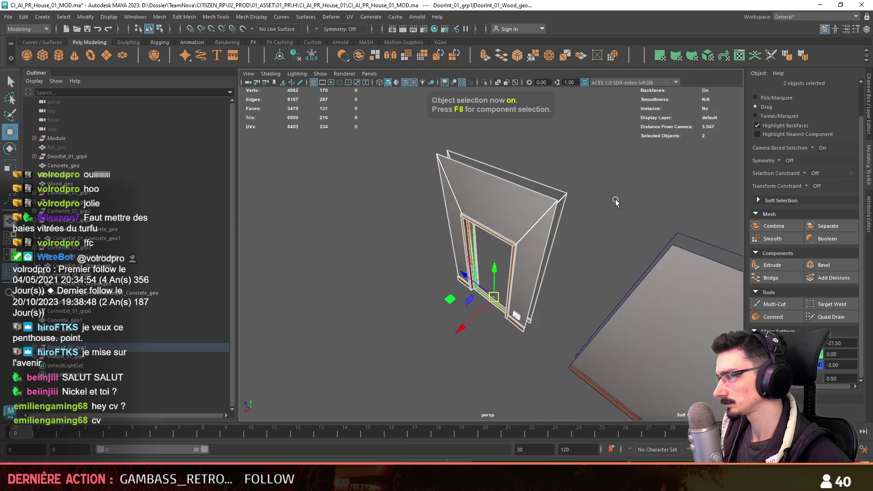
{"action": "mouse_move", "coordinate": [569, 246]}
{"action": "left_mouse_down", "text": "alt"}
{"action": "mouse_move", "coordinate": [573, 328]}
{"action": "mouse_move", "coordinate": [485, 350]}
{"action": "mouse_move", "coordinate": [544, 347]}
{"action": "mouse_move", "coordinate": [436, 317]}
{"action": "mouse_move", "coordinate": [470, 352]}
{"action": "left_mouse_up", "text": "alt"}
{"action": "scroll", "coordinate": [485, 350], "scroll_direction": "up", "scroll_amount": 3}
{"action": "key", "text": "F11"}
{"action": "key", "text": "F8"}
{"action": "scroll", "coordinate": [534, 328], "scroll_direction": "up", "scroll_amount": 5}
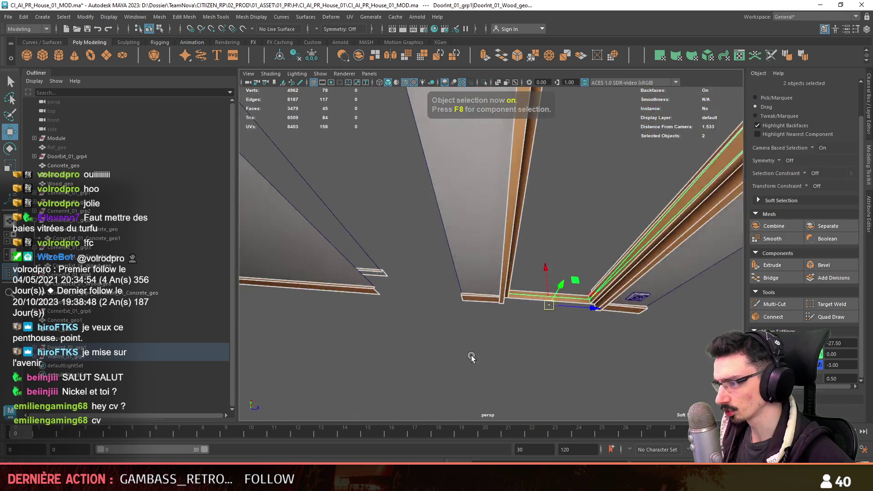
{"action": "scroll", "coordinate": [470, 353], "scroll_direction": "down", "scroll_amount": 4}
{"action": "scroll", "coordinate": [546, 289], "scroll_direction": "up", "scroll_amount": 3}
{"action": "mouse_move", "coordinate": [547, 289]}
{"action": "left_mouse_down", "text": "alt"}
{"action": "mouse_move", "coordinate": [619, 328]}
{"action": "mouse_move", "coordinate": [586, 122]}
{"action": "mouse_move", "coordinate": [557, 260]}
{"action": "left_mouse_up", "text": "alt"}
{"action": "key", "text": "F9"}
{"action": "left_click", "coordinate": [619, 329]}
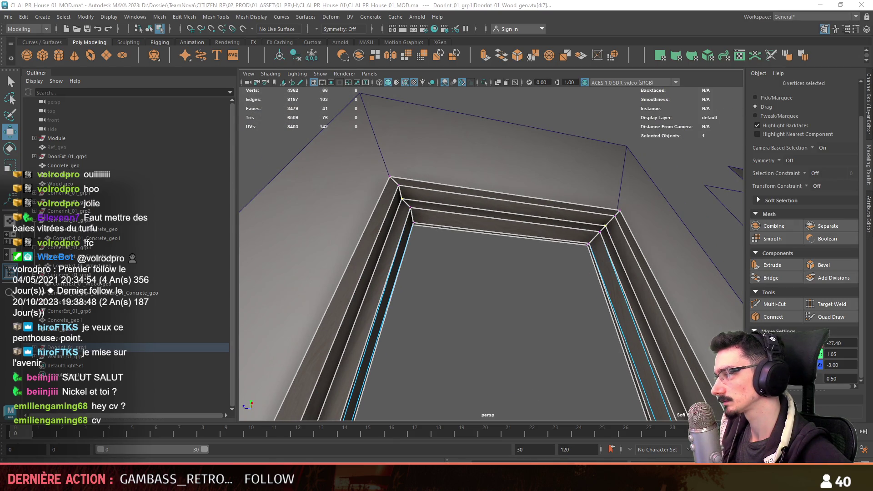
{"action": "key", "text": "F8"}
{"action": "scroll", "coordinate": [506, 343], "scroll_direction": "down", "scroll_amount": 10}
{"action": "left_click_drag", "start_coordinate": [506, 343], "coordinate": [440, 314], "text": "alt"}
{"action": "scroll", "coordinate": [441, 314], "scroll_direction": "down", "scroll_amount": 5}
{"action": "left_click", "coordinate": [75, 347]}
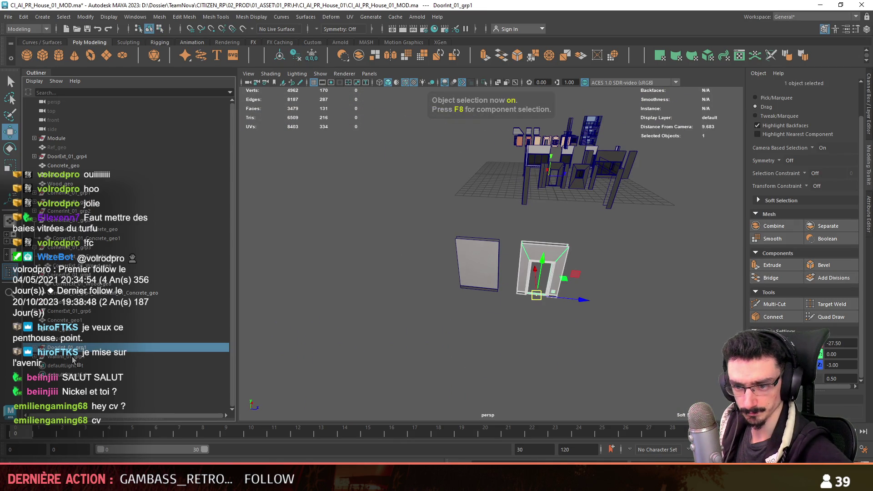
Duplicate the interior door group DoorInt_01_grp1 and move the copy into the house layout.
{"action": "left_click", "coordinate": [76, 357], "text": "ctrl"}
{"action": "mouse_move", "coordinate": [585, 217]}
{"action": "left_mouse_down", "text": "alt"}
{"action": "mouse_move", "coordinate": [570, 271]}
{"action": "mouse_move", "coordinate": [418, 270]}
{"action": "left_mouse_up", "text": "alt"}
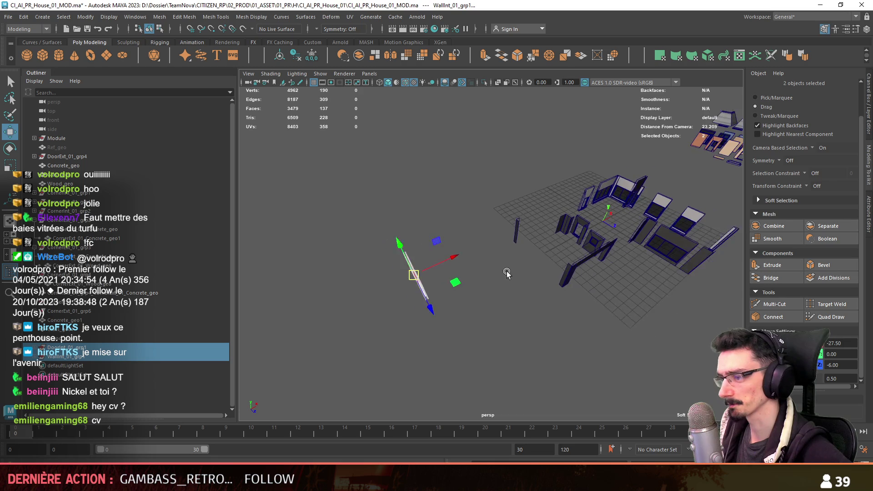
{"action": "left_click_drag", "start_coordinate": [629, 212], "coordinate": [535, 206], "text": "alt"}
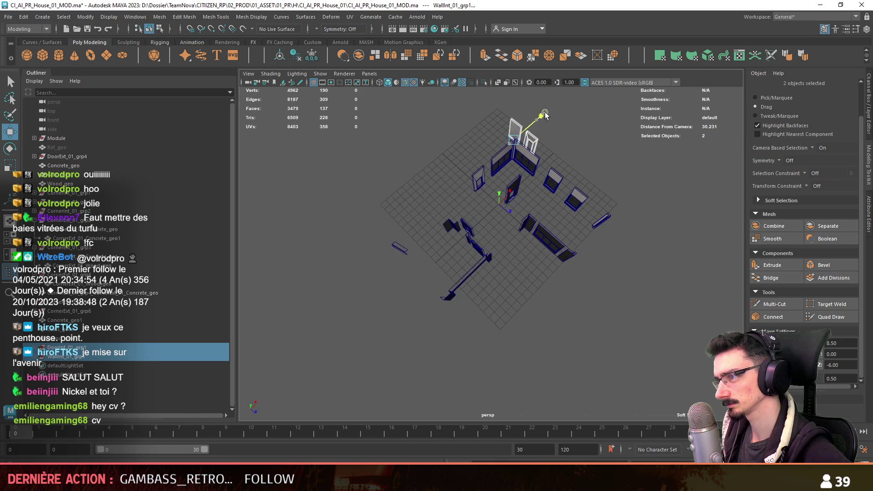
{"action": "left_click_drag", "start_coordinate": [593, 155], "coordinate": [500, 205], "text": "alt"}
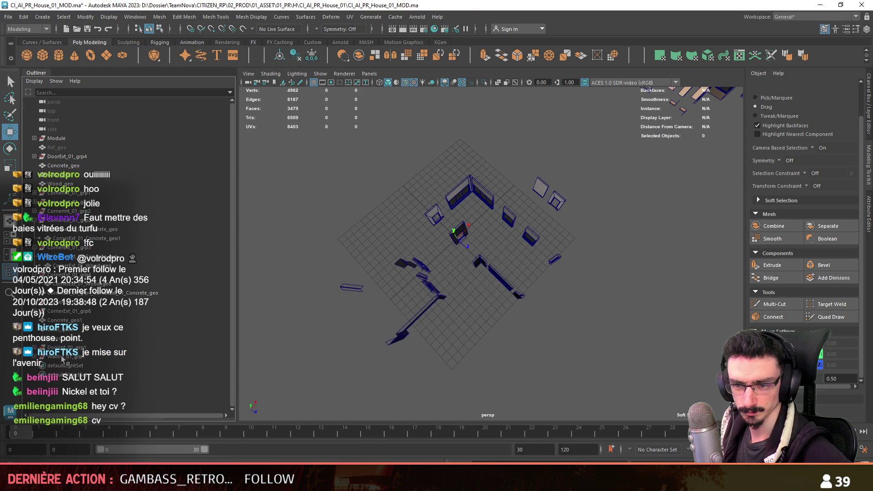
{"action": "left_click", "coordinate": [558, 193]}
{"action": "key", "text": "ctrl+d"}
{"action": "left_click_drag", "start_coordinate": [586, 178], "coordinate": [580, 187]}
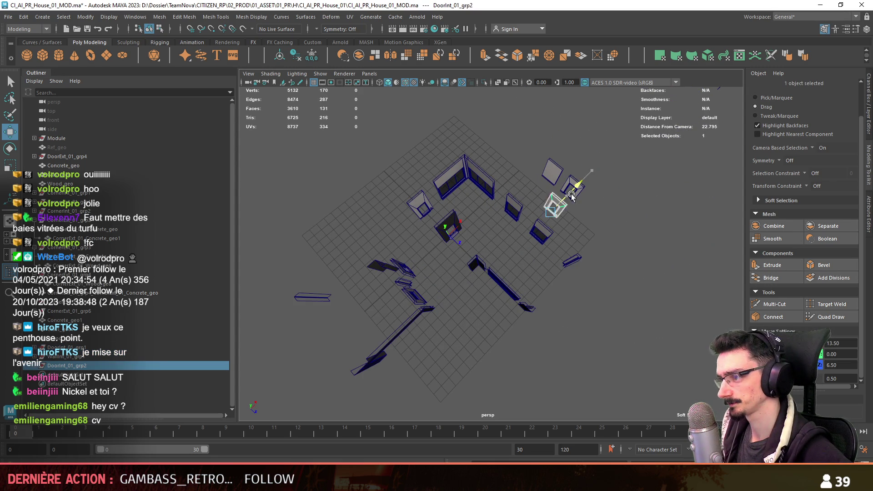
Frame the door copy in top view, trying a 45-degree rotation and undoing it.
{"action": "key", "text": "w"}
{"action": "key", "text": "f"}
{"action": "key", "text": "space"}
{"action": "key", "text": "space"}
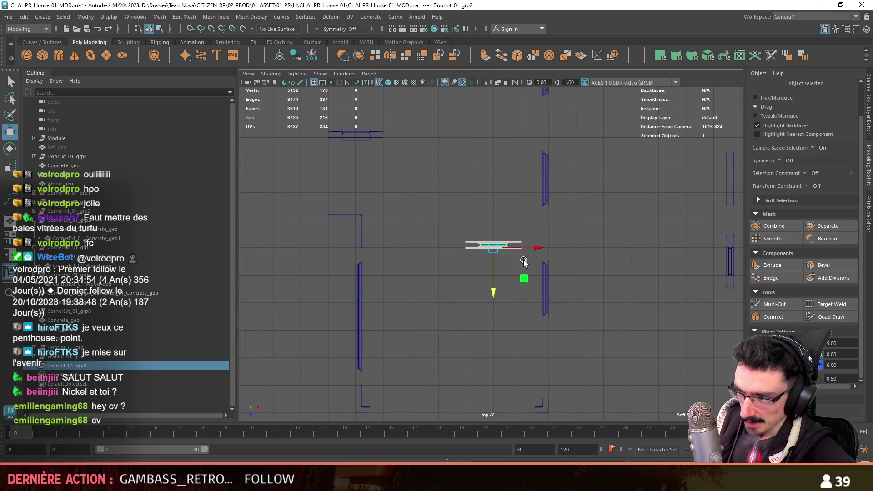
{"action": "key", "text": "e"}
{"action": "left_click_drag", "start_coordinate": [510, 278], "coordinate": [643, 276]}
{"action": "key", "text": "ctrl+z"}
{"action": "key", "text": "space"}
{"action": "key", "text": "space"}
{"action": "key", "text": "w"}
{"action": "key", "text": "F9"}
{"action": "middle_click_drag", "start_coordinate": [572, 265], "coordinate": [521, 266], "text": "alt"}
Duplicate the interior wall group, rotate the copy horizontal and slide it beside the door.
{"action": "left_click", "coordinate": [63, 357]}
{"action": "key", "text": "F8"}
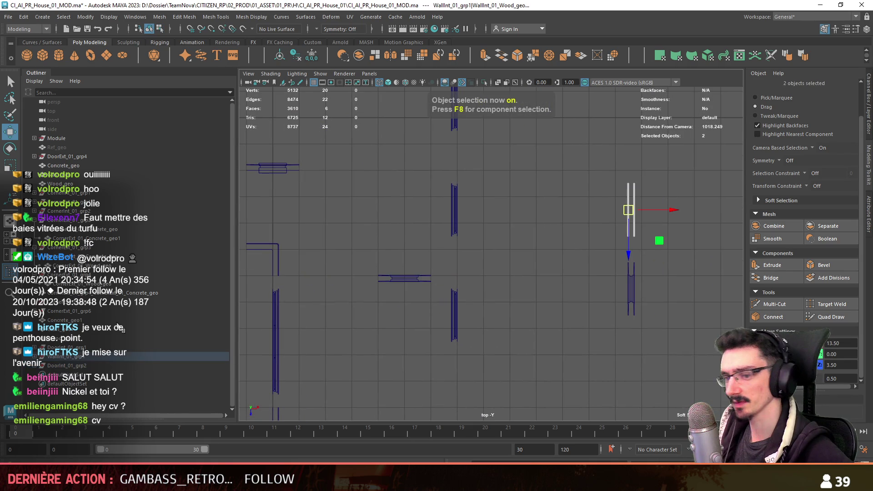
{"action": "key", "text": "ctrl+d"}
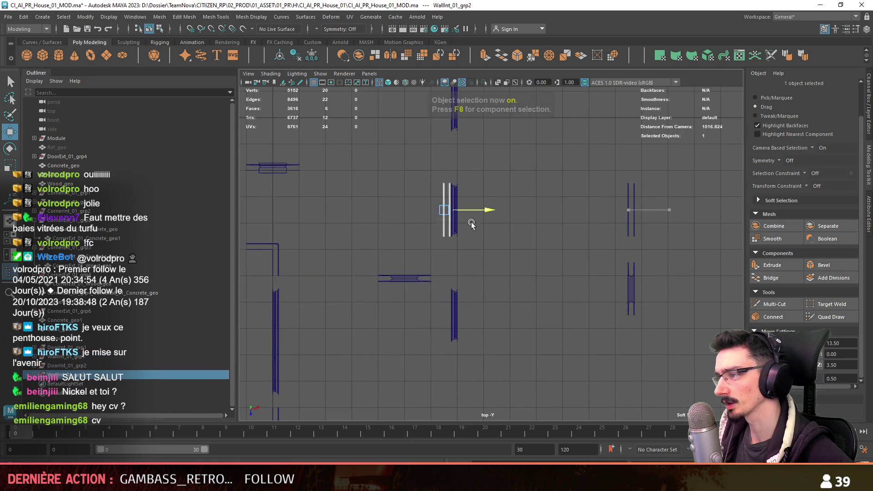
{"action": "left_click_drag", "start_coordinate": [675, 209], "coordinate": [478, 209]}
{"action": "key", "text": "e"}
{"action": "mouse_move", "coordinate": [453, 169]}
{"action": "left_mouse_down"}
{"action": "mouse_move", "coordinate": [471, 232]}
{"action": "mouse_move", "coordinate": [427, 300]}
{"action": "left_mouse_up"}
{"action": "key", "text": "w"}
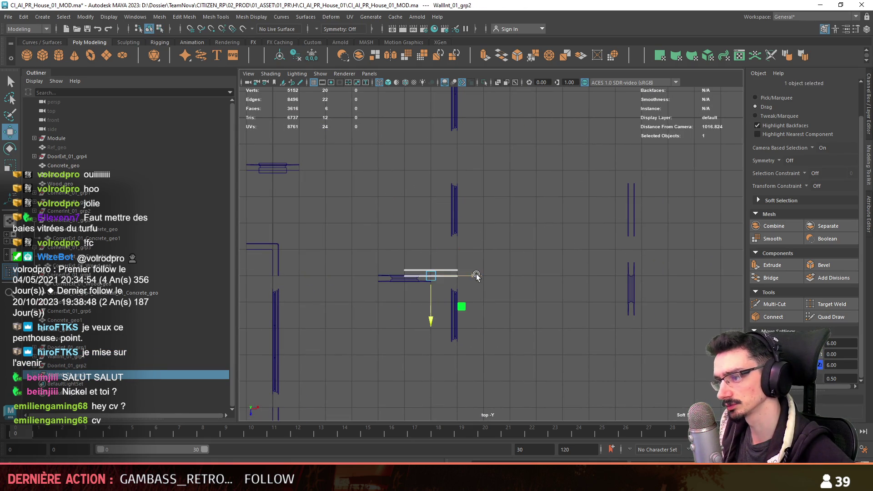
{"action": "left_click_drag", "start_coordinate": [477, 276], "coordinate": [410, 276]}
{"action": "key", "text": "e"}
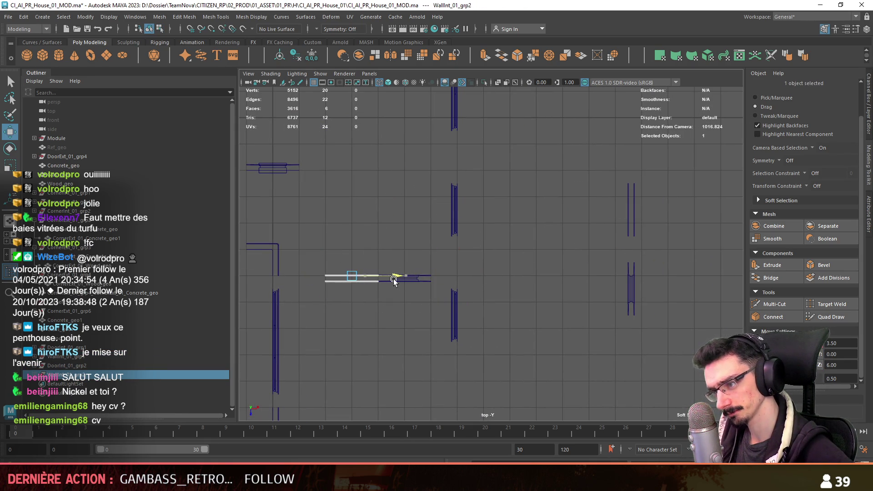
{"action": "middle_click_drag", "start_coordinate": [396, 280], "coordinate": [510, 258], "text": "alt"}
Stretch the wall copy by dragging its left-end vertices outward and selecting its right-end vertices.
{"action": "key", "text": "F9"}
{"action": "left_click_drag", "start_coordinate": [365, 322], "coordinate": [456, 218]}
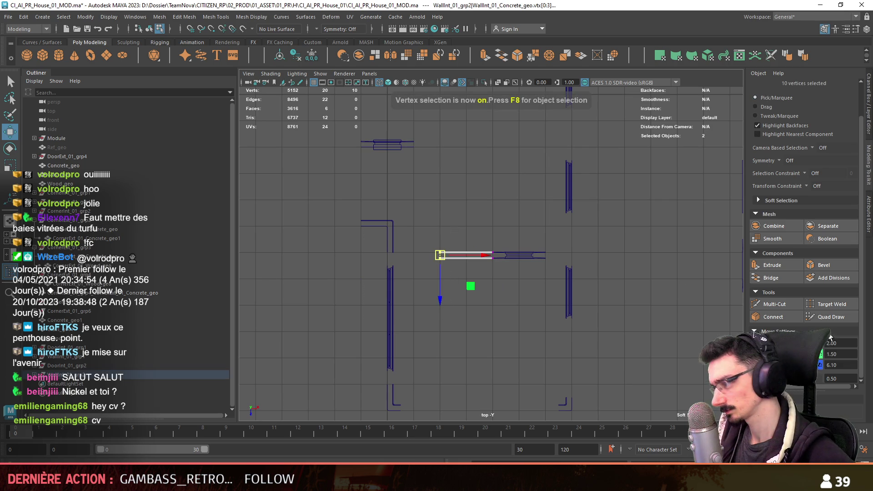
{"action": "left_click_drag", "start_coordinate": [477, 254], "coordinate": [445, 255]}
{"action": "key", "text": "F8"}
{"action": "scroll", "coordinate": [542, 275], "scroll_direction": "up", "scroll_amount": 2}
{"action": "key", "text": "F9"}
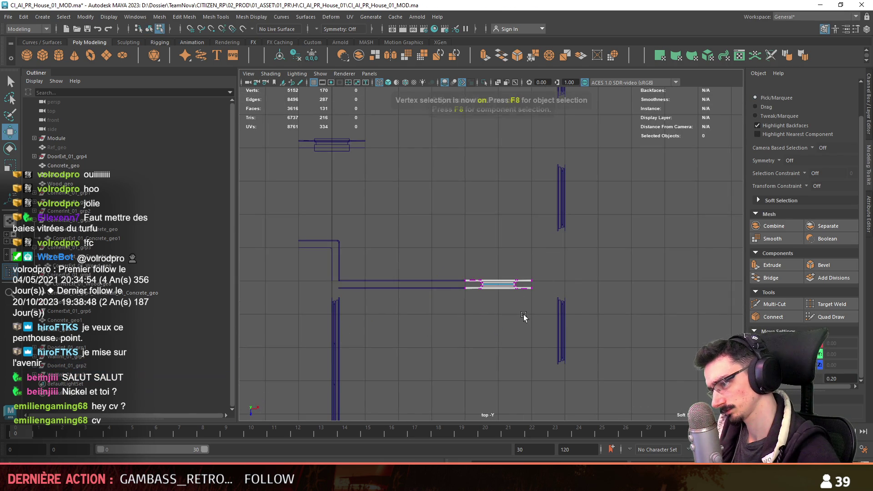
{"action": "left_click_drag", "start_coordinate": [542, 270], "coordinate": [552, 289]}
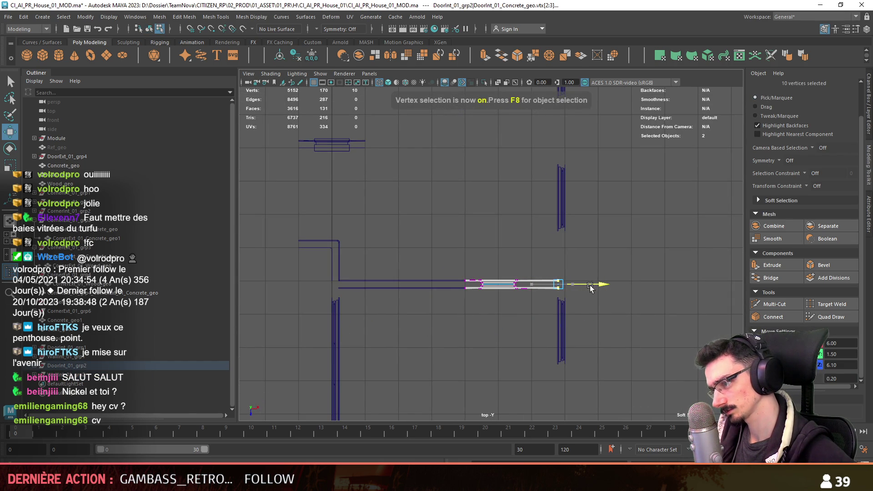
{"action": "key", "text": "F8"}
{"action": "key", "text": "space"}
{"action": "key", "text": "space"}
Set the new interior wall's top edge loop to Y 3.8 and review the house.
{"action": "left_click_drag", "start_coordinate": [502, 313], "coordinate": [512, 282], "text": "alt"}
{"action": "left_click", "coordinate": [493, 258]}
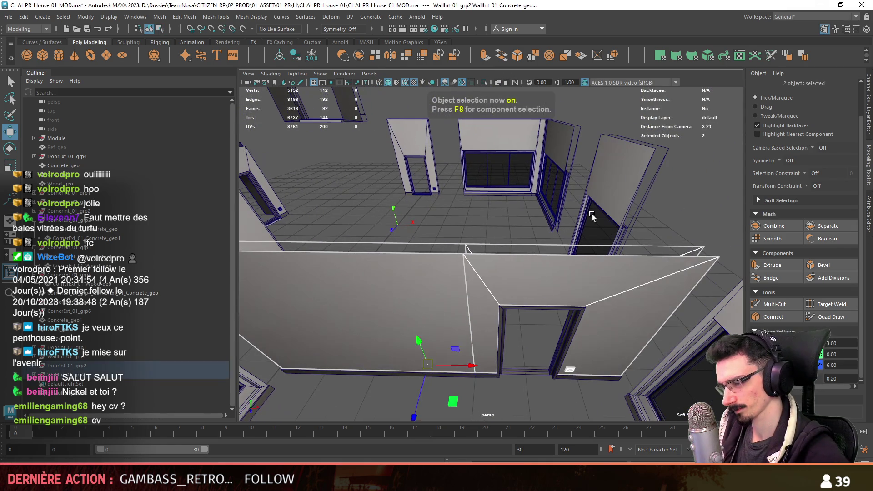
{"action": "key", "text": "F10"}
{"action": "double_click", "coordinate": [509, 251]}
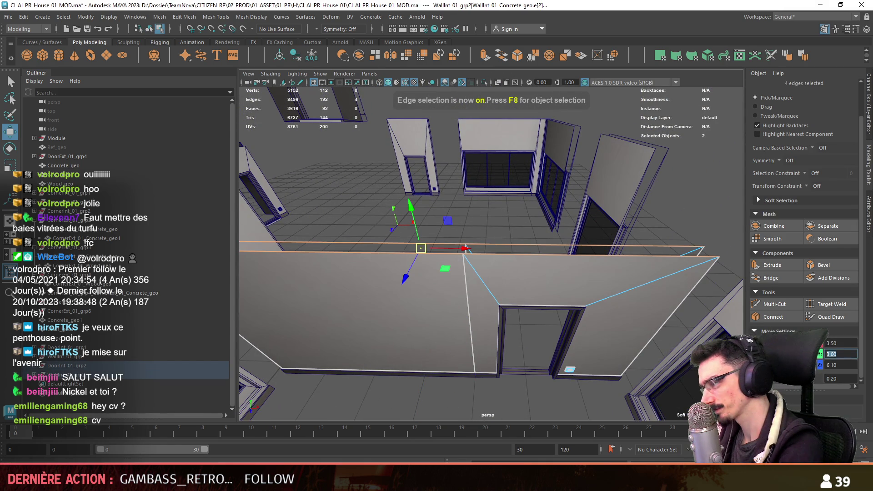
{"action": "key", "text": "Return"}
{"action": "mouse_move", "coordinate": [654, 334]}
{"action": "left_mouse_down", "text": "alt"}
{"action": "mouse_move", "coordinate": [446, 355]}
{"action": "mouse_move", "coordinate": [470, 293]}
{"action": "mouse_move", "coordinate": [416, 284]}
{"action": "mouse_move", "coordinate": [614, 293]}
{"action": "mouse_move", "coordinate": [411, 287]}
{"action": "left_mouse_up", "text": "alt"}
{"action": "key", "text": "F8"}
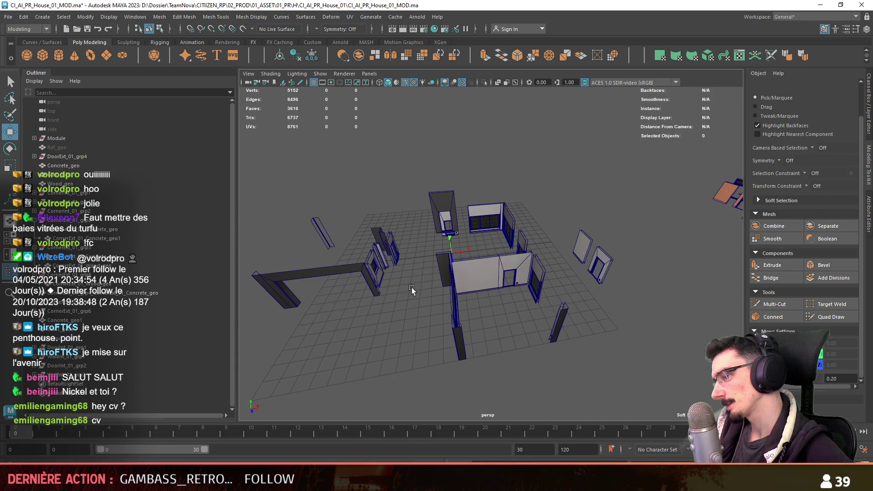
{"action": "left_click_drag", "start_coordinate": [411, 287], "coordinate": [520, 284], "text": "alt"}
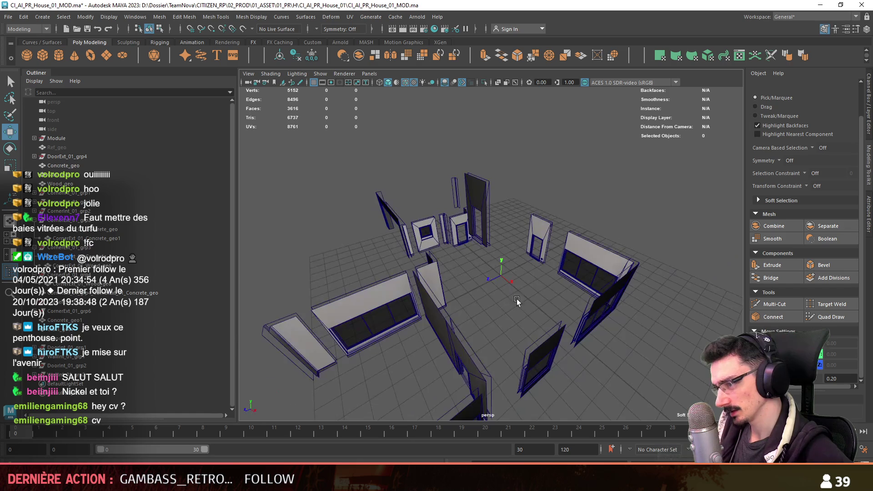
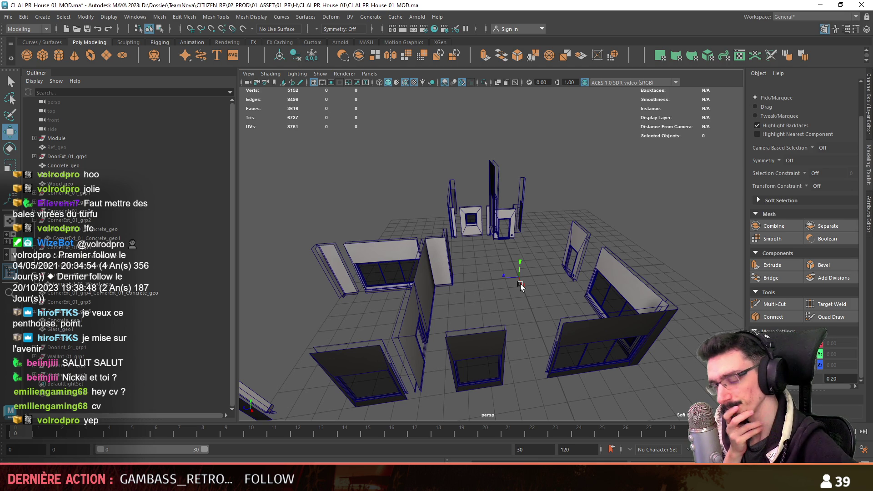
Frame and orbit the Ref_geo model and the Unity city, then return to the Maya house file.
{"action": "left_click_drag", "start_coordinate": [520, 284], "coordinate": [359, 275], "text": "alt"}
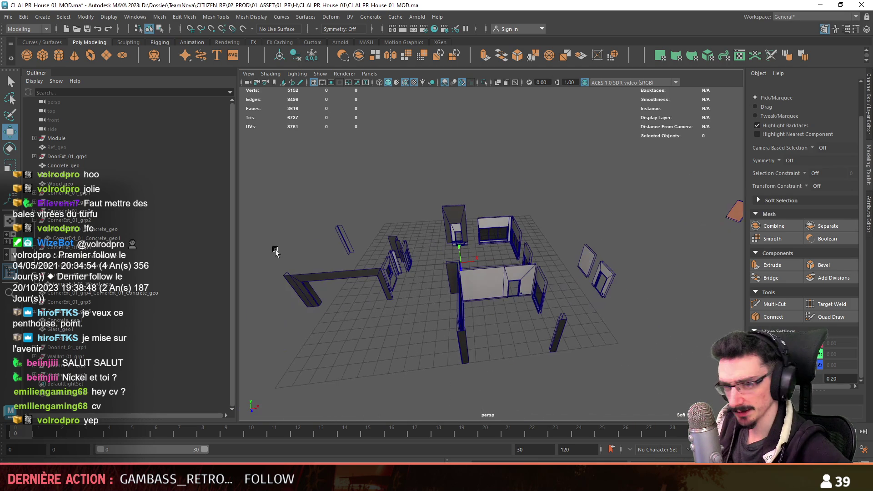
{"action": "left_click", "coordinate": [57, 147]}
{"action": "key", "text": "f"}
{"action": "left_click_drag", "start_coordinate": [419, 237], "coordinate": [417, 272], "text": "alt"}
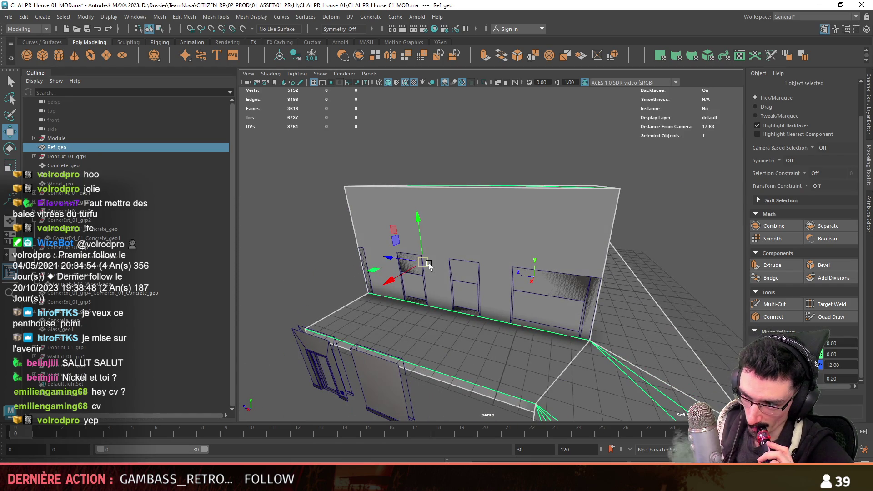
{"action": "scroll", "coordinate": [429, 265], "scroll_direction": "down", "scroll_amount": 3}
{"action": "mouse_move", "coordinate": [429, 266]}
{"action": "left_mouse_down", "text": "alt"}
{"action": "mouse_move", "coordinate": [545, 304]}
{"action": "mouse_move", "coordinate": [606, 286]}
{"action": "left_mouse_up", "text": "alt"}
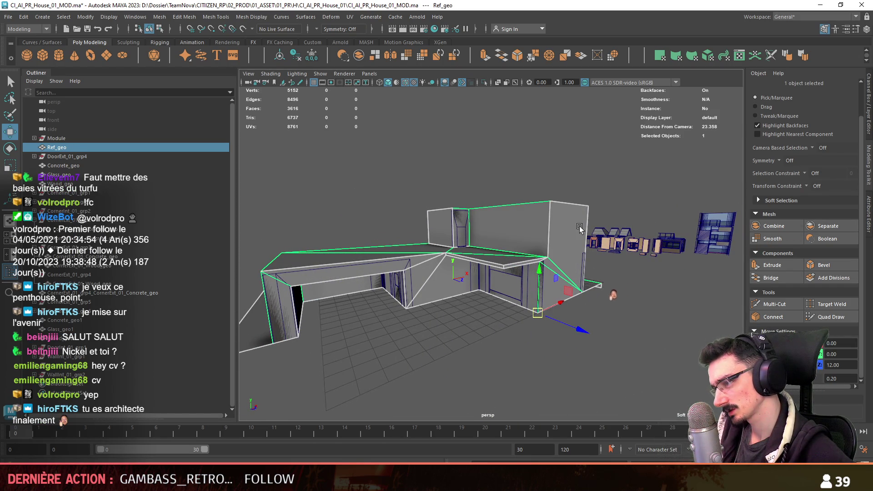
{"action": "mouse_move", "coordinate": [608, 254]}
{"action": "left_mouse_down", "text": "alt"}
{"action": "mouse_move", "coordinate": [559, 282]}
{"action": "mouse_move", "coordinate": [389, 275]}
{"action": "mouse_move", "coordinate": [345, 291]}
{"action": "left_mouse_up", "text": "alt"}
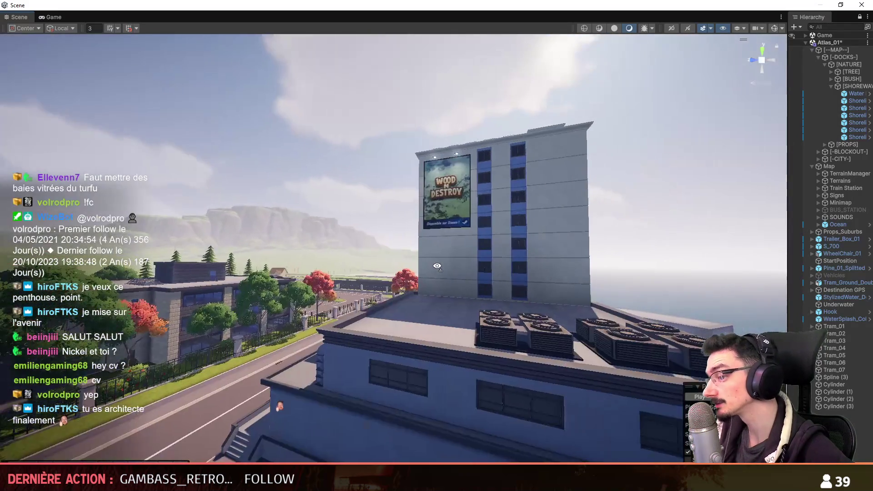
{"action": "mouse_move", "coordinate": [437, 266]}
{"action": "right_mouse_down"}
{"action": "mouse_move", "coordinate": [438, 292]}
{"action": "mouse_move", "coordinate": [578, 352]}
{"action": "right_mouse_up"}
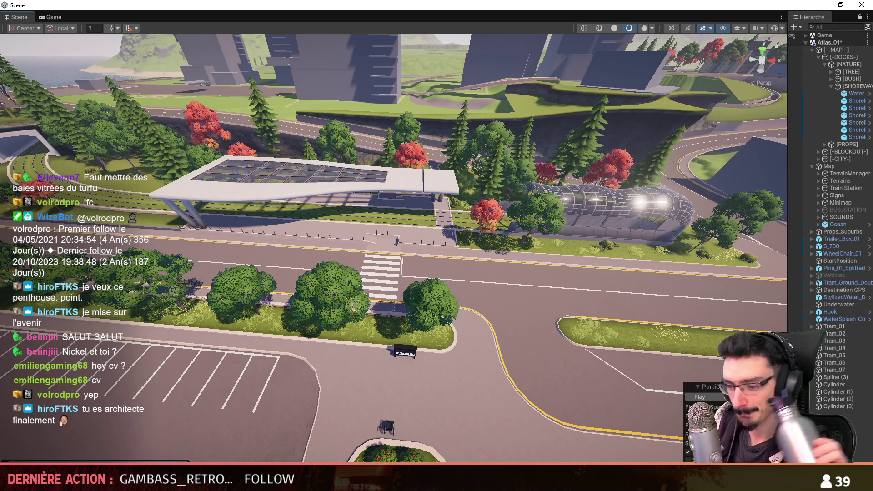
{"action": "key", "text": "alt+Tab"}
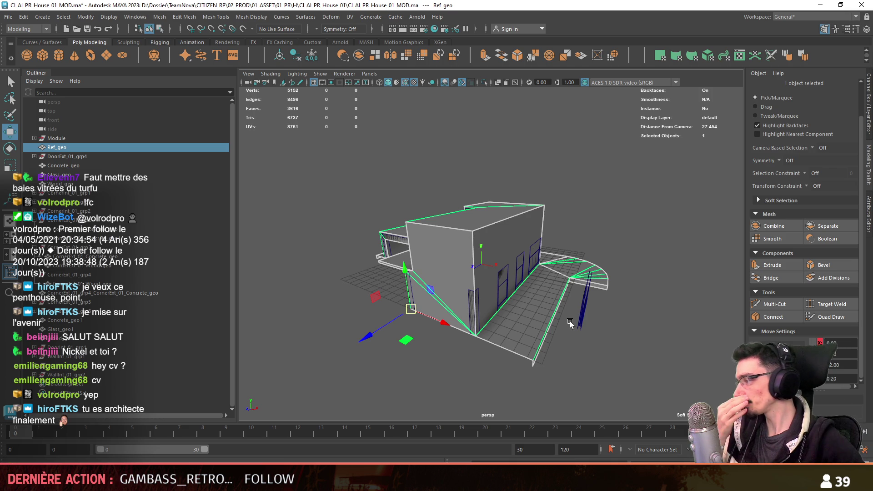
Switch to drag-select style and orbit around the house to inspect the long wall.
{"action": "left_click_drag", "start_coordinate": [570, 323], "coordinate": [729, 154], "text": "alt"}
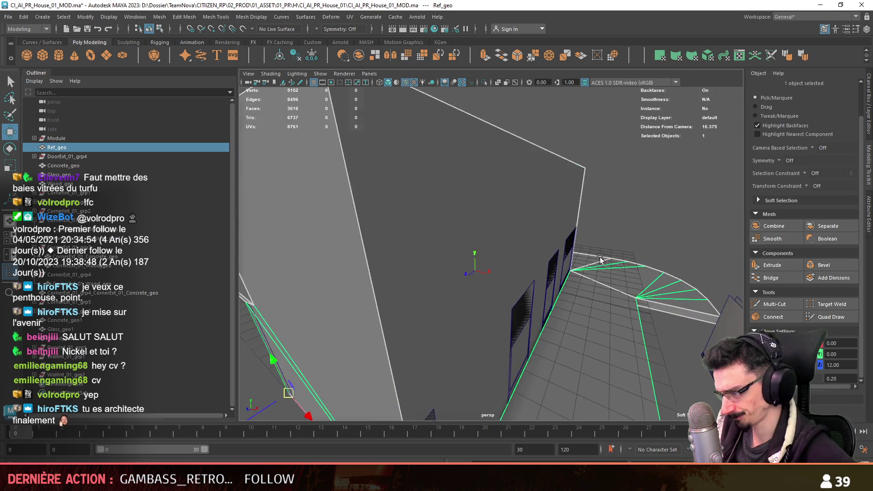
{"action": "left_click", "coordinate": [759, 111]}
{"action": "mouse_move", "coordinate": [591, 227]}
{"action": "left_mouse_down", "text": "alt"}
{"action": "mouse_move", "coordinate": [402, 293]}
{"action": "mouse_move", "coordinate": [572, 293]}
{"action": "mouse_move", "coordinate": [423, 263]}
{"action": "mouse_move", "coordinate": [455, 248]}
{"action": "left_mouse_up", "text": "alt"}
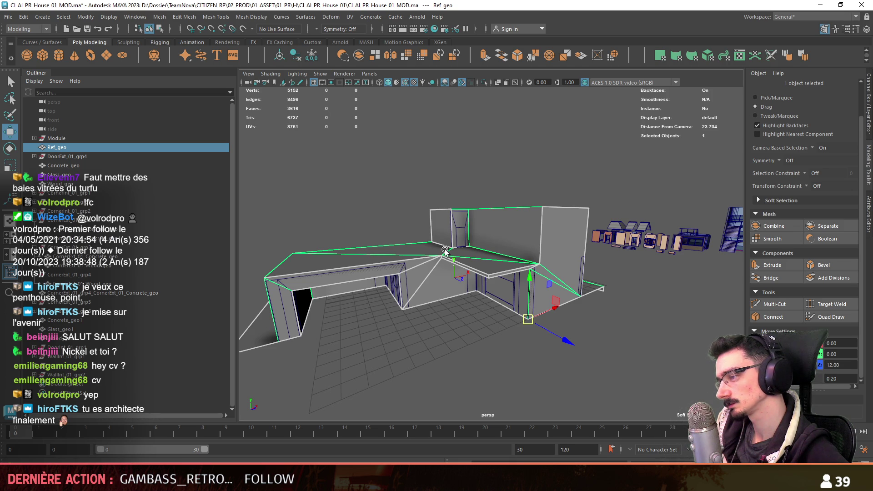
{"action": "left_click_drag", "start_coordinate": [444, 249], "coordinate": [447, 260], "text": "alt"}
{"action": "scroll", "coordinate": [447, 260], "scroll_direction": "up", "scroll_amount": 5}
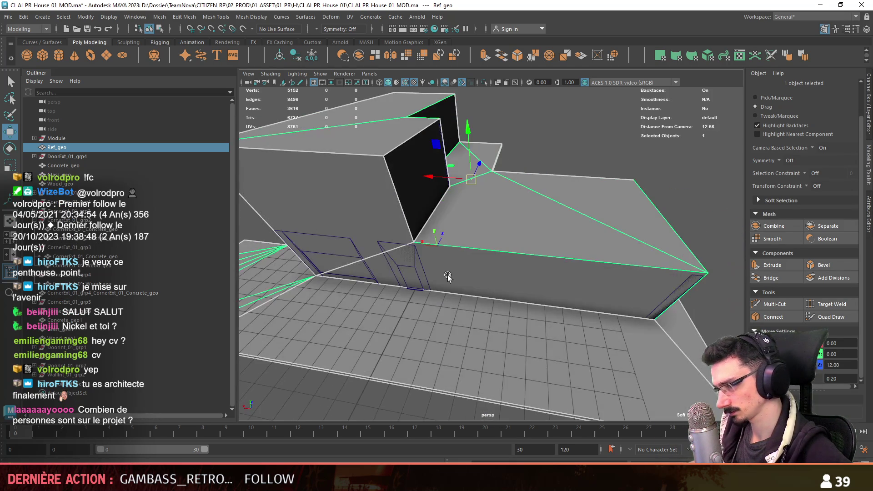
{"action": "left_click_drag", "start_coordinate": [585, 252], "coordinate": [566, 326], "text": "alt"}
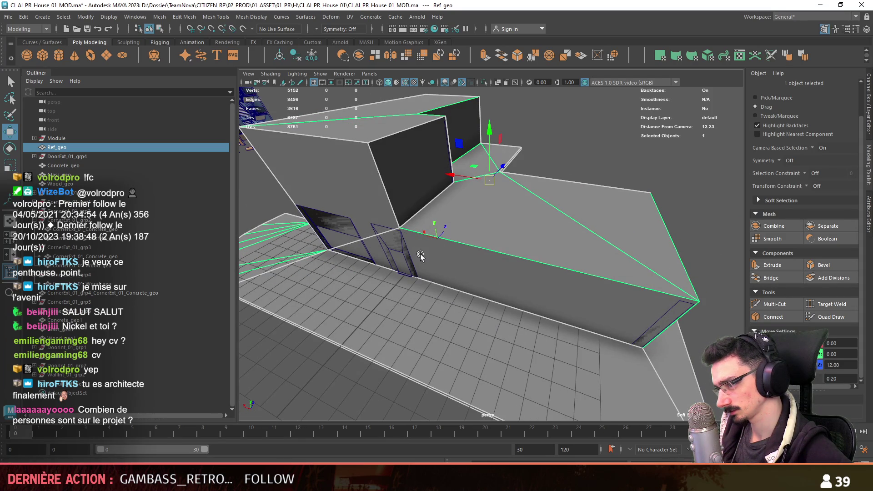
{"action": "mouse_move", "coordinate": [491, 262]}
{"action": "left_mouse_down", "text": "alt"}
{"action": "mouse_move", "coordinate": [585, 272]}
{"action": "mouse_move", "coordinate": [514, 289]}
{"action": "mouse_move", "coordinate": [481, 308]}
{"action": "mouse_move", "coordinate": [480, 326]}
{"action": "left_mouse_up", "text": "alt"}
Deselect Ref_geo and create a new polygon cube, pCube1.
{"action": "left_click", "coordinate": [585, 271]}
{"action": "mouse_move", "coordinate": [494, 268]}
{"action": "left_mouse_down", "text": "alt"}
{"action": "mouse_move", "coordinate": [498, 302]}
{"action": "mouse_move", "coordinate": [497, 288]}
{"action": "mouse_move", "coordinate": [468, 310]}
{"action": "mouse_move", "coordinate": [505, 292]}
{"action": "mouse_move", "coordinate": [480, 311]}
{"action": "mouse_move", "coordinate": [473, 296]}
{"action": "left_mouse_up", "text": "alt"}
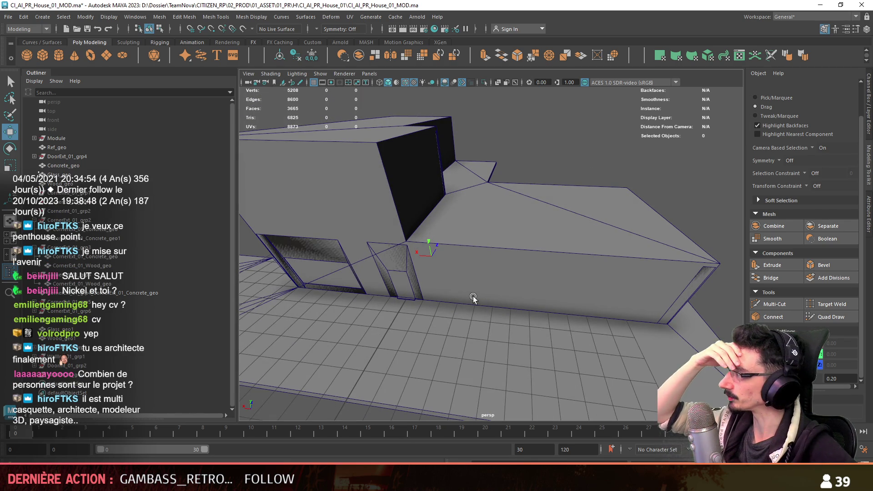
{"action": "left_click_drag", "start_coordinate": [472, 296], "coordinate": [479, 288], "text": "alt"}
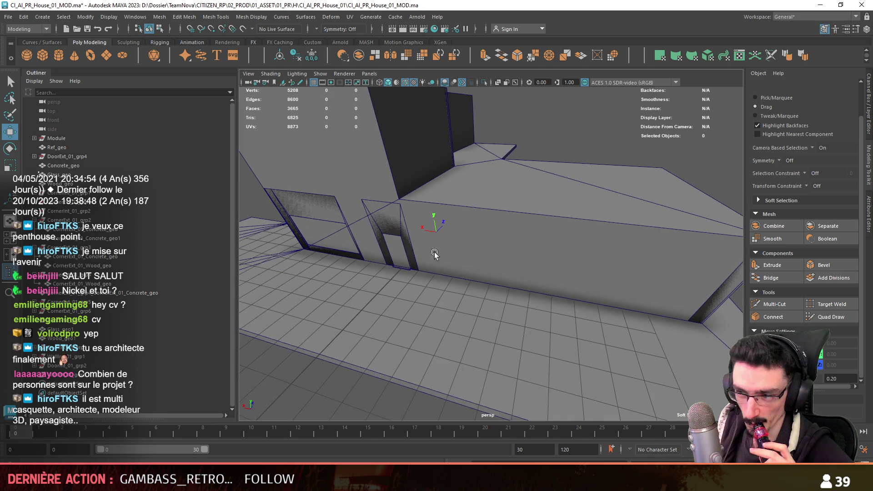
{"action": "left_click", "coordinate": [42, 55]}
{"action": "mouse_move", "coordinate": [358, 250]}
{"action": "left_mouse_down", "text": "alt"}
{"action": "mouse_move", "coordinate": [404, 192]}
{"action": "mouse_move", "coordinate": [405, 155]}
{"action": "left_mouse_up", "text": "alt"}
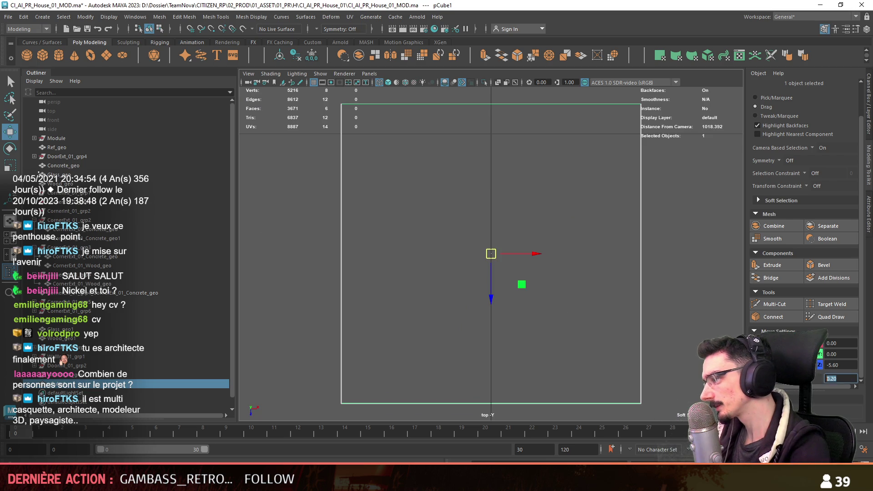
Set the move snap step to 0.1 and nudge the cube against the house wall.
{"action": "scroll", "coordinate": [459, 291], "scroll_direction": "up", "scroll_amount": 5}
{"action": "mouse_move", "coordinate": [597, 190]}
{"action": "left_mouse_down"}
{"action": "mouse_move", "coordinate": [535, 239]}
{"action": "mouse_move", "coordinate": [462, 246]}
{"action": "mouse_move", "coordinate": [437, 266]}
{"action": "mouse_move", "coordinate": [863, 380]}
{"action": "left_mouse_up"}
{"action": "key", "text": "f"}
{"action": "double_click", "coordinate": [849, 378]}
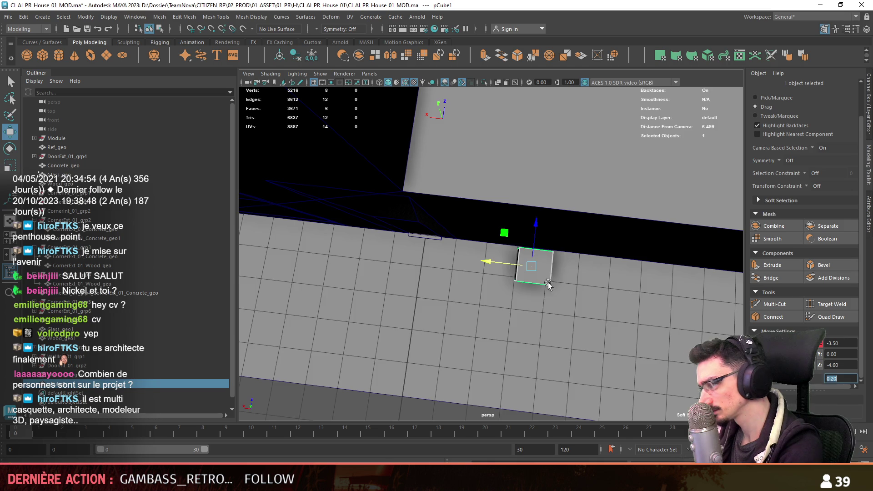
{"action": "type", "text": "0.2"}
{"action": "key", "text": "Return"}
{"action": "double_click", "coordinate": [849, 378]}
{"action": "type", "text": "0.1"}
{"action": "key", "text": "Return"}
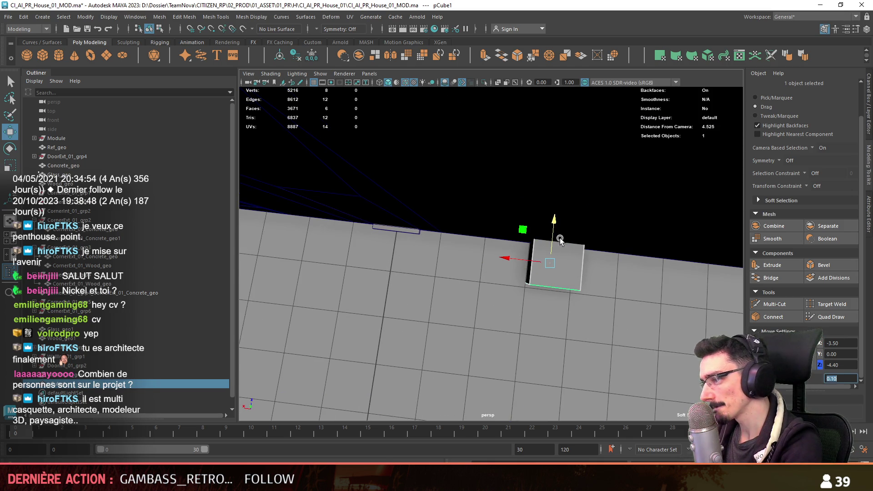
{"action": "left_click_drag", "start_coordinate": [500, 254], "coordinate": [536, 214], "text": "alt"}
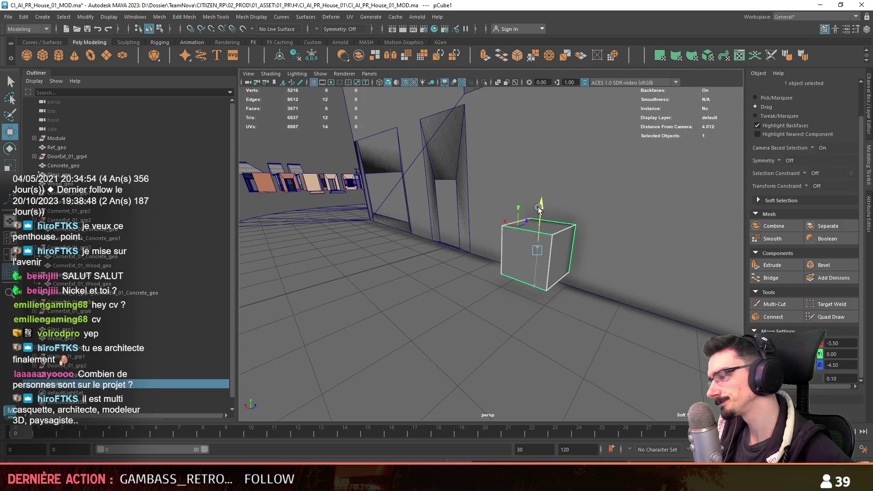
Put the pivot at the cube's bottom corner and scale Y to 0.2 into a thin slab.
{"action": "scroll", "coordinate": [522, 263], "scroll_direction": "up", "scroll_amount": 3}
{"action": "left_click_drag", "start_coordinate": [522, 263], "coordinate": [534, 322]}
{"action": "type", "text": "r0.2"}
{"action": "key", "text": "Return"}
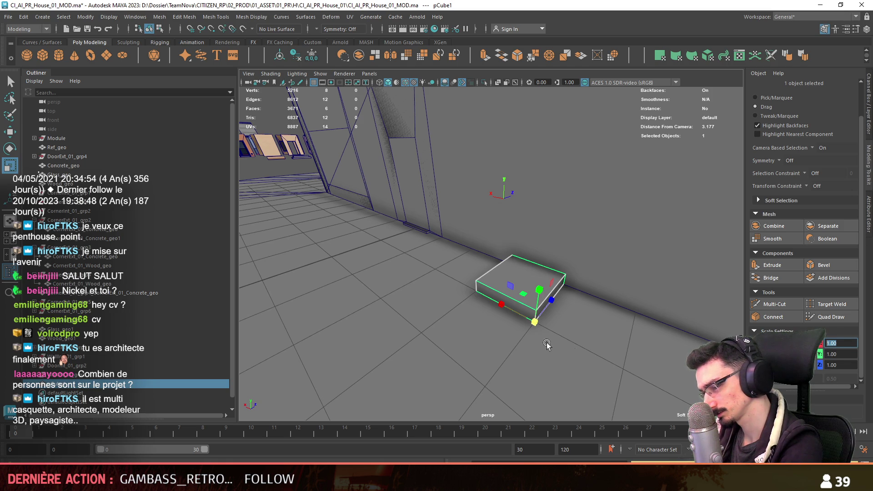
Stretch the slab along its Z length.
{"action": "left_click_drag", "start_coordinate": [569, 343], "coordinate": [523, 336], "text": "alt"}
{"action": "key", "text": "w"}
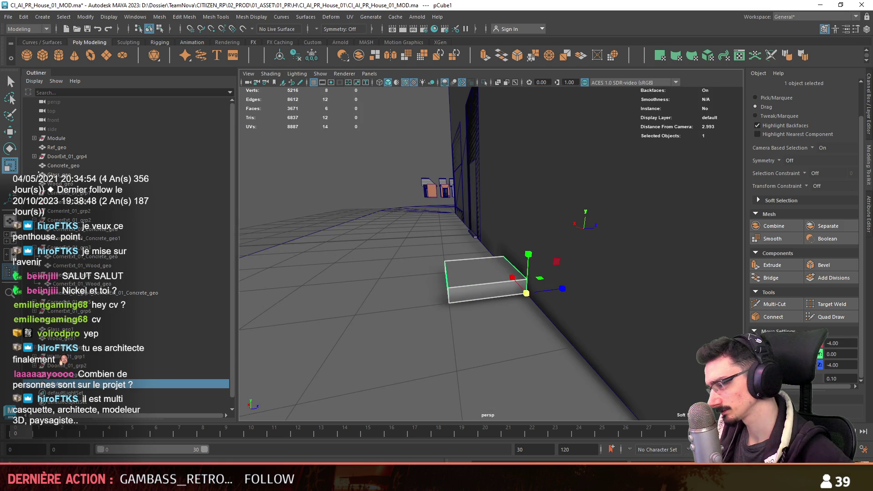
{"action": "key", "text": "r"}
{"action": "right_click_drag", "start_coordinate": [681, 320], "coordinate": [457, 315], "text": "alt"}
{"action": "mouse_move", "coordinate": [456, 316]}
{"action": "left_mouse_down", "text": "alt"}
{"action": "mouse_move", "coordinate": [649, 340]}
{"action": "mouse_move", "coordinate": [606, 331]}
{"action": "mouse_move", "coordinate": [586, 345]}
{"action": "left_mouse_up", "text": "alt"}
{"action": "key", "text": "Tab"}
{"action": "key", "text": "Tab"}
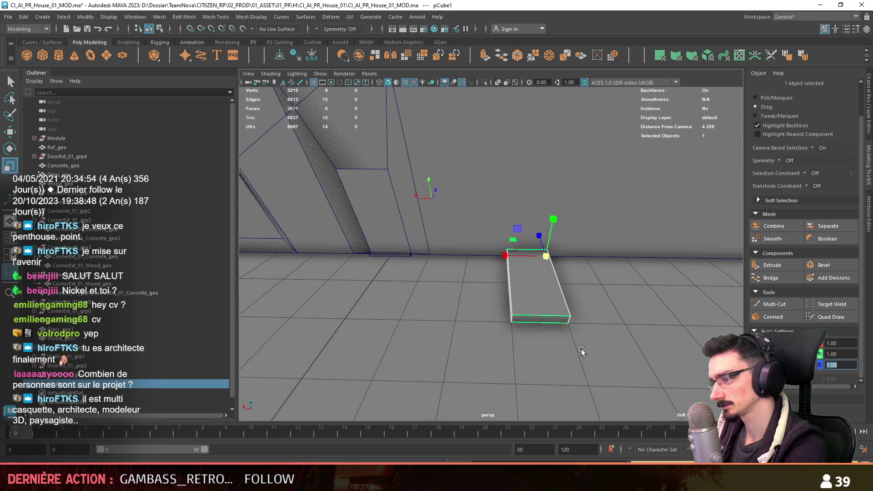
Switch to face mode and select the slab's top face.
{"action": "key", "text": "w"}
{"action": "left_click_drag", "start_coordinate": [581, 348], "coordinate": [533, 312], "text": "alt"}
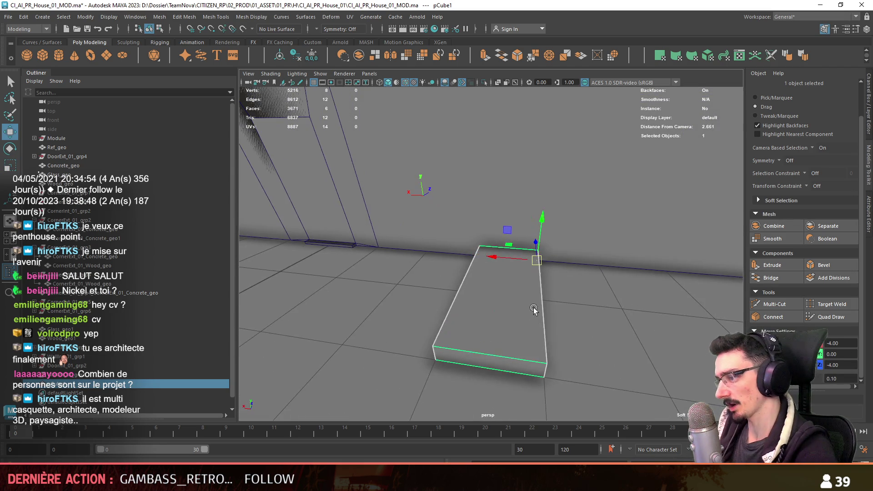
{"action": "key", "text": "F11"}
{"action": "left_click", "coordinate": [532, 311]}
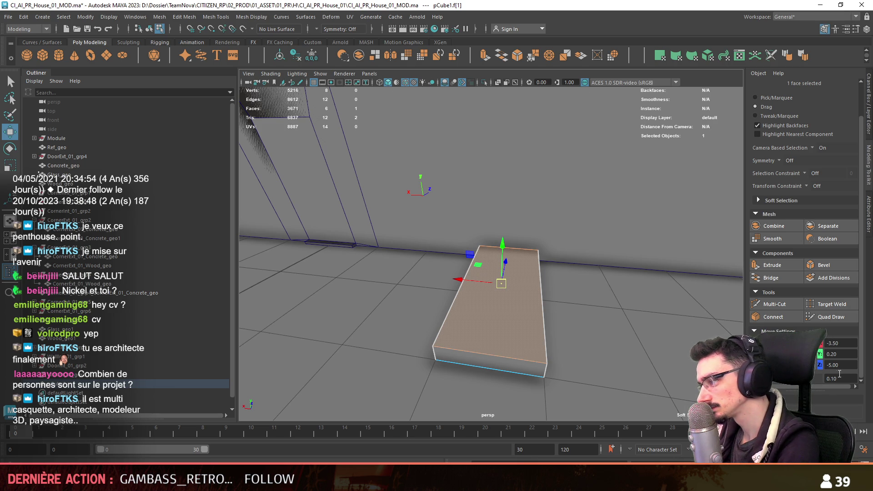
Set the move step to 0.05 and lower the slab's top face by 0.05.
{"action": "type", "text": "0.05"}
{"action": "key", "text": "Return"}
{"action": "mouse_move", "coordinate": [671, 351]}
{"action": "left_mouse_down", "text": "alt"}
{"action": "mouse_move", "coordinate": [512, 250]}
{"action": "mouse_move", "coordinate": [533, 309]}
{"action": "mouse_move", "coordinate": [632, 314]}
{"action": "mouse_move", "coordinate": [568, 273]}
{"action": "left_mouse_up", "text": "alt"}
{"action": "left_click", "coordinate": [633, 315], "text": "shift"}
{"action": "mouse_move", "coordinate": [503, 278]}
{"action": "left_mouse_down", "text": "alt"}
{"action": "mouse_move", "coordinate": [453, 301]}
{"action": "mouse_move", "coordinate": [489, 312]}
{"action": "mouse_move", "coordinate": [425, 315]}
{"action": "mouse_move", "coordinate": [526, 334]}
{"action": "mouse_move", "coordinate": [503, 356]}
{"action": "mouse_move", "coordinate": [503, 317]}
{"action": "left_mouse_up", "text": "alt"}
{"action": "left_click", "coordinate": [503, 356]}
{"action": "left_click", "coordinate": [500, 310], "text": "shift"}
Select a top edge, slide it in to narrow the slab, and extrude it into a face.
{"action": "key", "text": "F10"}
{"action": "left_click", "coordinate": [500, 266]}
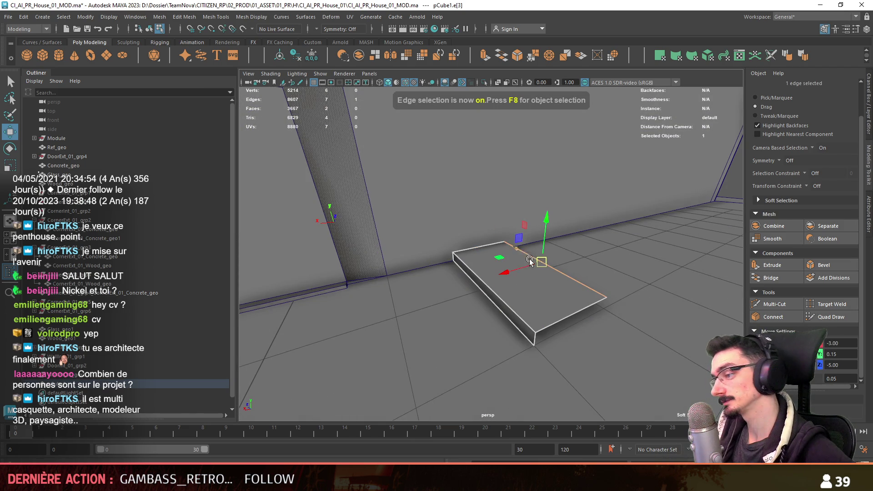
{"action": "left_click_drag", "start_coordinate": [483, 278], "coordinate": [464, 282]}
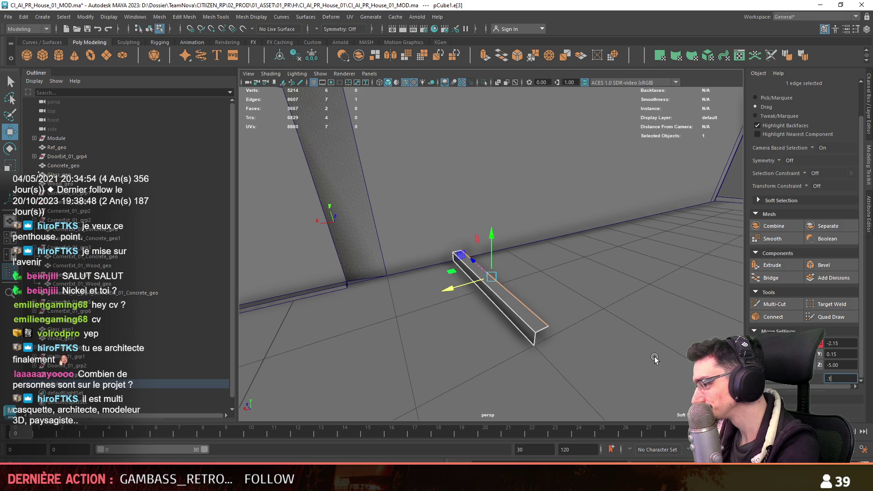
{"action": "left_click_drag", "start_coordinate": [566, 321], "coordinate": [500, 279], "text": "alt"}
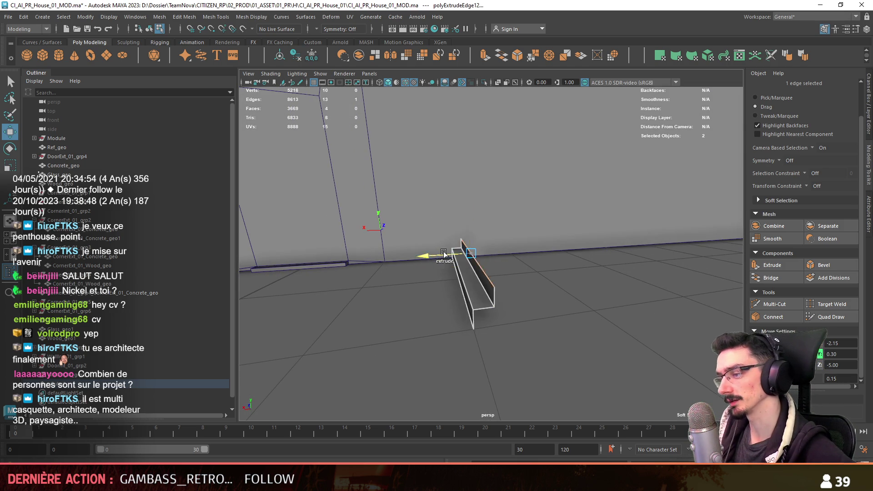
{"action": "left_click_drag", "start_coordinate": [441, 255], "coordinate": [492, 220], "text": "shift"}
{"action": "mouse_move", "coordinate": [462, 252]}
{"action": "left_mouse_down", "text": "alt"}
{"action": "mouse_move", "coordinate": [472, 268]}
{"action": "mouse_move", "coordinate": [545, 266]}
{"action": "left_mouse_up", "text": "alt"}
{"action": "key", "text": "ctrl+F11"}
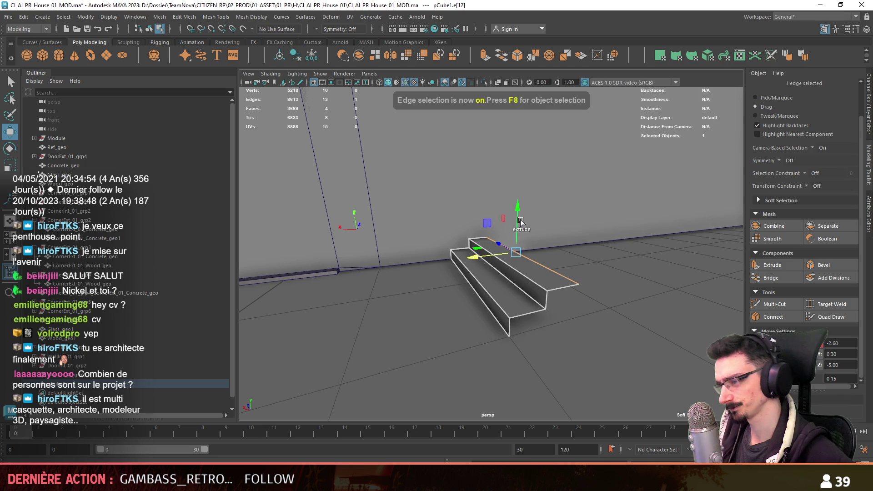
Shift-extrude the top edge into the first alternating risers and treads.
{"action": "left_click_drag", "start_coordinate": [522, 224], "coordinate": [521, 210], "text": "shift"}
{"action": "left_click_drag", "start_coordinate": [504, 245], "coordinate": [490, 247], "text": "shift"}
{"action": "mouse_move", "coordinate": [512, 202]}
{"action": "left_mouse_down", "text": "shift"}
{"action": "mouse_move", "coordinate": [511, 191]}
{"action": "mouse_move", "coordinate": [484, 263]}
{"action": "left_mouse_up", "text": "shift"}
{"action": "left_click_drag", "start_coordinate": [519, 222], "coordinate": [519, 210], "text": "shift"}
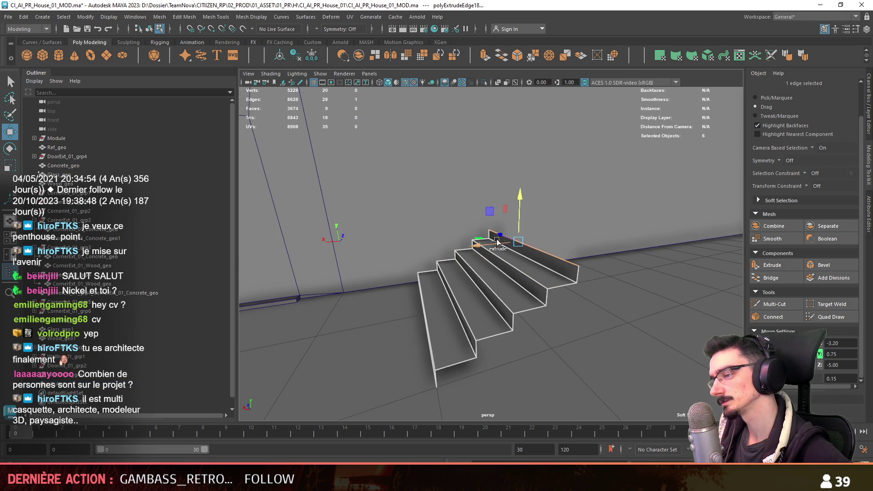
{"action": "left_click_drag", "start_coordinate": [518, 244], "coordinate": [504, 244], "text": "shift"}
{"action": "mouse_move", "coordinate": [504, 244]}
{"action": "left_mouse_down", "text": "alt"}
{"action": "mouse_move", "coordinate": [427, 301]}
{"action": "mouse_move", "coordinate": [504, 248]}
{"action": "mouse_move", "coordinate": [503, 237]}
{"action": "left_mouse_up", "text": "alt"}
{"action": "left_click_drag", "start_coordinate": [506, 267], "coordinate": [492, 271], "text": "shift"}
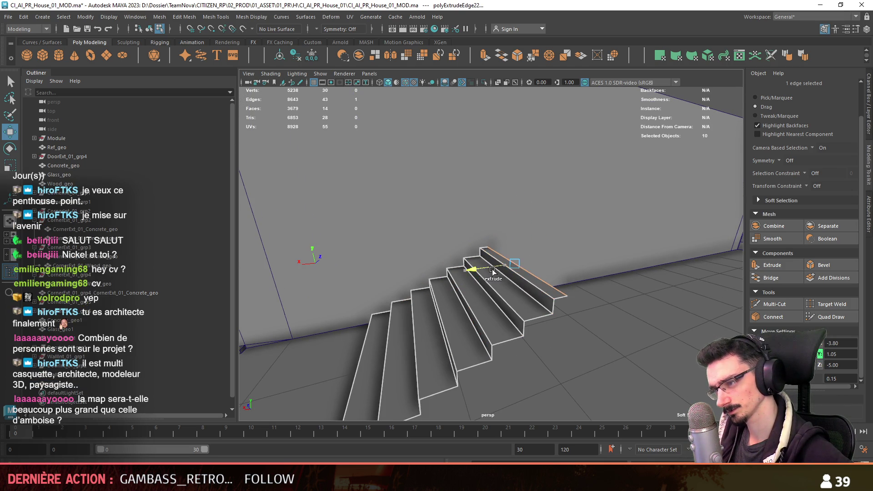
{"action": "mouse_move", "coordinate": [525, 246]}
{"action": "left_mouse_down", "text": "shift"}
{"action": "mouse_move", "coordinate": [522, 232]}
{"action": "mouse_move", "coordinate": [497, 272]}
{"action": "mouse_move", "coordinate": [505, 241]}
{"action": "mouse_move", "coordinate": [489, 312]}
{"action": "mouse_move", "coordinate": [475, 273]}
{"action": "mouse_move", "coordinate": [462, 278]}
{"action": "left_mouse_up", "text": "shift"}
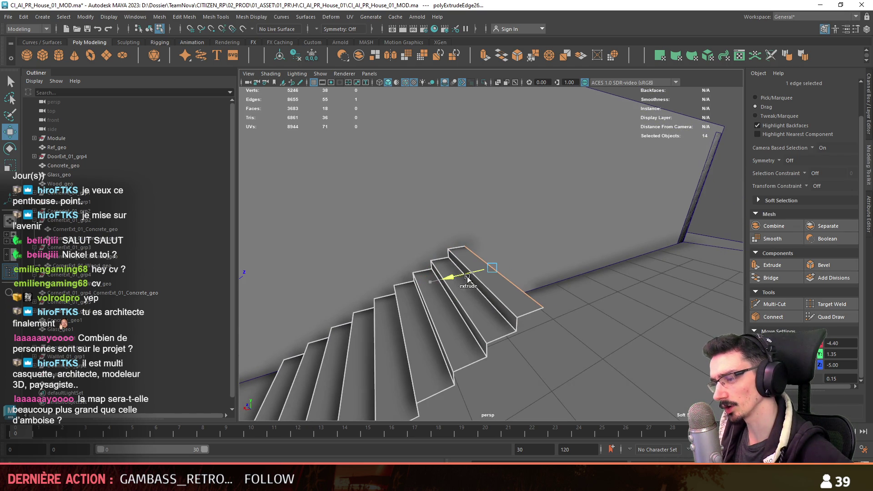
Extrude further risers and treads climbing along the wall.
{"action": "left_click_drag", "start_coordinate": [497, 239], "coordinate": [471, 268], "text": "shift"}
{"action": "left_click_drag", "start_coordinate": [470, 268], "coordinate": [465, 284], "text": "alt"}
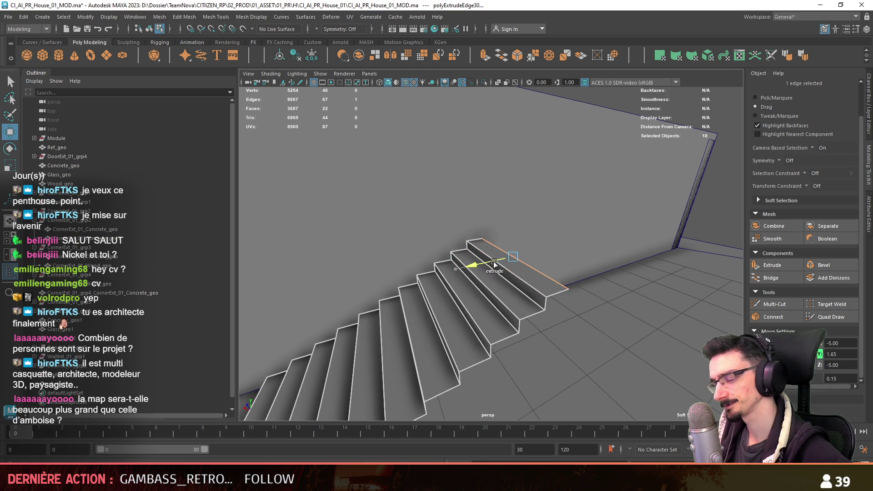
{"action": "mouse_move", "coordinate": [529, 220]}
{"action": "left_mouse_down", "text": "shift"}
{"action": "mouse_move", "coordinate": [513, 234]}
{"action": "mouse_move", "coordinate": [518, 243]}
{"action": "left_mouse_up", "text": "shift"}
{"action": "left_click_drag", "start_coordinate": [518, 243], "coordinate": [494, 253], "text": "alt"}
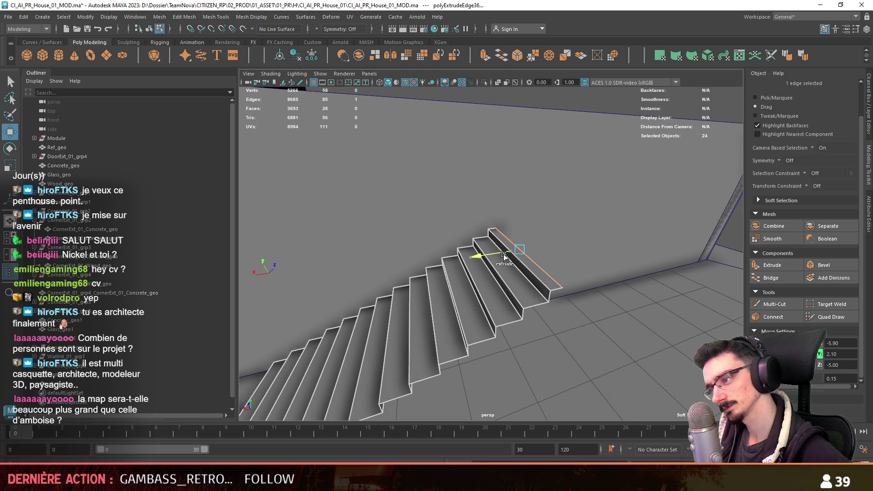
{"action": "mouse_move", "coordinate": [528, 215]}
{"action": "left_mouse_down", "text": "shift"}
{"action": "mouse_move", "coordinate": [496, 247]}
{"action": "mouse_move", "coordinate": [507, 213]}
{"action": "mouse_move", "coordinate": [548, 206]}
{"action": "mouse_move", "coordinate": [566, 187]}
{"action": "left_mouse_up", "text": "shift"}
{"action": "mouse_move", "coordinate": [566, 222]}
{"action": "left_mouse_down", "text": "shift"}
{"action": "mouse_move", "coordinate": [573, 213]}
{"action": "mouse_move", "coordinate": [395, 310]}
{"action": "mouse_move", "coordinate": [410, 364]}
{"action": "left_mouse_up", "text": "shift"}
{"action": "scroll", "coordinate": [437, 323], "scroll_direction": "up", "scroll_amount": 5}
{"action": "scroll", "coordinate": [532, 265], "scroll_direction": "up", "scroll_amount": 3}
{"action": "mouse_move", "coordinate": [532, 265]}
{"action": "left_mouse_down", "text": "alt"}
{"action": "mouse_move", "coordinate": [540, 309]}
{"action": "mouse_move", "coordinate": [513, 257]}
{"action": "mouse_move", "coordinate": [513, 274]}
{"action": "left_mouse_up", "text": "alt"}
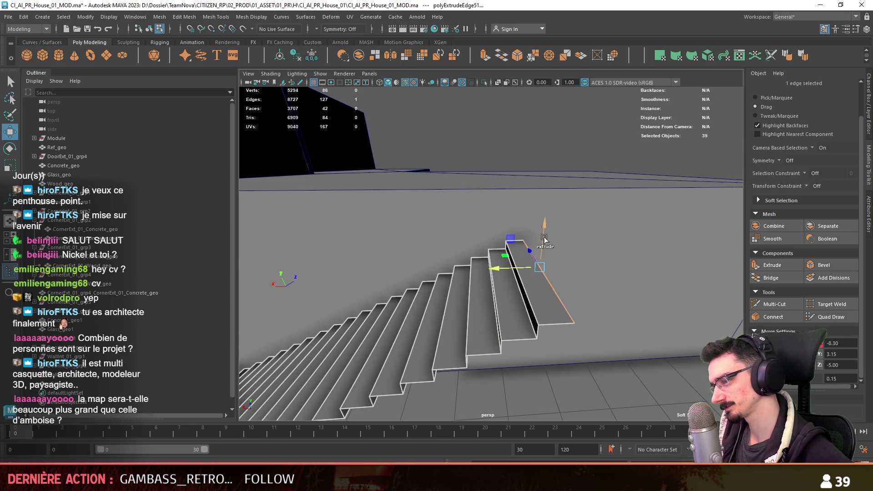
Add the final steps and risers up to the wall's upper ledge, then return to object mode.
{"action": "left_click_drag", "start_coordinate": [543, 237], "coordinate": [544, 224], "text": "shift"}
{"action": "mouse_move", "coordinate": [523, 255]}
{"action": "left_mouse_down", "text": "shift"}
{"action": "mouse_move", "coordinate": [545, 248]}
{"action": "mouse_move", "coordinate": [567, 214]}
{"action": "mouse_move", "coordinate": [561, 243]}
{"action": "mouse_move", "coordinate": [576, 231]}
{"action": "left_mouse_up", "text": "shift"}
{"action": "left_click_drag", "start_coordinate": [626, 200], "coordinate": [626, 190], "text": "shift"}
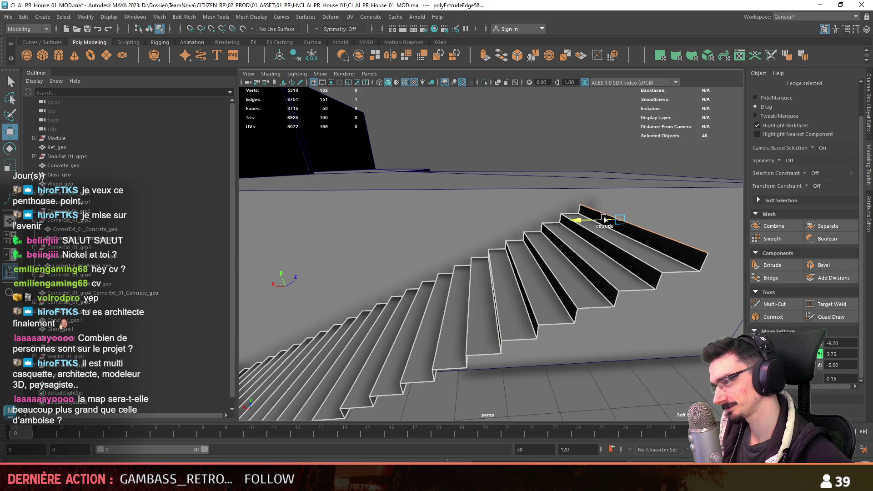
{"action": "mouse_move", "coordinate": [655, 223]}
{"action": "left_mouse_down", "text": "alt"}
{"action": "mouse_move", "coordinate": [537, 227]}
{"action": "mouse_move", "coordinate": [534, 219]}
{"action": "left_mouse_up", "text": "alt"}
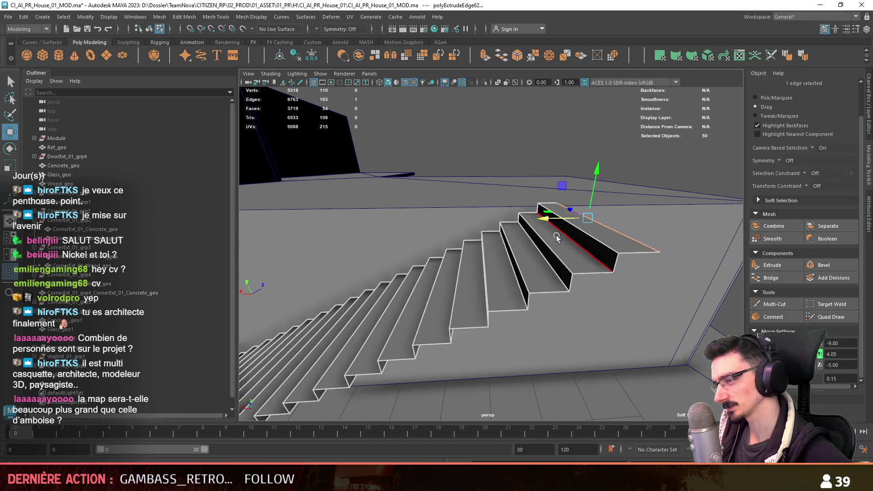
{"action": "scroll", "coordinate": [558, 229], "scroll_direction": "down", "scroll_amount": 5}
{"action": "key", "text": "F5"}
{"action": "key", "text": "F8"}
Select the staircase, orbit to a low frontal view, and turn off Wireframe on Shaded.
{"action": "left_click_drag", "start_coordinate": [631, 269], "coordinate": [557, 312], "text": "alt"}
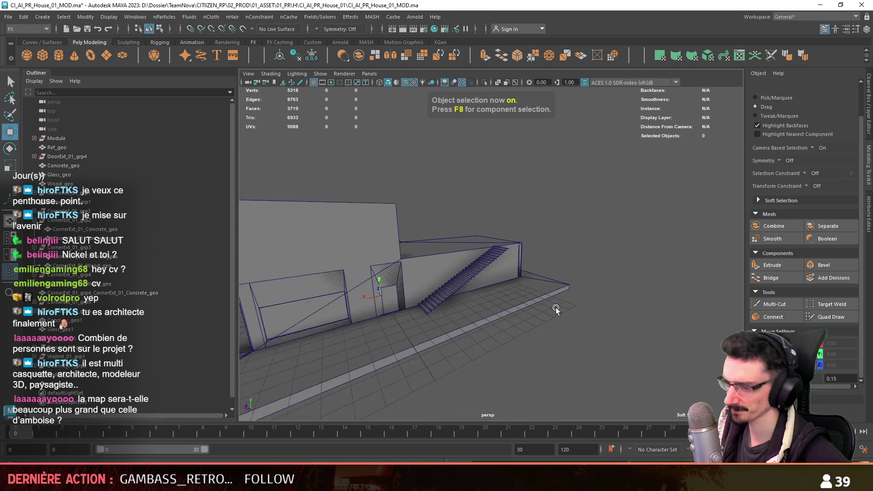
{"action": "right_click_drag", "start_coordinate": [558, 313], "coordinate": [721, 145], "text": "alt"}
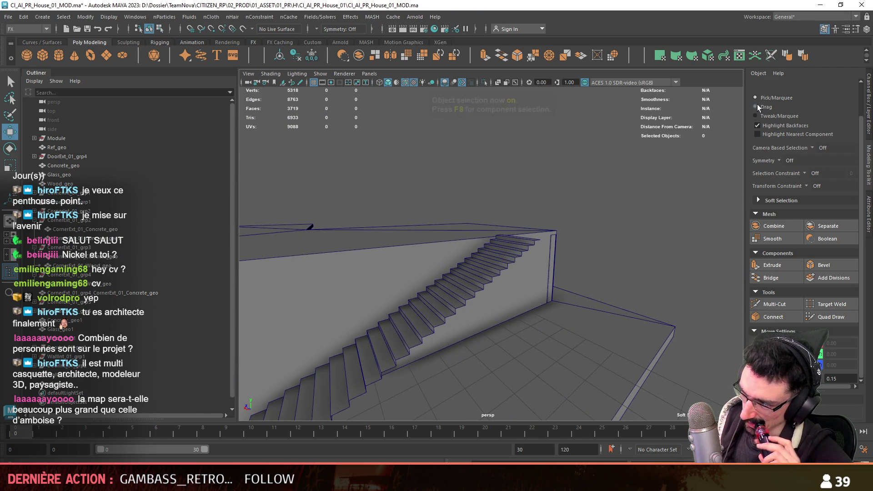
{"action": "left_click", "coordinate": [757, 106]}
{"action": "left_click", "coordinate": [512, 236]}
{"action": "mouse_move", "coordinate": [518, 252]}
{"action": "left_mouse_down", "text": "alt"}
{"action": "mouse_move", "coordinate": [566, 274]}
{"action": "mouse_move", "coordinate": [525, 271]}
{"action": "mouse_move", "coordinate": [644, 271]}
{"action": "mouse_move", "coordinate": [598, 309]}
{"action": "left_mouse_up", "text": "alt"}
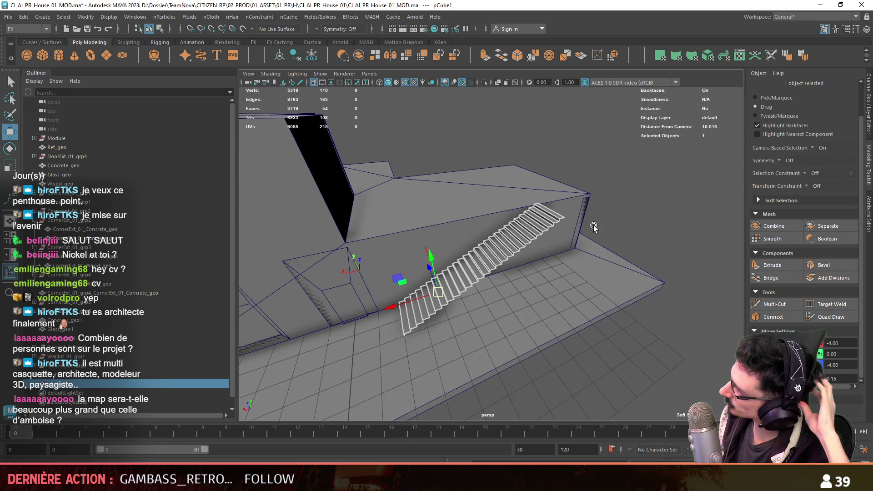
{"action": "scroll", "coordinate": [558, 227], "scroll_direction": "up", "scroll_amount": 3}
{"action": "mouse_move", "coordinate": [513, 245]}
{"action": "left_mouse_down", "text": "alt"}
{"action": "mouse_move", "coordinate": [536, 326]}
{"action": "mouse_move", "coordinate": [482, 252]}
{"action": "mouse_move", "coordinate": [516, 274]}
{"action": "mouse_move", "coordinate": [546, 264]}
{"action": "mouse_move", "coordinate": [455, 298]}
{"action": "left_mouse_up", "text": "alt"}
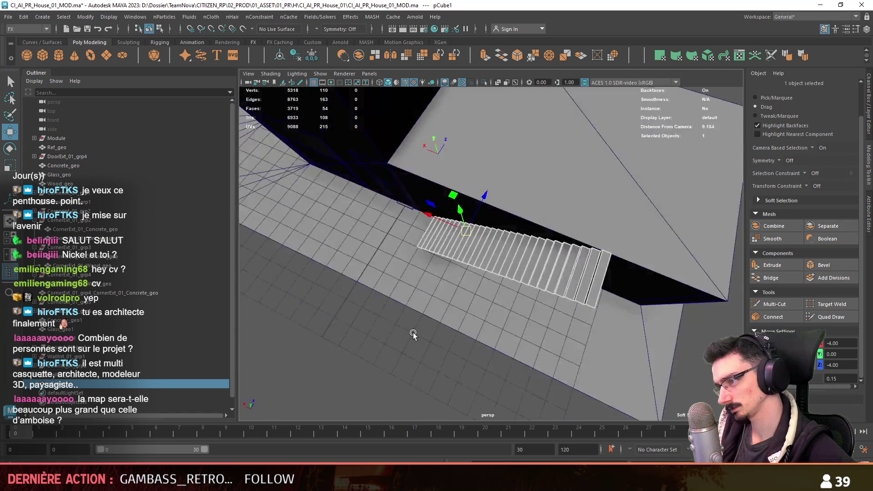
{"action": "scroll", "coordinate": [456, 298], "scroll_direction": "up", "scroll_amount": 2}
{"action": "scroll", "coordinate": [456, 297], "scroll_direction": "up", "scroll_amount": 3}
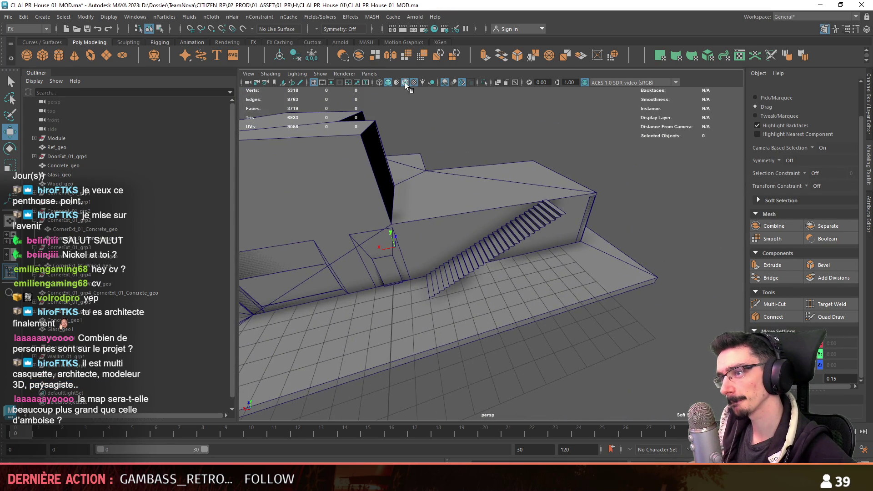
{"action": "left_click", "coordinate": [402, 85]}
{"action": "mouse_move", "coordinate": [438, 273]}
{"action": "left_mouse_down", "text": "alt"}
{"action": "mouse_move", "coordinate": [508, 232]}
{"action": "mouse_move", "coordinate": [570, 219]}
{"action": "mouse_move", "coordinate": [469, 240]}
{"action": "mouse_move", "coordinate": [537, 230]}
{"action": "mouse_move", "coordinate": [544, 154]}
{"action": "mouse_move", "coordinate": [522, 191]}
{"action": "left_mouse_up", "text": "alt"}
Delete the old step faces and select the edge of the remaining face.
{"action": "left_click", "coordinate": [537, 230]}
{"action": "key", "text": "F11"}
{"action": "left_click", "coordinate": [457, 291]}
{"action": "key", "text": "ctrl+shift+i"}
{"action": "key", "text": "Delete"}
{"action": "key", "text": "F10"}
{"action": "left_click", "coordinate": [459, 295]}
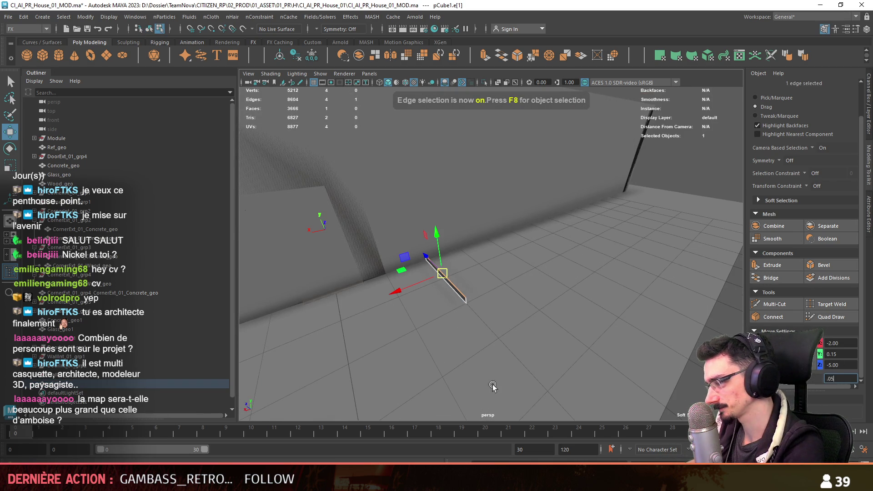
Set the snap step to 0.05, raise the edge to 0.20 and extrude the first tread and riser.
{"action": "type", "text": "5"}
{"action": "key", "text": "Return"}
{"action": "left_click_drag", "start_coordinate": [493, 385], "coordinate": [482, 259], "text": "alt"}
{"action": "mouse_move", "coordinate": [491, 209]}
{"action": "left_mouse_down"}
{"action": "mouse_move", "coordinate": [538, 277]}
{"action": "mouse_move", "coordinate": [591, 295]}
{"action": "mouse_move", "coordinate": [463, 257]}
{"action": "left_mouse_up"}
{"action": "key", "text": "ctrl+e"}
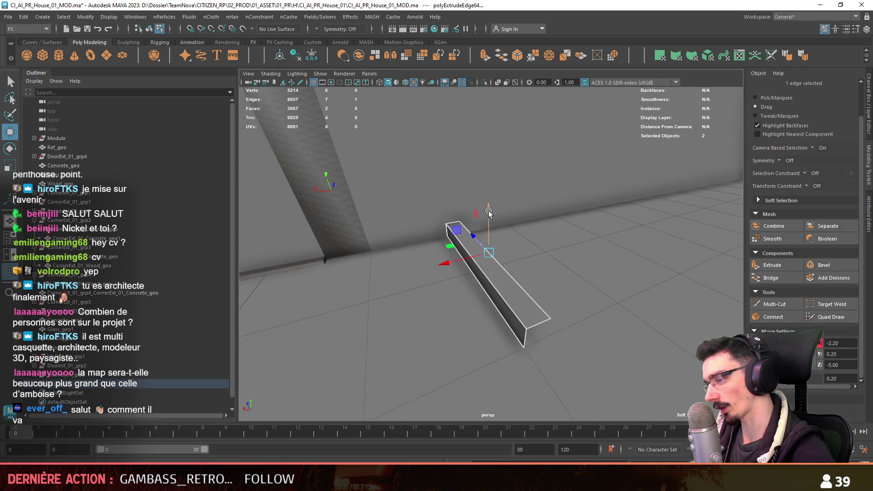
{"action": "mouse_move", "coordinate": [490, 207]}
{"action": "left_mouse_down"}
{"action": "mouse_move", "coordinate": [490, 196]}
{"action": "mouse_move", "coordinate": [440, 261]}
{"action": "left_mouse_up"}
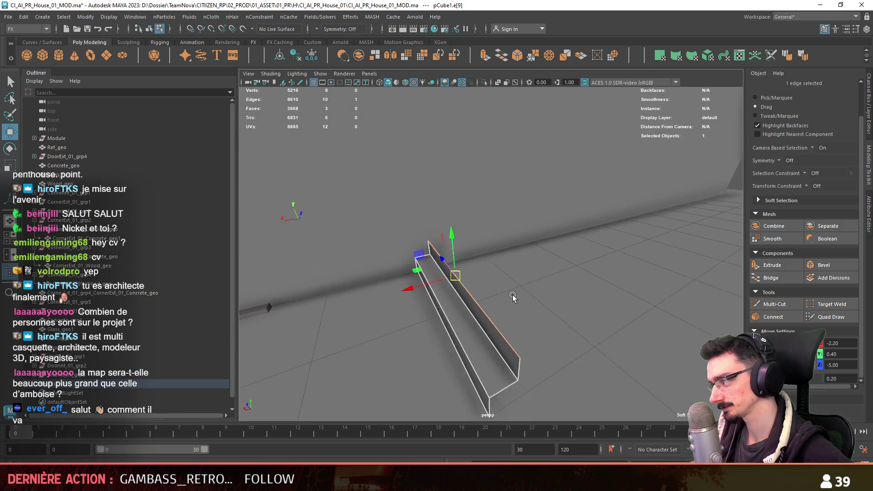
Extrude several more smaller steps, ending in a raised top slid out to X -4.00.
{"action": "key", "text": "ctrl+e"}
{"action": "mouse_move", "coordinate": [475, 225]}
{"action": "left_mouse_down"}
{"action": "mouse_move", "coordinate": [473, 205]}
{"action": "mouse_move", "coordinate": [491, 200]}
{"action": "left_mouse_up"}
{"action": "key", "text": "ctrl+e"}
{"action": "key", "text": "ctrl+e"}
{"action": "mouse_move", "coordinate": [459, 253]}
{"action": "left_mouse_down"}
{"action": "mouse_move", "coordinate": [476, 249]}
{"action": "mouse_move", "coordinate": [439, 259]}
{"action": "mouse_move", "coordinate": [430, 235]}
{"action": "mouse_move", "coordinate": [476, 296]}
{"action": "mouse_move", "coordinate": [443, 291]}
{"action": "mouse_move", "coordinate": [468, 213]}
{"action": "mouse_move", "coordinate": [446, 231]}
{"action": "left_mouse_up"}
{"action": "key", "text": "ctrl+e"}
{"action": "key", "text": "ctrl+e"}
{"action": "key", "text": "ctrl+e"}
{"action": "key", "text": "ctrl+e"}
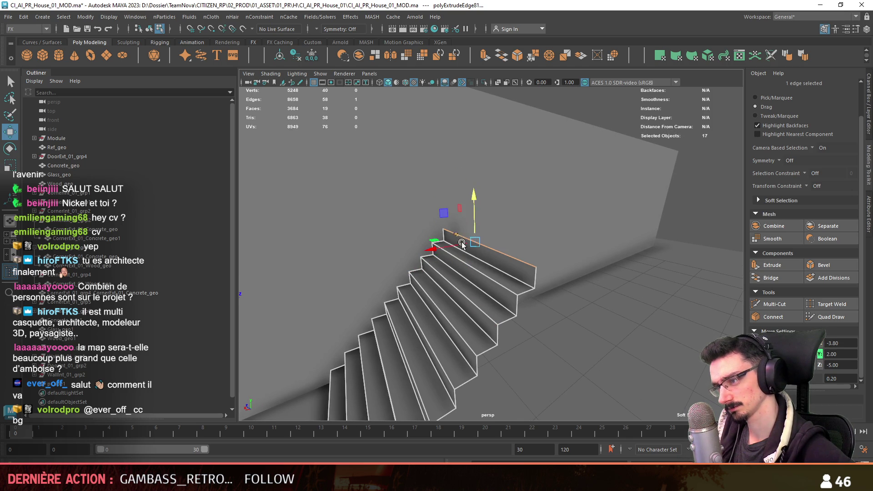
{"action": "left_click_drag", "start_coordinate": [455, 249], "coordinate": [458, 249]}
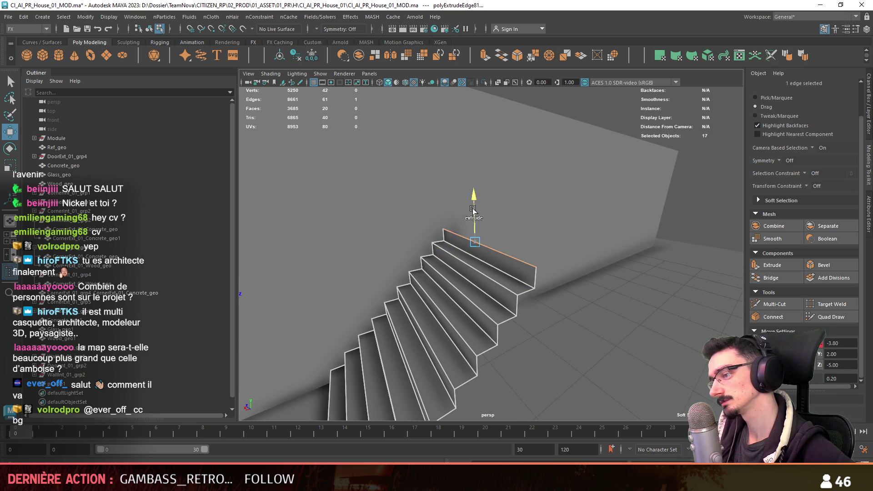
{"action": "key", "text": "ctrl+e"}
{"action": "left_click_drag", "start_coordinate": [473, 214], "coordinate": [477, 178]}
{"action": "left_click_drag", "start_coordinate": [445, 203], "coordinate": [487, 178]}
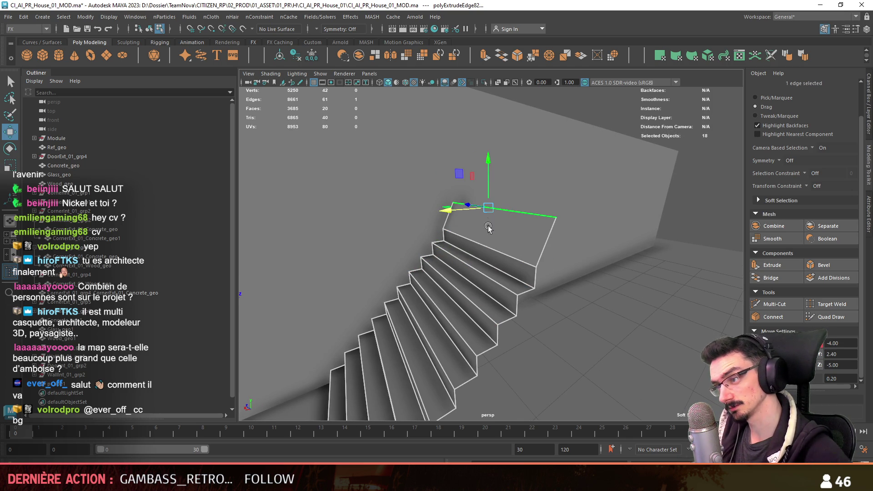
Duplicate the rebuilt staircase with Ctrl+D, creating pCube2.
{"action": "left_click", "coordinate": [490, 210]}
{"action": "left_click_drag", "start_coordinate": [500, 275], "coordinate": [467, 231], "text": "alt"}
{"action": "key", "text": "F8"}
{"action": "key", "text": "ctrl+d"}
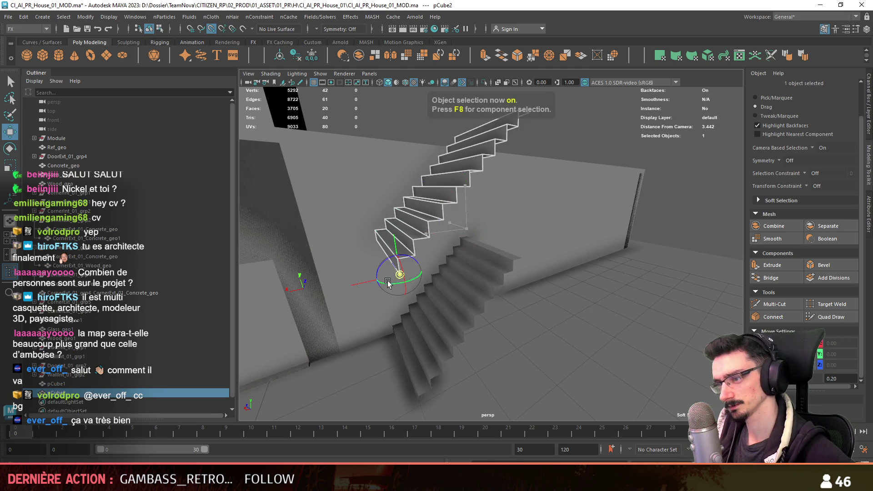
Move the duplicate stair flight over the first one and extract its faces as a separate object.
{"action": "mouse_move", "coordinate": [389, 281]}
{"action": "left_mouse_down"}
{"action": "mouse_move", "coordinate": [514, 246]}
{"action": "mouse_move", "coordinate": [450, 275]}
{"action": "left_mouse_up"}
{"action": "left_click", "coordinate": [451, 275], "text": "shift"}
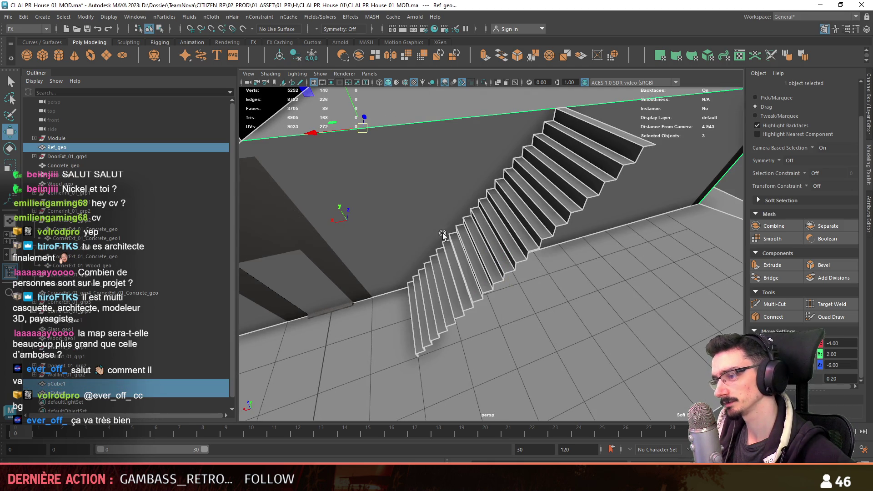
{"action": "left_click", "coordinate": [453, 215], "text": "shift"}
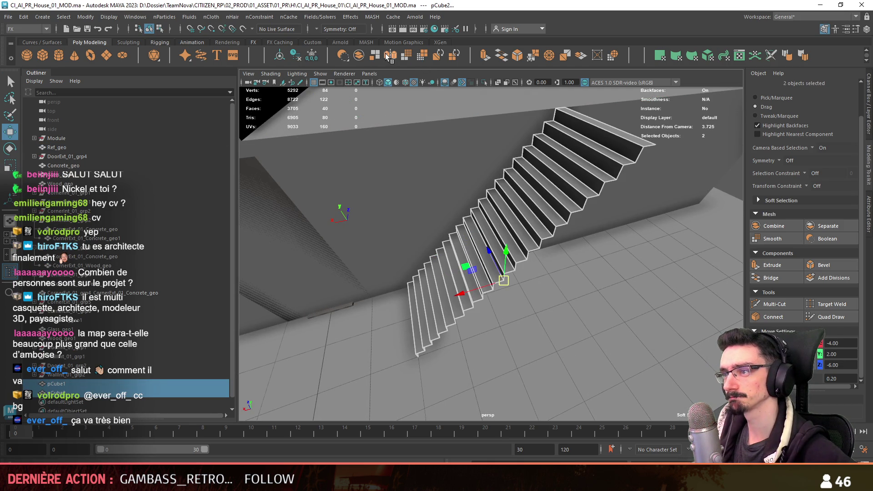
{"action": "left_click", "coordinate": [342, 56]}
{"action": "left_click_drag", "start_coordinate": [431, 208], "coordinate": [328, 73], "text": "alt"}
{"action": "key", "text": "F8"}
{"action": "left_click", "coordinate": [366, 57]}
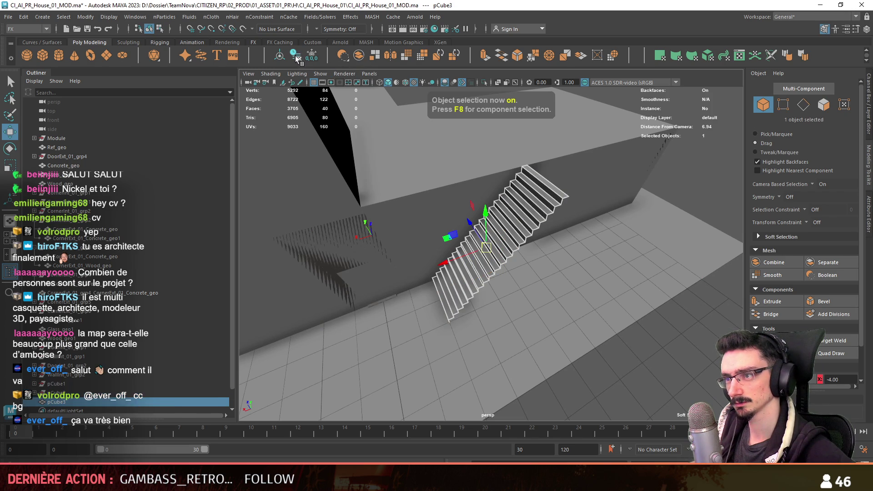
{"action": "key", "text": "f"}
Switch to the Modeling menu set and merge the stairs' overlapping vertices.
{"action": "left_click", "coordinate": [224, 18]}
{"action": "left_click", "coordinate": [44, 28]}
{"action": "left_click", "coordinate": [42, 30]}
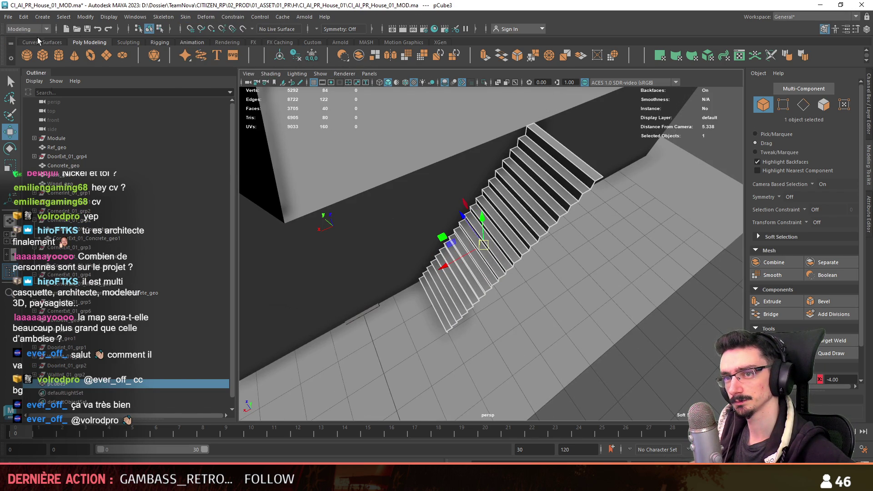
{"action": "left_click", "coordinate": [35, 39]}
{"action": "left_click", "coordinate": [178, 17]}
{"action": "left_click", "coordinate": [194, 97]}
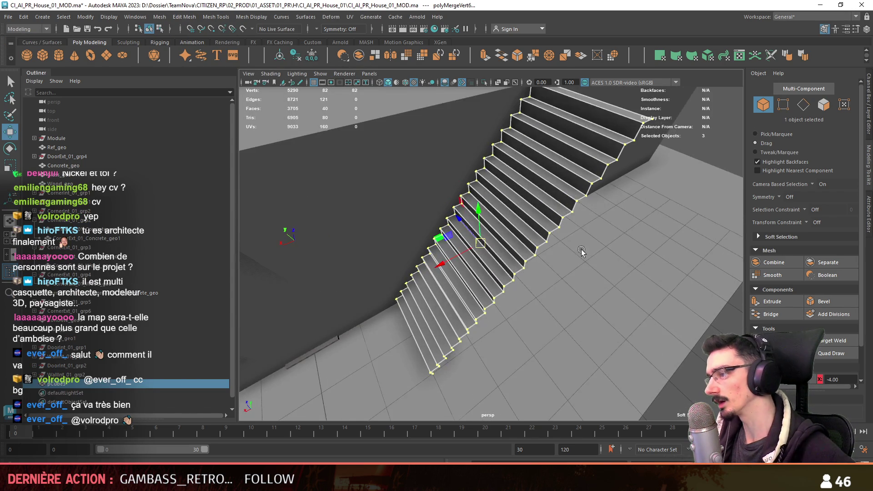
{"action": "key", "text": "ctrl+F11"}
{"action": "left_click", "coordinate": [184, 17]}
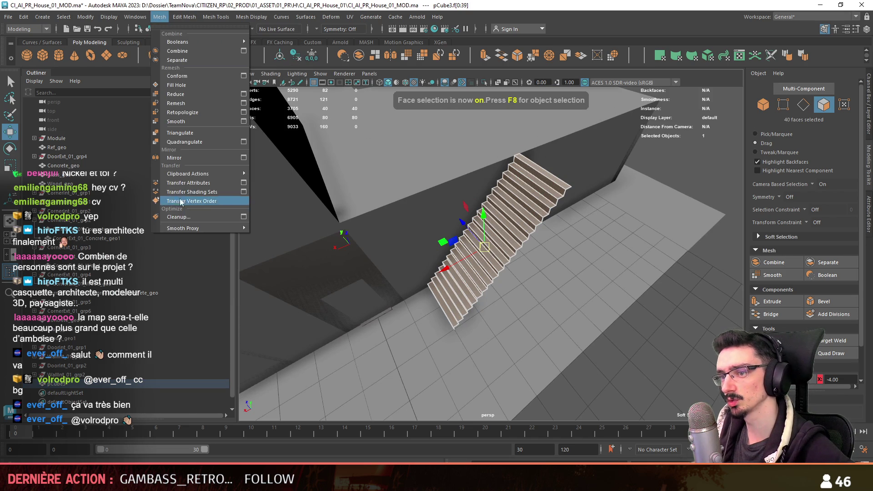
{"action": "left_click", "coordinate": [200, 218]}
Reselect the new stairs in edge mode and pick their top edge.
{"action": "mouse_move", "coordinate": [537, 296]}
{"action": "left_mouse_down", "text": "alt"}
{"action": "mouse_move", "coordinate": [663, 357]}
{"action": "mouse_move", "coordinate": [473, 320]}
{"action": "mouse_move", "coordinate": [514, 262]}
{"action": "mouse_move", "coordinate": [531, 255]}
{"action": "mouse_move", "coordinate": [499, 274]}
{"action": "mouse_move", "coordinate": [530, 269]}
{"action": "left_mouse_up", "text": "alt"}
{"action": "key", "text": "F10"}
{"action": "key", "text": "F8"}
{"action": "left_click", "coordinate": [664, 356]}
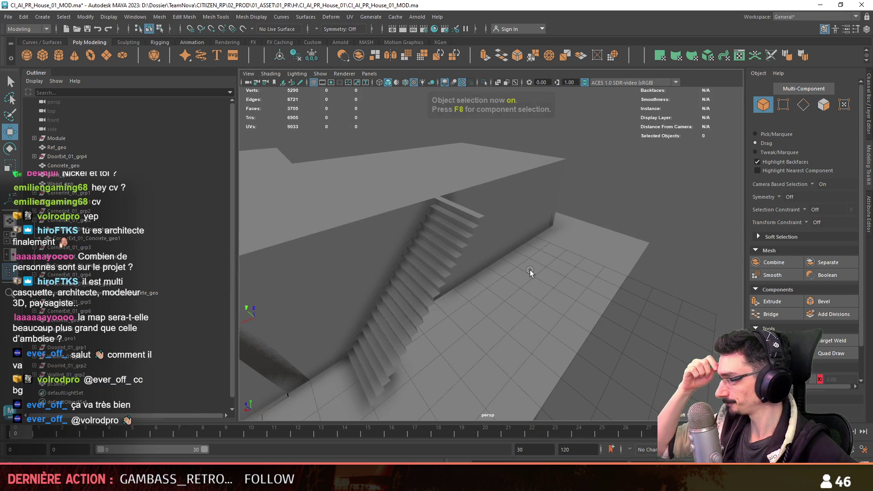
{"action": "left_click", "coordinate": [441, 233]}
{"action": "mouse_move", "coordinate": [441, 233]}
{"action": "left_mouse_down", "text": "alt"}
{"action": "mouse_move", "coordinate": [471, 290]}
{"action": "mouse_move", "coordinate": [547, 269]}
{"action": "left_mouse_up", "text": "alt"}
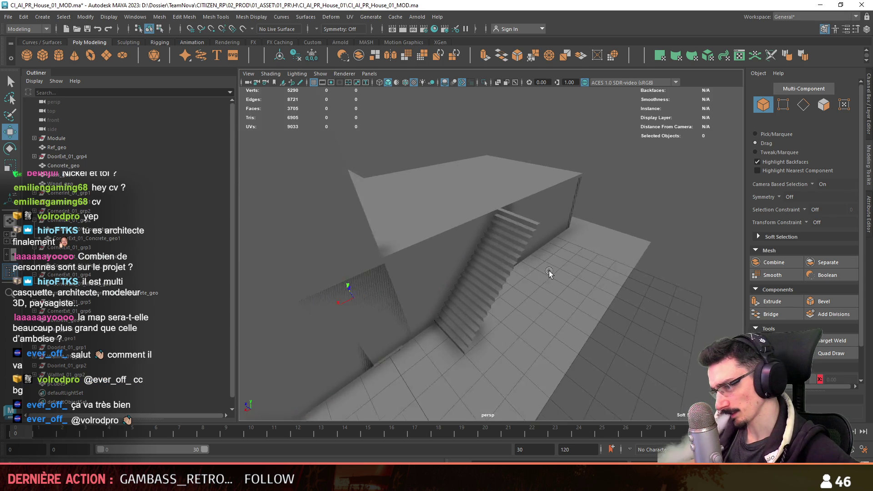
{"action": "left_click", "coordinate": [495, 264]}
{"action": "key", "text": "f"}
{"action": "key", "text": "F10"}
{"action": "mouse_move", "coordinate": [677, 379]}
{"action": "left_mouse_down", "text": "alt"}
{"action": "mouse_move", "coordinate": [525, 245]}
{"action": "mouse_move", "coordinate": [469, 304]}
{"action": "left_mouse_up", "text": "alt"}
{"action": "left_click", "coordinate": [525, 246]}
{"action": "left_click", "coordinate": [464, 293]}
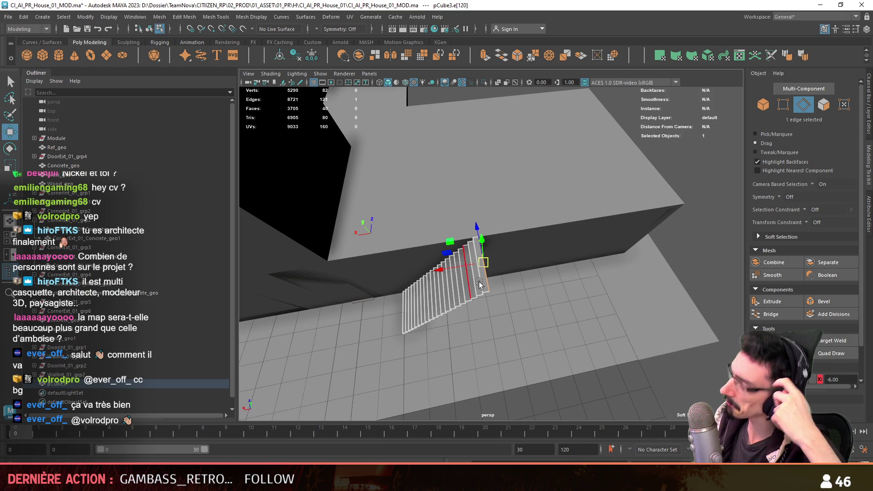
Extrude the top edge twice to add more steps and reposition the new edge.
{"action": "mouse_move", "coordinate": [471, 286]}
{"action": "left_mouse_down", "text": "alt"}
{"action": "mouse_move", "coordinate": [523, 266]}
{"action": "mouse_move", "coordinate": [500, 234]}
{"action": "mouse_move", "coordinate": [523, 247]}
{"action": "mouse_move", "coordinate": [499, 250]}
{"action": "mouse_move", "coordinate": [444, 287]}
{"action": "mouse_move", "coordinate": [481, 273]}
{"action": "left_mouse_up", "text": "alt"}
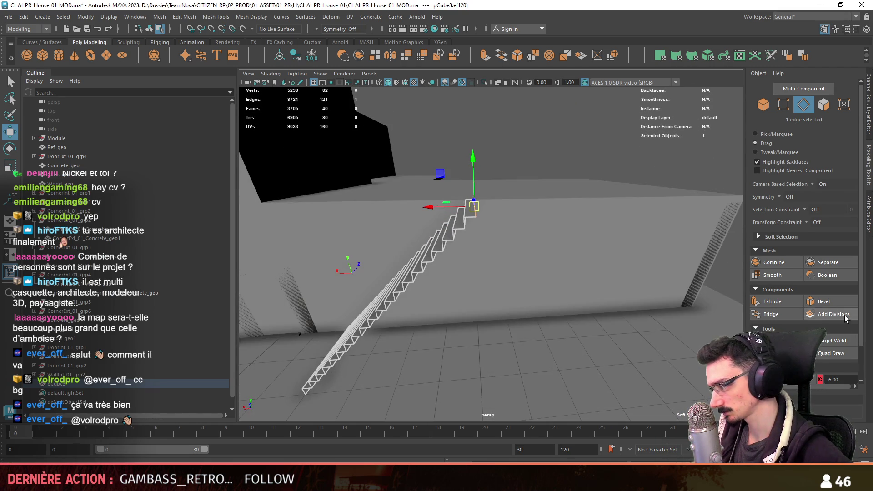
{"action": "scroll", "coordinate": [846, 318], "scroll_direction": "down", "scroll_amount": 2}
{"action": "left_click_drag", "start_coordinate": [568, 268], "coordinate": [531, 261], "text": "alt"}
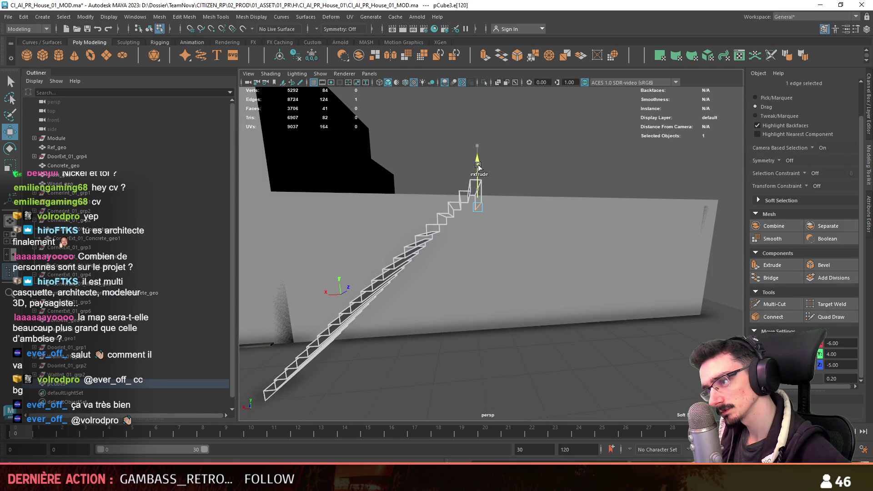
{"action": "key", "text": "ctrl+e"}
{"action": "left_click_drag", "start_coordinate": [478, 164], "coordinate": [517, 221], "text": "alt"}
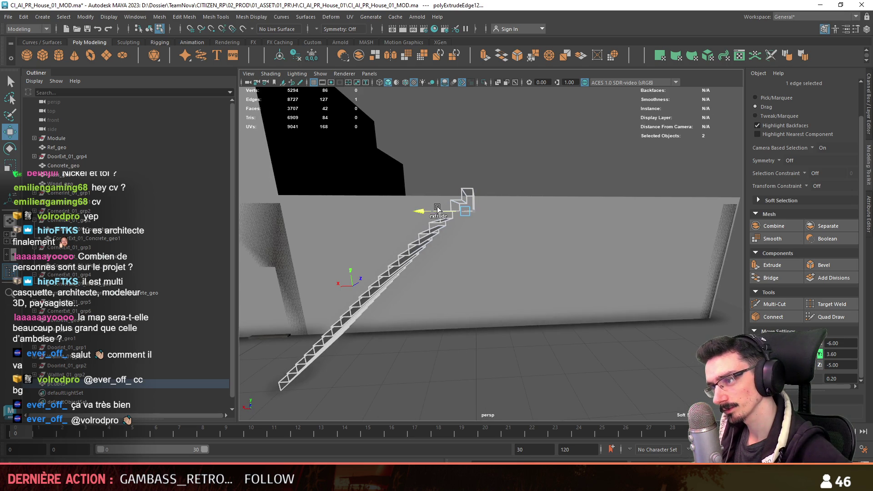
{"action": "key", "text": "ctrl+e"}
{"action": "left_click_drag", "start_coordinate": [437, 208], "coordinate": [578, 263], "text": "alt"}
{"action": "mouse_move", "coordinate": [533, 234]}
{"action": "left_mouse_down", "text": "alt"}
{"action": "mouse_move", "coordinate": [604, 172]}
{"action": "mouse_move", "coordinate": [582, 200]}
{"action": "left_mouse_up", "text": "alt"}
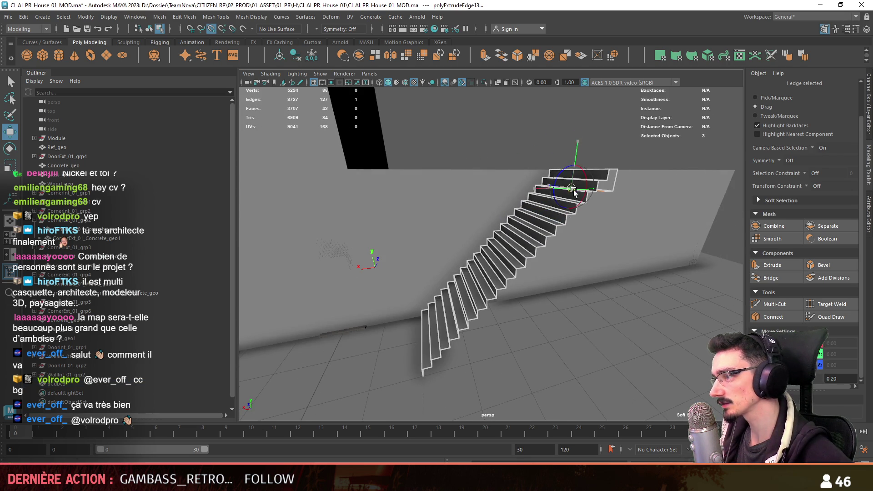
{"action": "key", "text": "w"}
{"action": "mouse_move", "coordinate": [554, 363]}
{"action": "left_mouse_down", "text": "alt"}
{"action": "mouse_move", "coordinate": [522, 347]}
{"action": "mouse_move", "coordinate": [535, 288]}
{"action": "mouse_move", "coordinate": [456, 247]}
{"action": "left_mouse_up", "text": "alt"}
{"action": "key", "text": "w"}
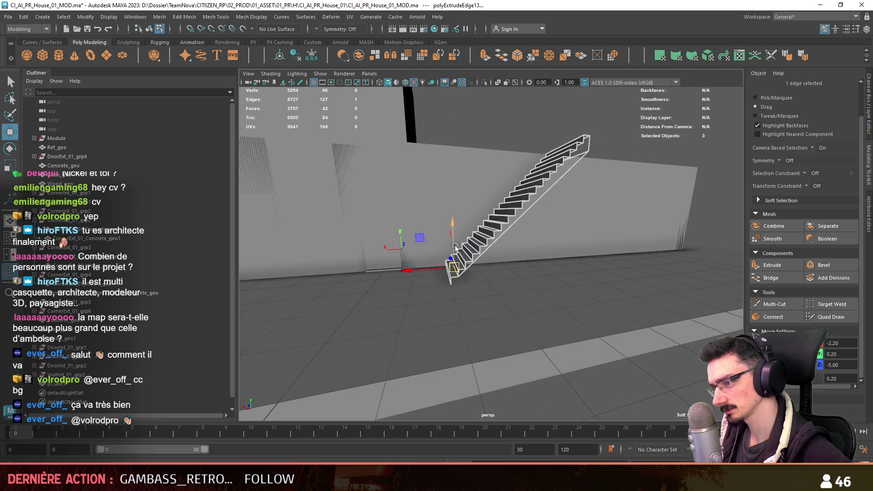
Check the staircase profile in the side orthographic view, then return to perspective.
{"action": "mouse_move", "coordinate": [537, 291]}
{"action": "left_mouse_down", "text": "alt"}
{"action": "mouse_move", "coordinate": [527, 282]}
{"action": "mouse_move", "coordinate": [503, 290]}
{"action": "mouse_move", "coordinate": [562, 233]}
{"action": "mouse_move", "coordinate": [549, 255]}
{"action": "left_mouse_up", "text": "alt"}
{"action": "key", "text": "space"}
{"action": "key", "text": "space"}
{"action": "key", "text": "space"}
{"action": "key", "text": "space"}
{"action": "scroll", "coordinate": [551, 286], "scroll_direction": "down", "scroll_amount": 3}
{"action": "middle_click_drag", "start_coordinate": [425, 220], "coordinate": [487, 317], "text": "alt"}
{"action": "right_click_drag", "start_coordinate": [487, 317], "coordinate": [561, 291], "text": "alt"}
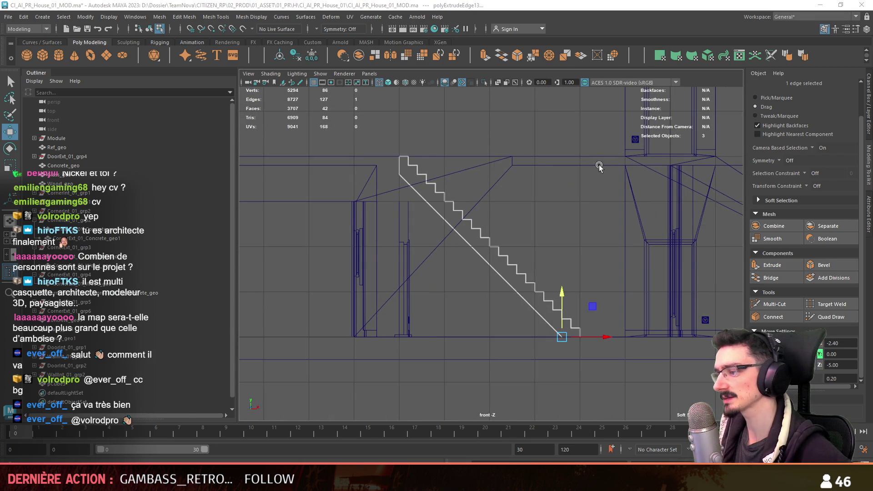
{"action": "key", "text": "space"}
{"action": "key", "text": "space"}
{"action": "key", "text": "F11"}
{"action": "scroll", "coordinate": [553, 181], "scroll_direction": "up", "scroll_amount": 2}
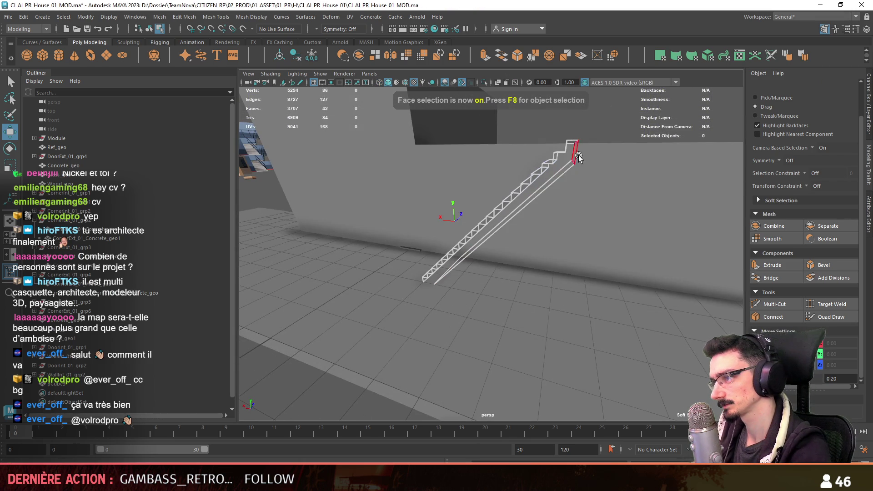
{"action": "key", "text": "F10"}
Select the top, bottom and side border edges and bridge them to close the underside.
{"action": "mouse_move", "coordinate": [578, 157]}
{"action": "left_mouse_down", "text": "alt"}
{"action": "mouse_move", "coordinate": [496, 249]}
{"action": "mouse_move", "coordinate": [494, 290]}
{"action": "left_mouse_up", "text": "alt"}
{"action": "left_click", "coordinate": [502, 251]}
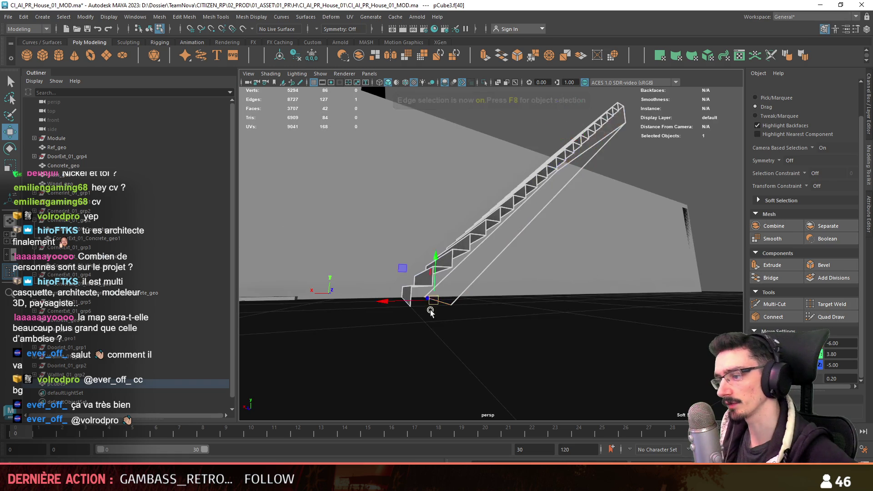
{"action": "left_click", "coordinate": [438, 304]}
{"action": "left_click_drag", "start_coordinate": [439, 304], "coordinate": [464, 317], "text": "alt"}
{"action": "left_click", "coordinate": [770, 277]}
{"action": "mouse_move", "coordinate": [654, 318]}
{"action": "left_mouse_down", "text": "alt"}
{"action": "mouse_move", "coordinate": [646, 309]}
{"action": "mouse_move", "coordinate": [652, 280]}
{"action": "left_mouse_up", "text": "alt"}
{"action": "key", "text": "F10"}
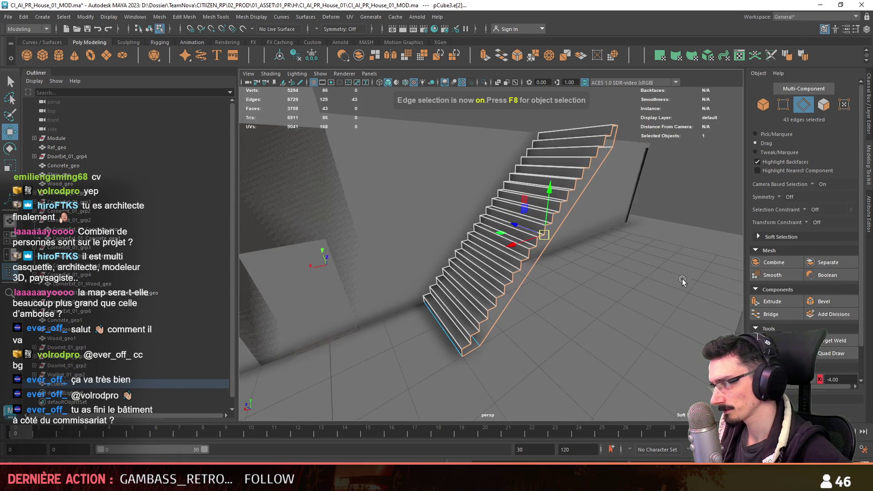
{"action": "left_click", "coordinate": [778, 312]}
Select the two vertices at the stair's top corner.
{"action": "key", "text": "F9"}
{"action": "mouse_move", "coordinate": [569, 297]}
{"action": "left_mouse_down", "text": "alt"}
{"action": "mouse_move", "coordinate": [653, 355]}
{"action": "mouse_move", "coordinate": [557, 237]}
{"action": "left_mouse_up", "text": "alt"}
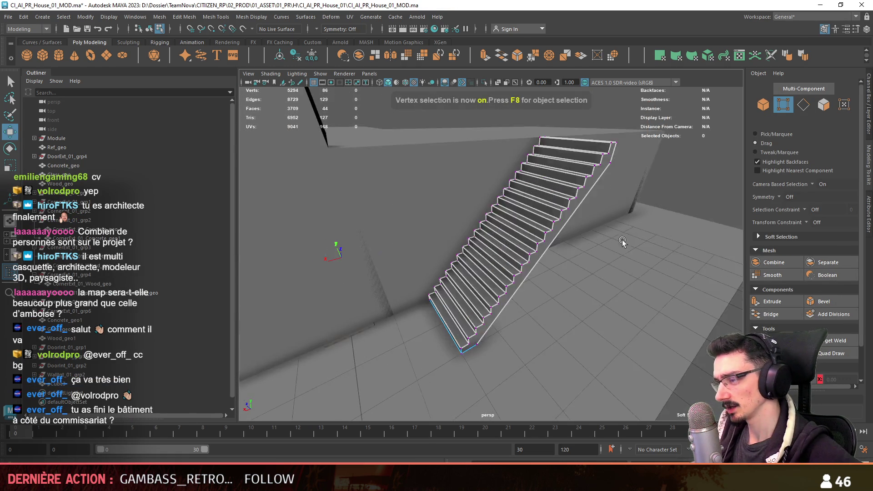
{"action": "scroll", "coordinate": [559, 239], "scroll_direction": "up", "scroll_amount": 3}
{"action": "left_click_drag", "start_coordinate": [638, 191], "coordinate": [654, 203]}
{"action": "left_click_drag", "start_coordinate": [654, 204], "coordinate": [574, 281], "text": "alt"}
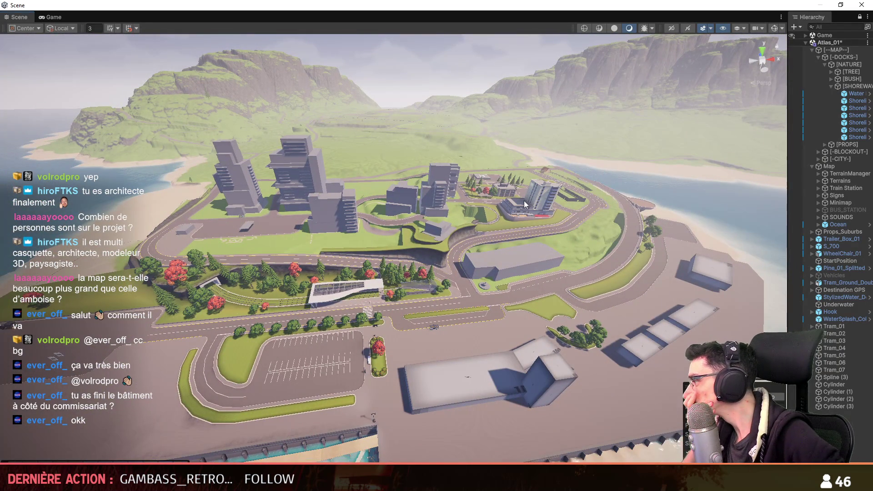
Fly the Unity Scene camera along the street beside the tram line, zooming in and out.
{"action": "mouse_move", "coordinate": [524, 201]}
{"action": "right_mouse_down"}
{"action": "mouse_move", "coordinate": [489, 212]}
{"action": "mouse_move", "coordinate": [338, 213]}
{"action": "right_mouse_up"}
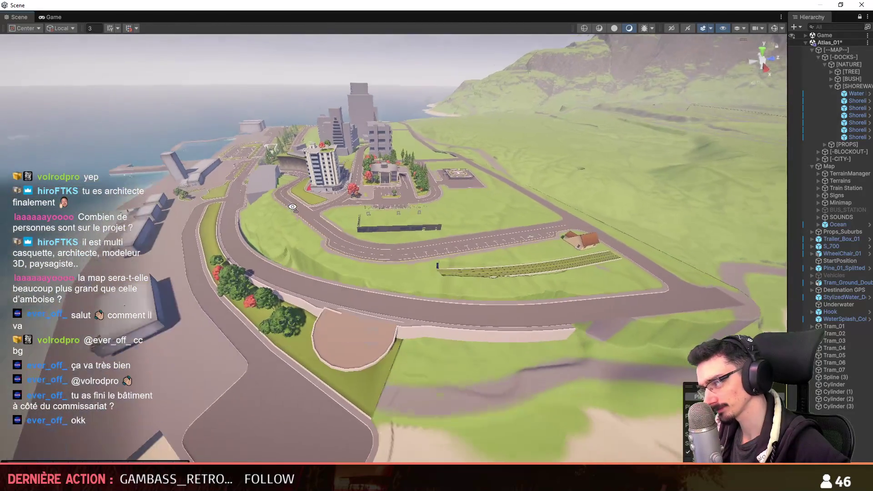
{"action": "mouse_move", "coordinate": [339, 213]}
{"action": "right_mouse_down"}
{"action": "mouse_move", "coordinate": [278, 203]}
{"action": "mouse_move", "coordinate": [371, 158]}
{"action": "mouse_move", "coordinate": [518, 186]}
{"action": "right_mouse_up"}
{"action": "scroll", "coordinate": [371, 158], "scroll_direction": "up", "scroll_amount": 1}
{"action": "scroll", "coordinate": [409, 164], "scroll_direction": "down", "scroll_amount": 1}
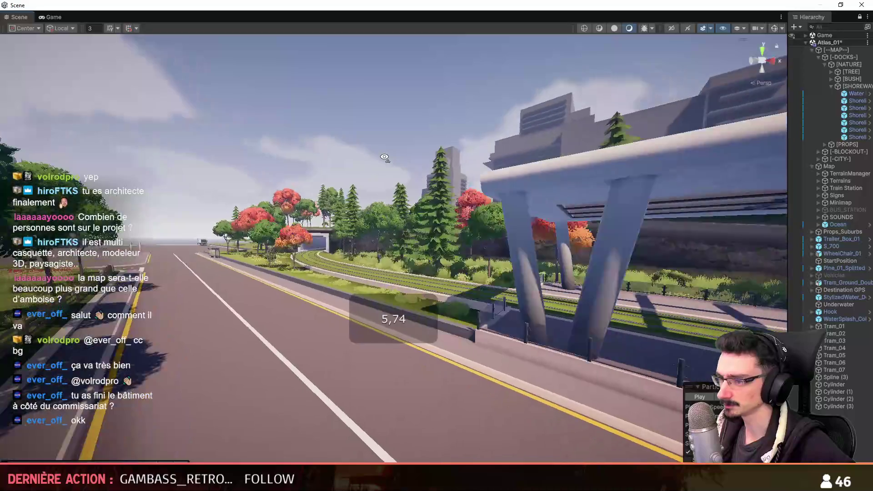
{"action": "scroll", "coordinate": [446, 170], "scroll_direction": "down", "scroll_amount": 1}
{"action": "scroll", "coordinate": [482, 179], "scroll_direction": "down", "scroll_amount": 1}
{"action": "scroll", "coordinate": [518, 187], "scroll_direction": "down", "scroll_amount": 1}
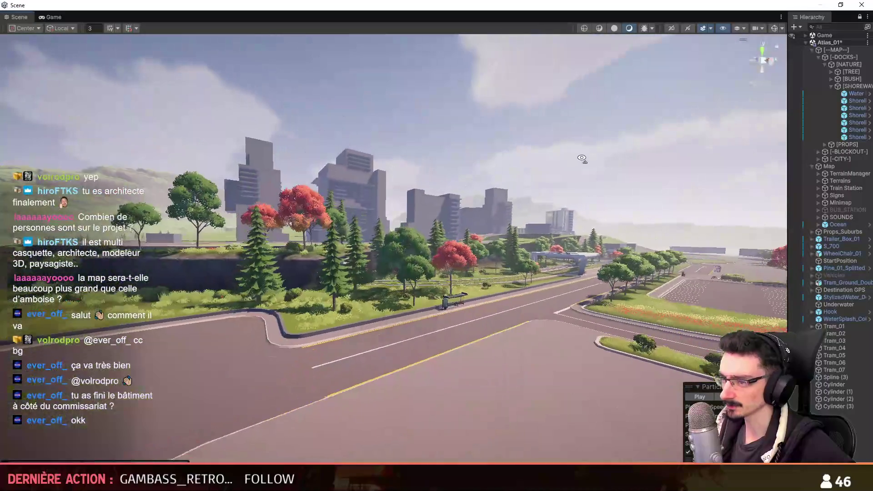
{"action": "mouse_move", "coordinate": [518, 187]}
{"action": "right_mouse_down"}
{"action": "mouse_move", "coordinate": [581, 162]}
{"action": "mouse_move", "coordinate": [295, 234]}
{"action": "mouse_move", "coordinate": [609, 216]}
{"action": "mouse_move", "coordinate": [563, 276]}
{"action": "right_mouse_up"}
{"action": "scroll", "coordinate": [294, 235], "scroll_direction": "down", "scroll_amount": 1}
{"action": "scroll", "coordinate": [294, 235], "scroll_direction": "up", "scroll_amount": 2}
{"action": "scroll", "coordinate": [563, 275], "scroll_direction": "down", "scroll_amount": 2}
Return to Maya and orbit to a low side-on view of the stairs in vertex mode.
{"action": "scroll", "coordinate": [563, 275], "scroll_direction": "down", "scroll_amount": 1}
{"action": "scroll", "coordinate": [563, 275], "scroll_direction": "up", "scroll_amount": 2}
{"action": "key", "text": "alt+Tab"}
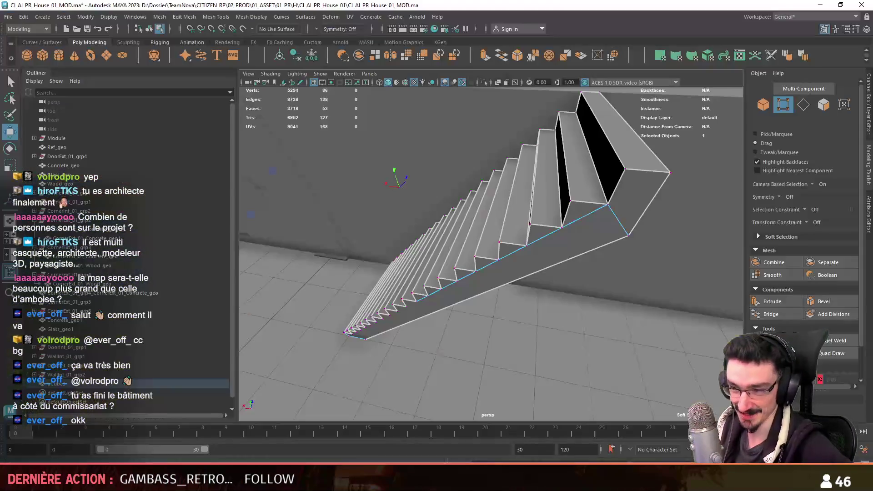
{"action": "key", "text": "F9"}
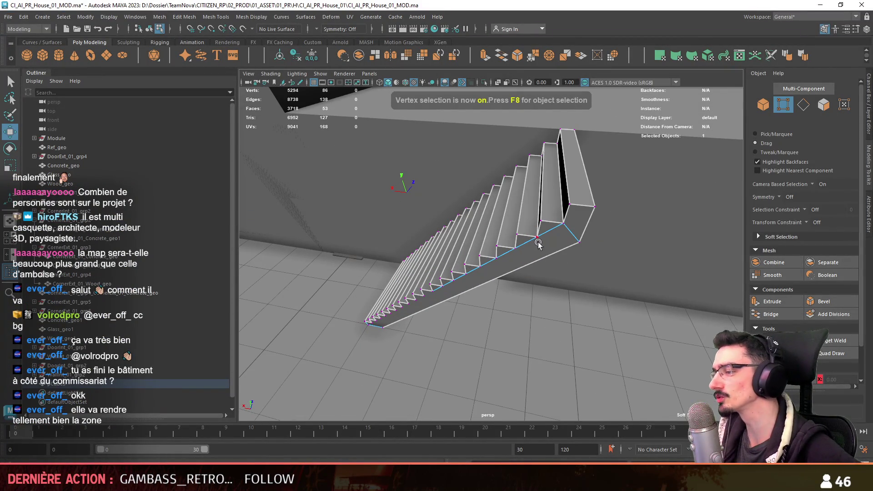
{"action": "left_click_drag", "start_coordinate": [542, 293], "coordinate": [635, 237], "text": "alt"}
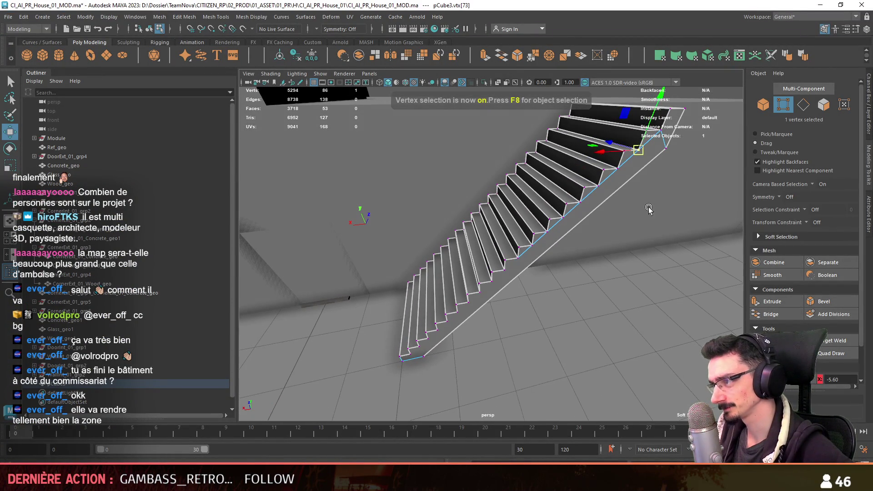
{"action": "left_click_drag", "start_coordinate": [650, 190], "coordinate": [615, 220], "text": "alt"}
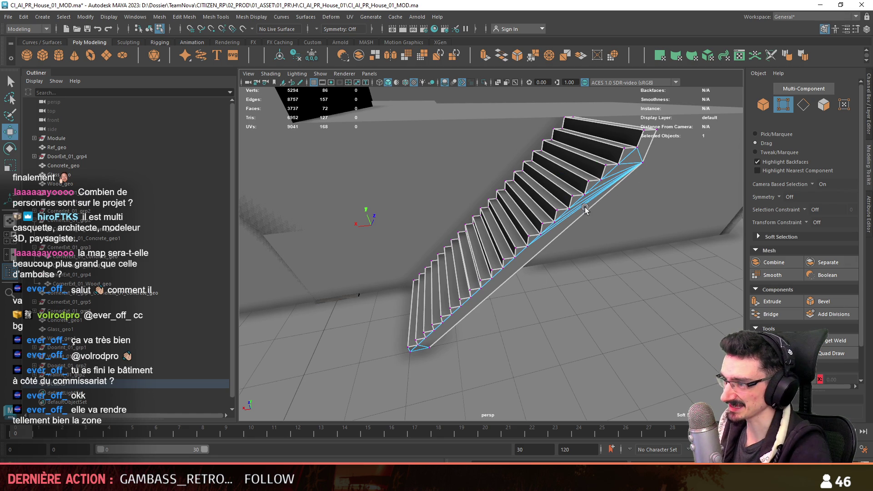
Delete the six diagonal edges and connect the two stringer edges with a new edge.
{"action": "key", "text": "F10"}
{"action": "left_click_drag", "start_coordinate": [528, 253], "coordinate": [519, 235], "text": "alt"}
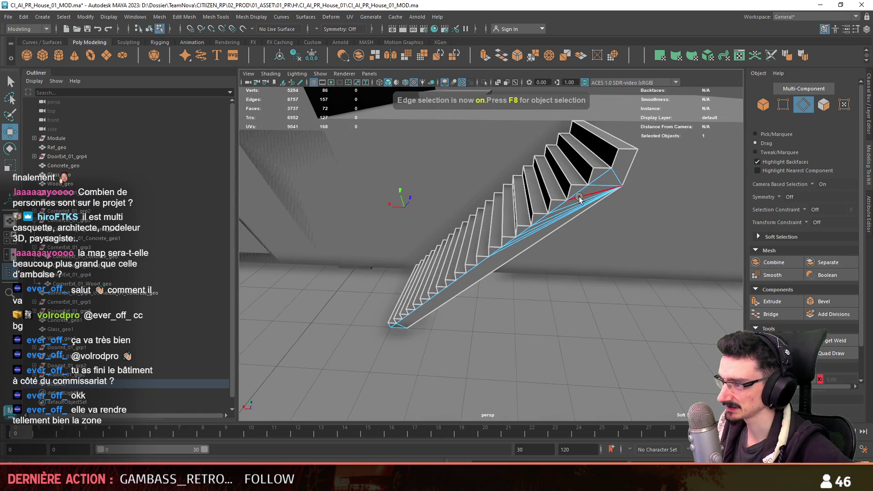
{"action": "key", "text": "Delete"}
{"action": "left_click", "coordinate": [550, 235]}
{"action": "left_click_drag", "start_coordinate": [550, 235], "coordinate": [555, 281], "text": "alt"}
{"action": "left_click", "coordinate": [504, 195], "text": "shift"}
{"action": "left_click_drag", "start_coordinate": [509, 195], "coordinate": [532, 194], "text": "alt"}
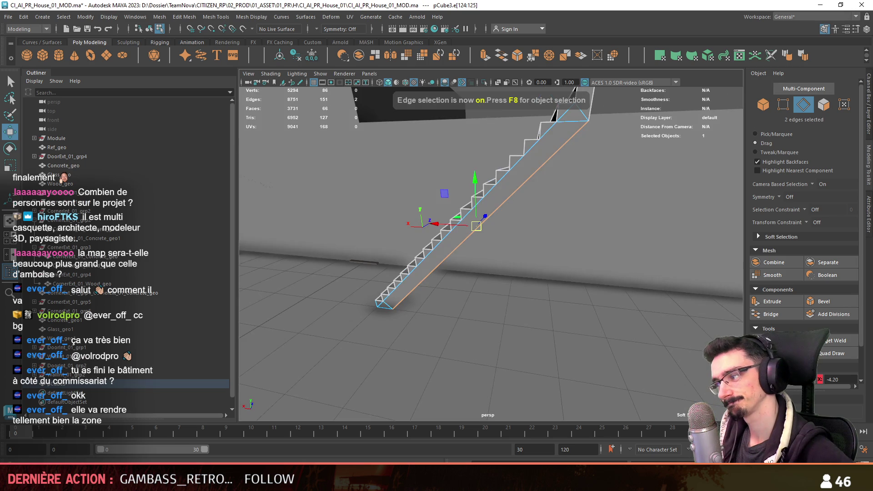
{"action": "key", "text": "w"}
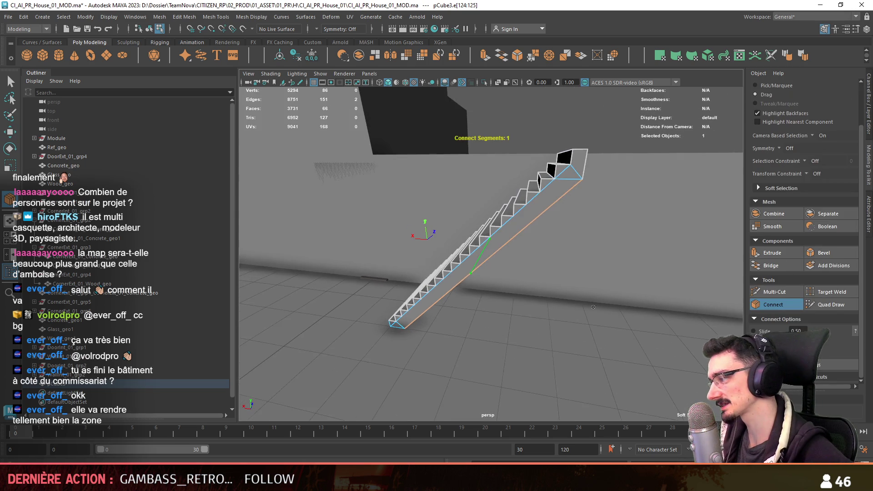
Select the two stringer faces and triangulate them.
{"action": "left_click_drag", "start_coordinate": [515, 305], "coordinate": [526, 321], "text": "alt"}
{"action": "key", "text": "F9"}
{"action": "mouse_move", "coordinate": [497, 290]}
{"action": "left_mouse_down"}
{"action": "mouse_move", "coordinate": [477, 269]}
{"action": "mouse_move", "coordinate": [489, 279]}
{"action": "left_mouse_up"}
{"action": "mouse_move", "coordinate": [522, 256]}
{"action": "left_mouse_down", "text": "alt"}
{"action": "mouse_move", "coordinate": [504, 268]}
{"action": "mouse_move", "coordinate": [368, 167]}
{"action": "left_mouse_up", "text": "alt"}
{"action": "key", "text": "F11"}
{"action": "left_click", "coordinate": [495, 272]}
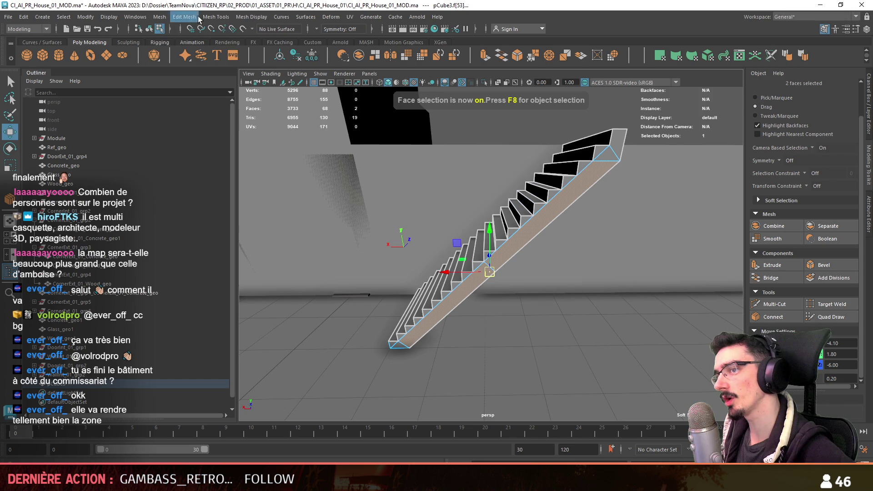
{"action": "left_click", "coordinate": [160, 17]}
{"action": "left_click", "coordinate": [191, 132]}
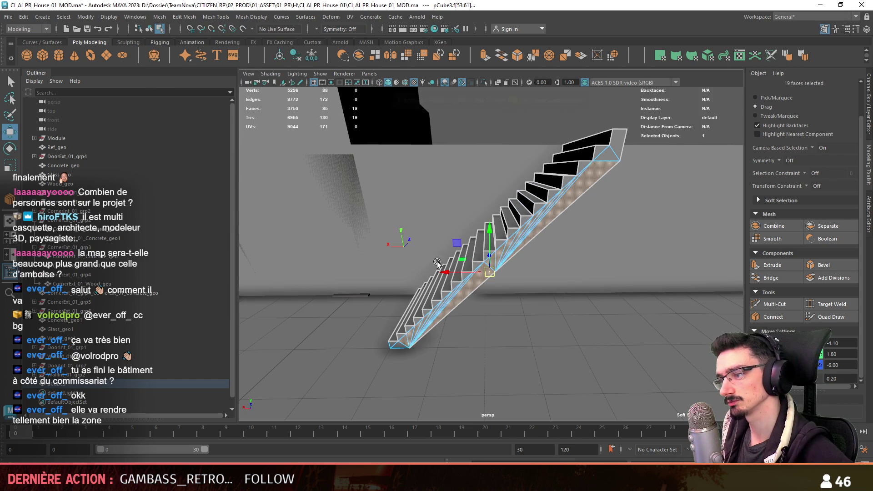
Inspect vertices on the triangulated stringer, then select the whole stairs mesh.
{"action": "left_click_drag", "start_coordinate": [434, 261], "coordinate": [434, 256], "text": "alt"}
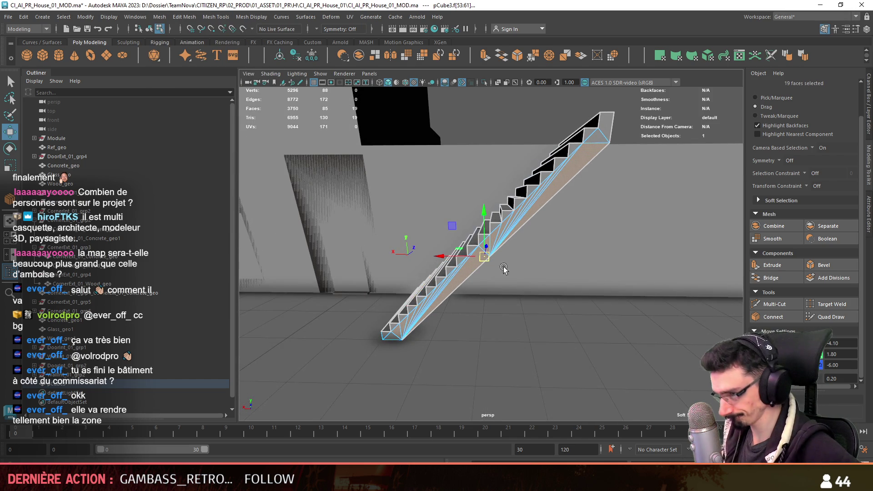
{"action": "left_click_drag", "start_coordinate": [504, 269], "coordinate": [512, 283], "text": "alt"}
{"action": "key", "text": "F9"}
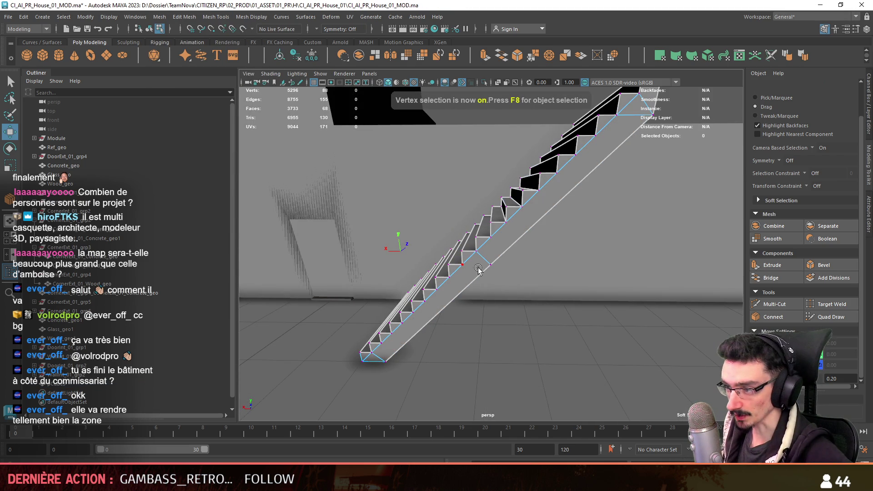
{"action": "left_click", "coordinate": [490, 247]}
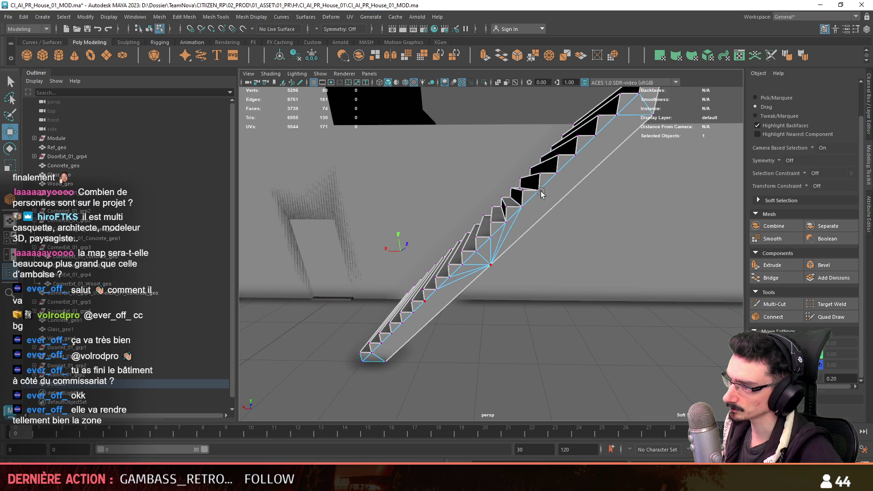
{"action": "left_click_drag", "start_coordinate": [541, 192], "coordinate": [526, 241], "text": "alt"}
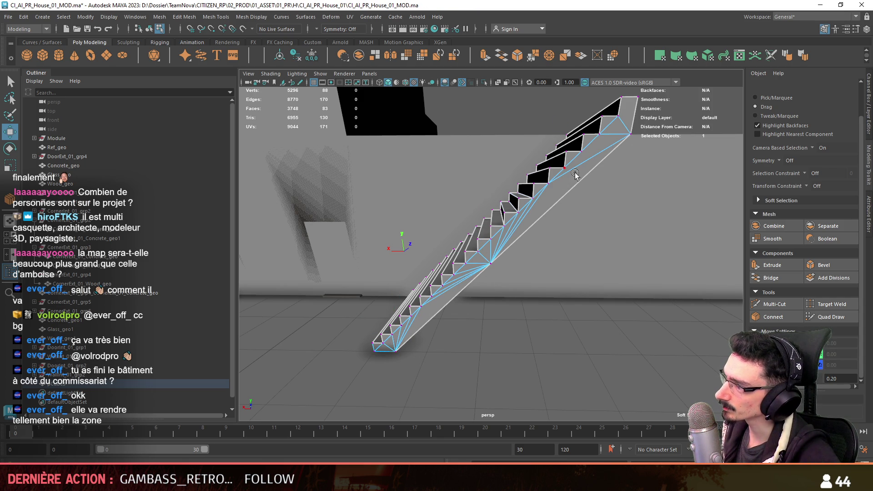
{"action": "scroll", "coordinate": [633, 164], "scroll_direction": "down", "scroll_amount": 3}
{"action": "key", "text": "F8"}
{"action": "mouse_move", "coordinate": [534, 254]}
{"action": "left_mouse_down", "text": "alt"}
{"action": "mouse_move", "coordinate": [509, 254]}
{"action": "mouse_move", "coordinate": [533, 307]}
{"action": "left_mouse_up", "text": "alt"}
{"action": "left_click", "coordinate": [509, 255]}
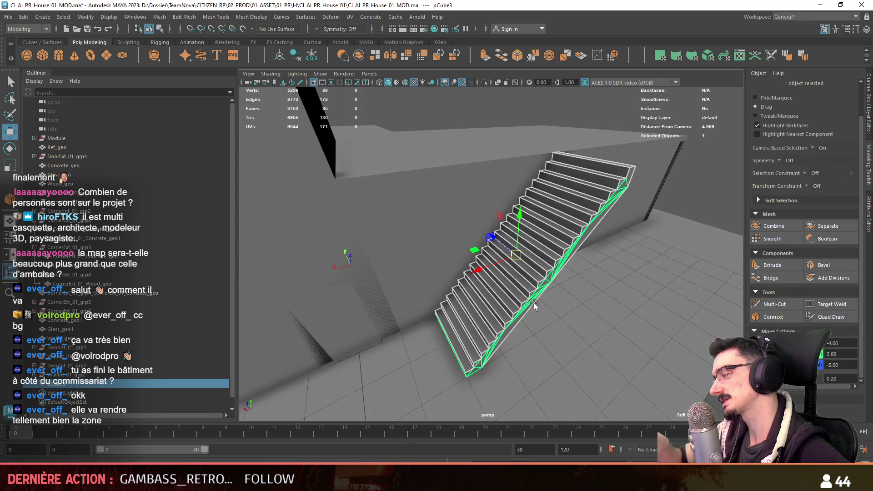
{"action": "left_click_drag", "start_coordinate": [533, 303], "coordinate": [482, 316], "text": "alt"}
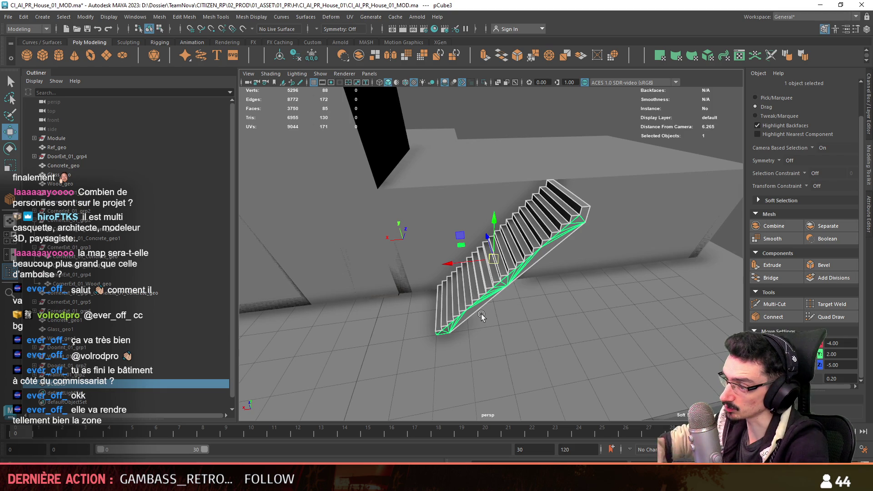
Apply the FX_Concrete_01 material to the stairs mesh.
{"action": "key", "text": "F11"}
{"action": "mouse_move", "coordinate": [541, 283]}
{"action": "left_mouse_down", "text": "alt"}
{"action": "mouse_move", "coordinate": [525, 200]}
{"action": "mouse_move", "coordinate": [530, 340]}
{"action": "mouse_move", "coordinate": [552, 288]}
{"action": "left_mouse_up", "text": "alt"}
{"action": "left_click", "coordinate": [528, 215]}
{"action": "key", "text": "F8"}
{"action": "right_click_drag", "start_coordinate": [516, 212], "coordinate": [516, 257]}
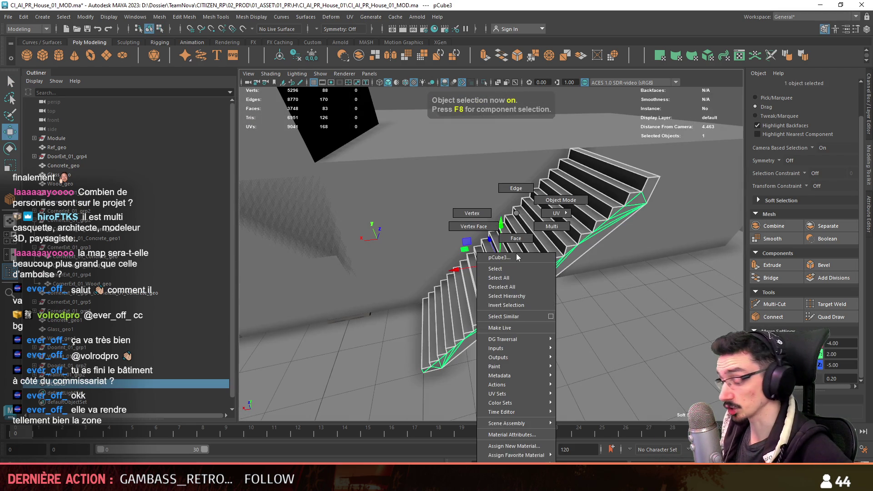
{"action": "mouse_move", "coordinate": [522, 460]}
{"action": "left_click", "coordinate": [596, 390]}
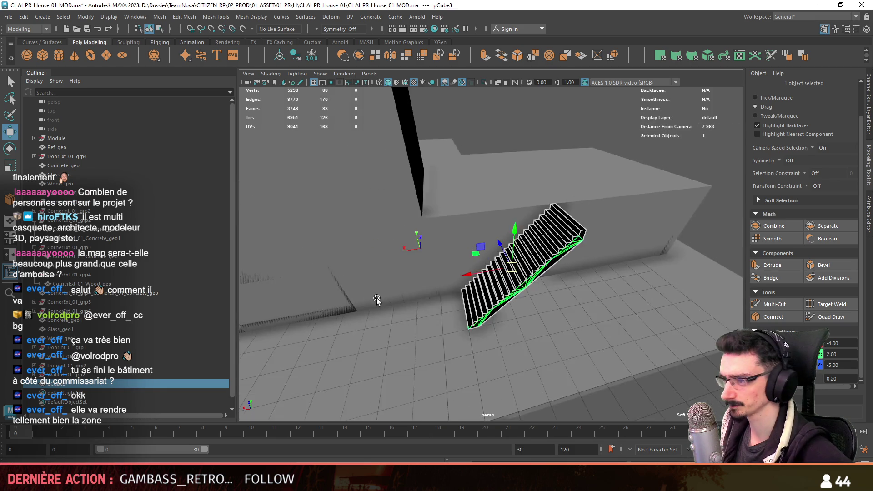
Check the Concrete_geo walls, then apply an automatic UV projection to the stairs.
{"action": "left_click_drag", "start_coordinate": [596, 390], "coordinate": [592, 266], "text": "alt"}
{"action": "left_click", "coordinate": [627, 209]}
{"action": "key", "text": "F8"}
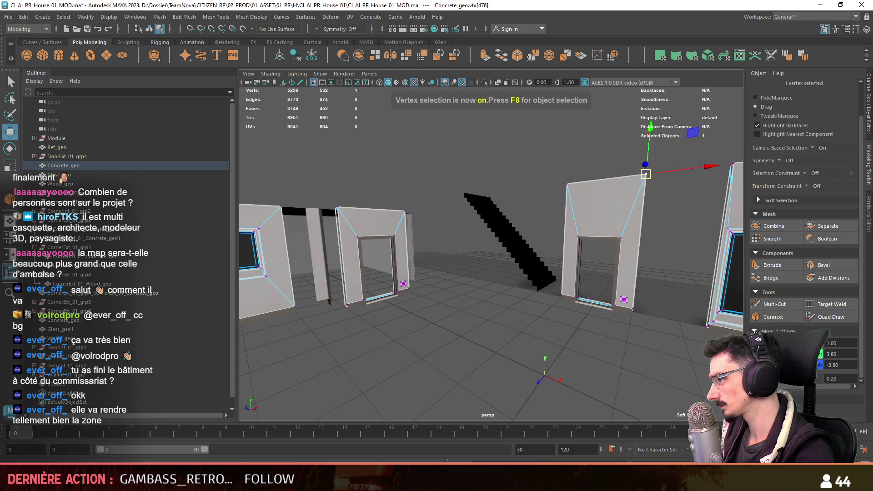
{"action": "mouse_move", "coordinate": [523, 255]}
{"action": "left_mouse_down", "text": "alt"}
{"action": "mouse_move", "coordinate": [498, 250]}
{"action": "mouse_move", "coordinate": [518, 245]}
{"action": "mouse_move", "coordinate": [612, 287]}
{"action": "mouse_move", "coordinate": [467, 290]}
{"action": "left_mouse_up", "text": "alt"}
{"action": "key", "text": "F8"}
{"action": "left_click", "coordinate": [522, 244]}
{"action": "scroll", "coordinate": [467, 290], "scroll_direction": "up", "scroll_amount": 3}
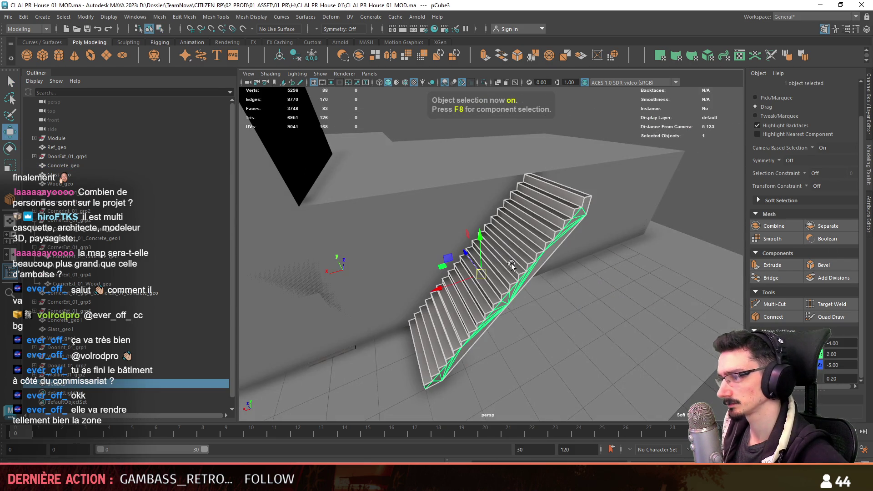
{"action": "left_click", "coordinate": [707, 56]}
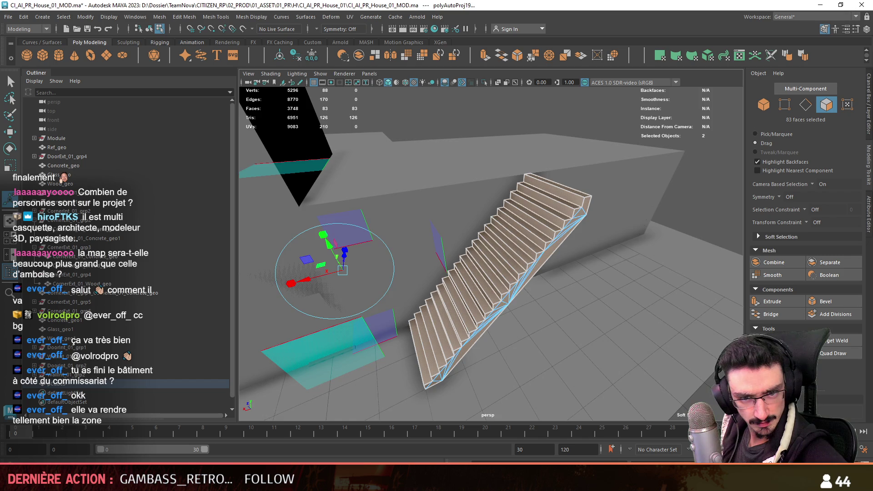
{"action": "scroll", "coordinate": [520, 172], "scroll_direction": "down", "scroll_amount": 2}
Select vertices along the stair underside, dropping the bottom one, then select the thin slab piece.
{"action": "key", "text": "F9"}
{"action": "mouse_move", "coordinate": [455, 228]}
{"action": "left_mouse_down", "text": "alt"}
{"action": "mouse_move", "coordinate": [519, 173]}
{"action": "mouse_move", "coordinate": [613, 176]}
{"action": "mouse_move", "coordinate": [596, 191]}
{"action": "left_mouse_up", "text": "alt"}
{"action": "scroll", "coordinate": [520, 172], "scroll_direction": "up", "scroll_amount": 3}
{"action": "left_click", "coordinate": [520, 173]}
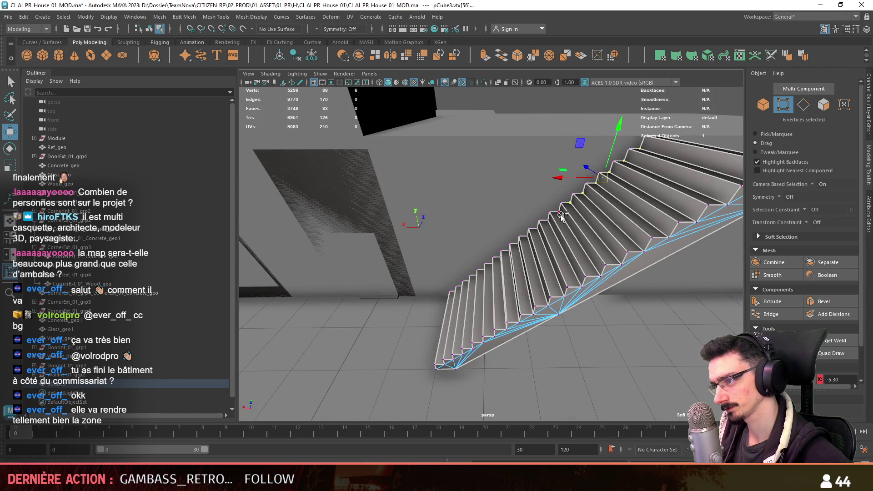
{"action": "left_click", "coordinate": [530, 237], "text": "shift"}
{"action": "left_click_drag", "start_coordinate": [529, 237], "coordinate": [519, 238], "text": "alt"}
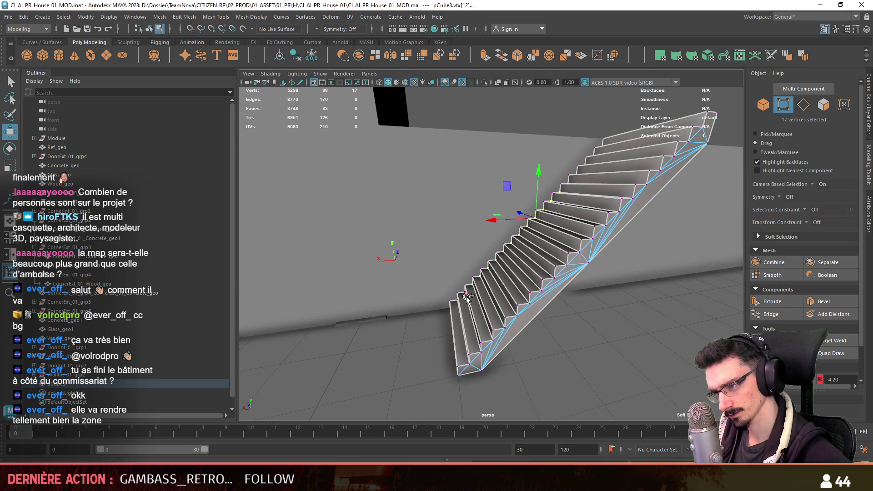
{"action": "left_click_drag", "start_coordinate": [462, 304], "coordinate": [465, 309], "text": "alt"}
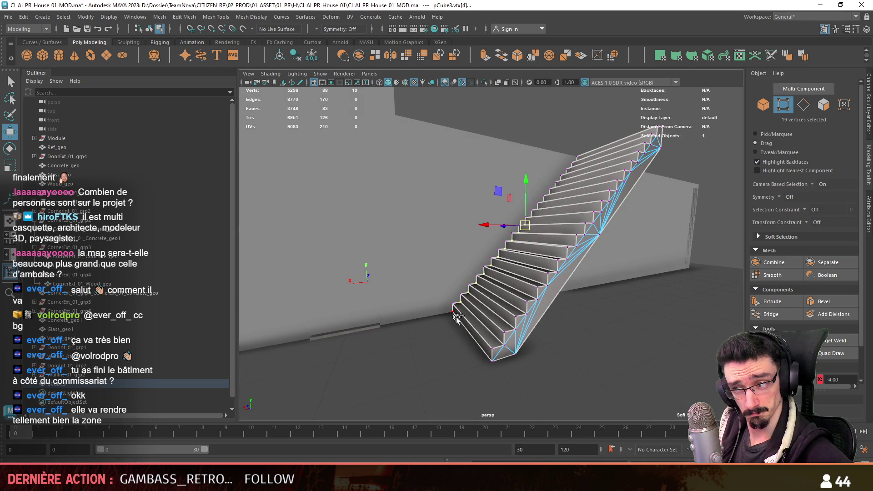
{"action": "left_click", "coordinate": [492, 361], "text": "ctrl"}
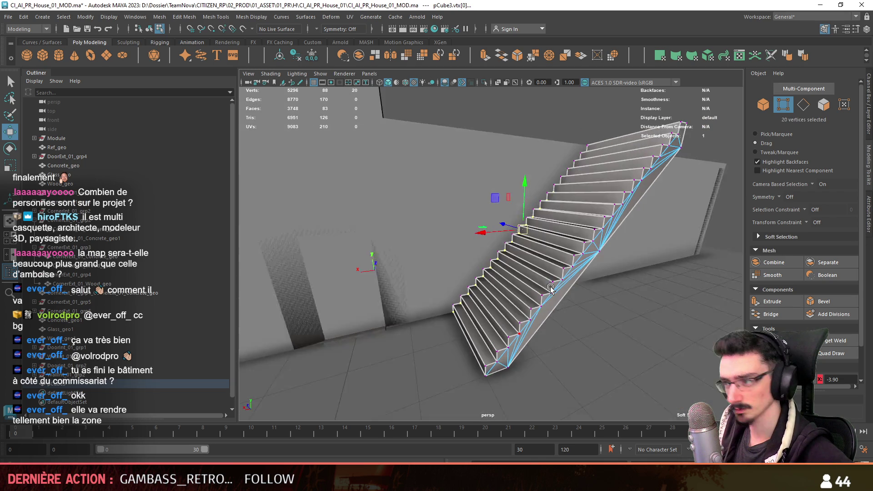
{"action": "left_click_drag", "start_coordinate": [488, 362], "coordinate": [473, 354], "text": "alt"}
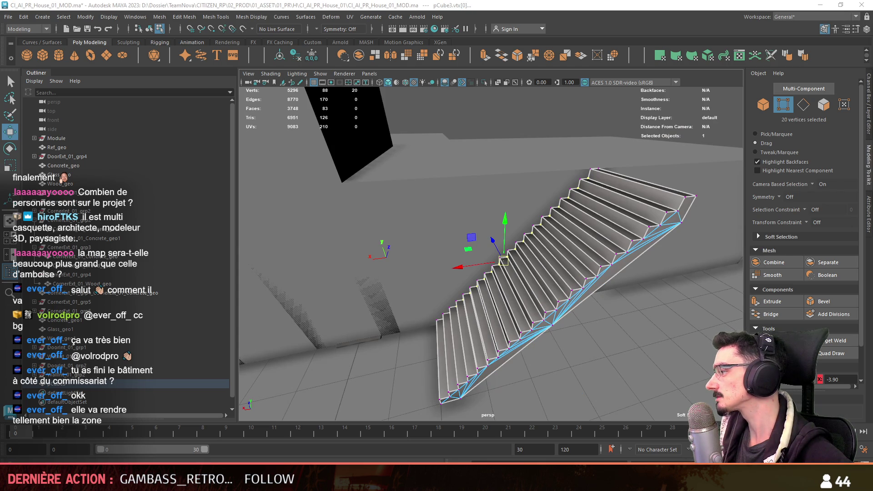
{"action": "mouse_move", "coordinate": [503, 261]}
{"action": "left_mouse_down", "text": "alt"}
{"action": "mouse_move", "coordinate": [533, 276]}
{"action": "mouse_move", "coordinate": [641, 257]}
{"action": "mouse_move", "coordinate": [409, 253]}
{"action": "mouse_move", "coordinate": [423, 282]}
{"action": "left_mouse_up", "text": "alt"}
{"action": "scroll", "coordinate": [533, 276], "scroll_direction": "down", "scroll_amount": 5}
{"action": "key", "text": "F8"}
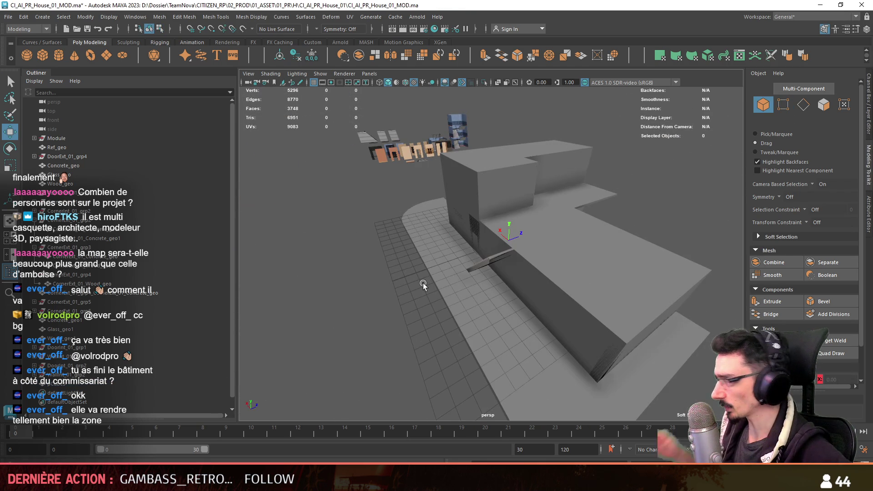
{"action": "left_click", "coordinate": [497, 258]}
{"action": "left_click_drag", "start_coordinate": [497, 258], "coordinate": [513, 272], "text": "alt"}
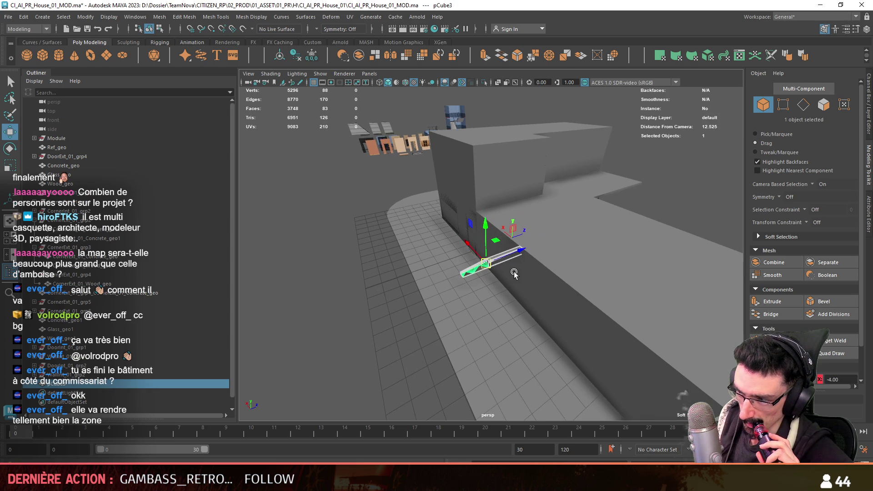
Extrude the top stair edges outward and bridge them to close the landing.
{"action": "scroll", "coordinate": [413, 317], "scroll_direction": "up", "scroll_amount": 2}
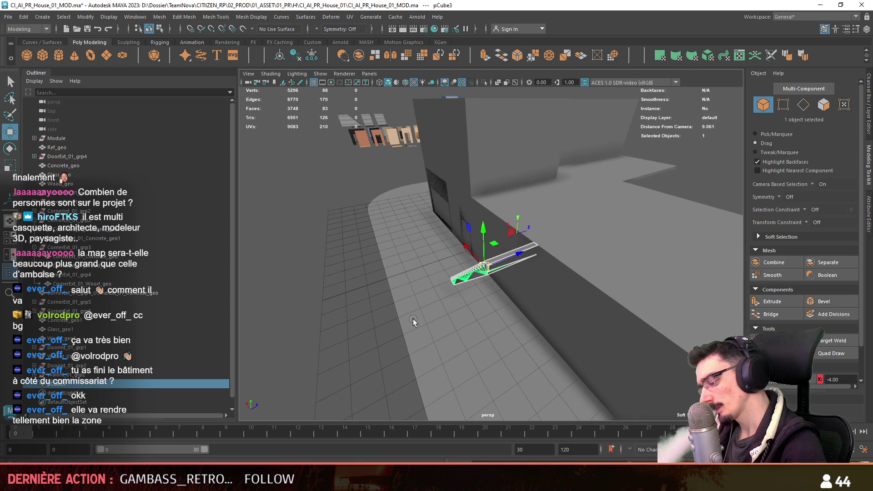
{"action": "key", "text": "F10"}
{"action": "mouse_move", "coordinate": [413, 319]}
{"action": "left_mouse_down", "text": "alt"}
{"action": "mouse_move", "coordinate": [491, 231]}
{"action": "mouse_move", "coordinate": [472, 300]}
{"action": "mouse_move", "coordinate": [415, 269]}
{"action": "left_mouse_up", "text": "alt"}
{"action": "left_click", "coordinate": [482, 255]}
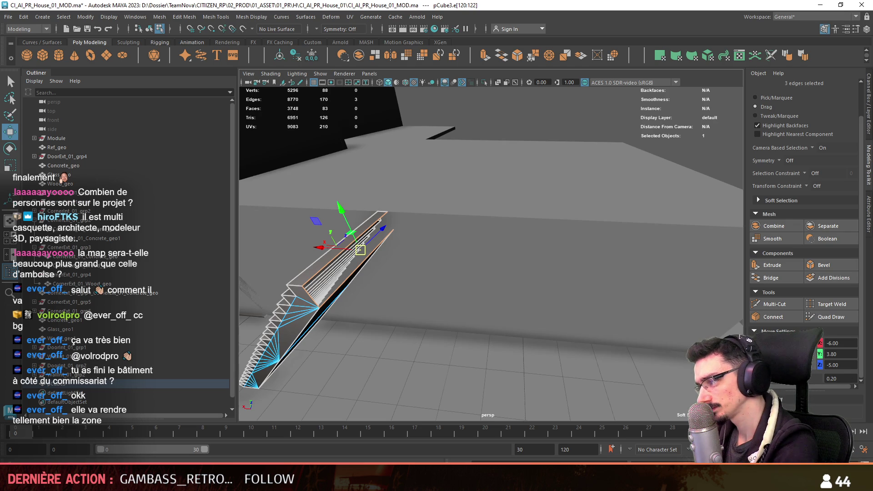
{"action": "type", "text": "1"}
{"action": "mouse_move", "coordinate": [564, 326]}
{"action": "left_mouse_down", "text": "alt"}
{"action": "mouse_move", "coordinate": [384, 261]}
{"action": "mouse_move", "coordinate": [439, 285]}
{"action": "left_mouse_up", "text": "alt"}
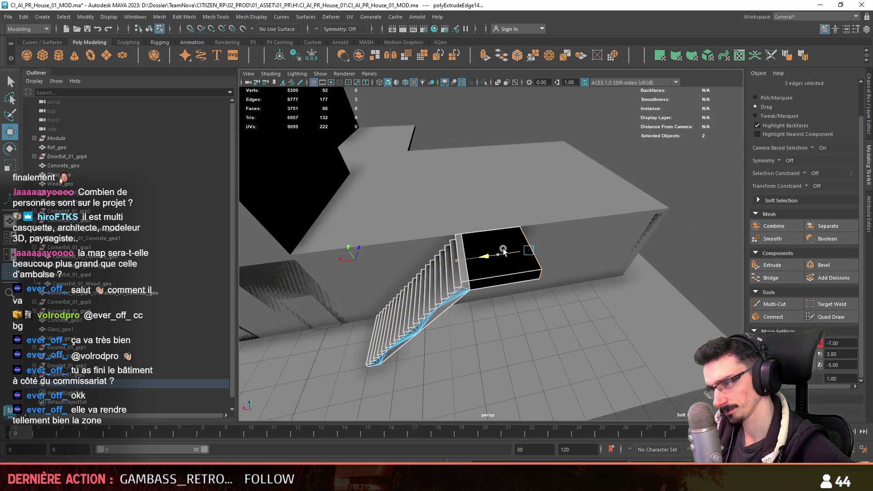
{"action": "right_click_drag", "start_coordinate": [439, 286], "coordinate": [453, 345], "text": "alt"}
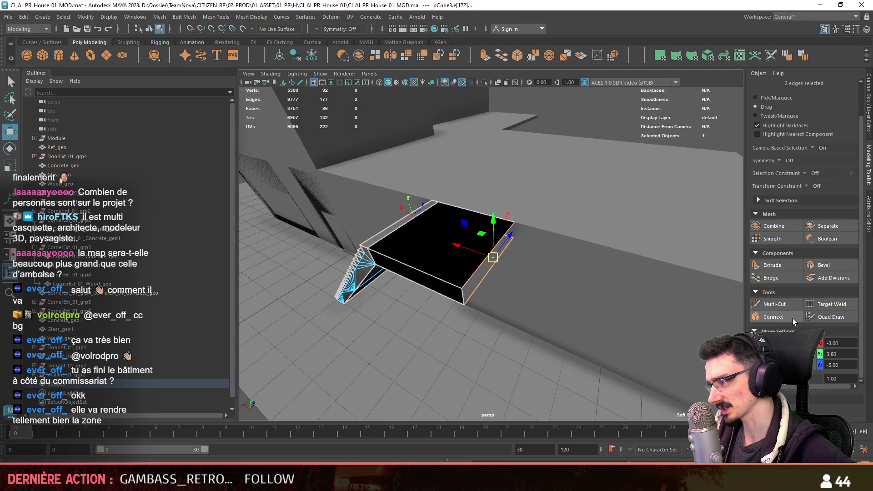
{"action": "left_click", "coordinate": [786, 275]}
Inspect the landing's top and front faces, then select the whole staircase object.
{"action": "key", "text": "ctrl+F11"}
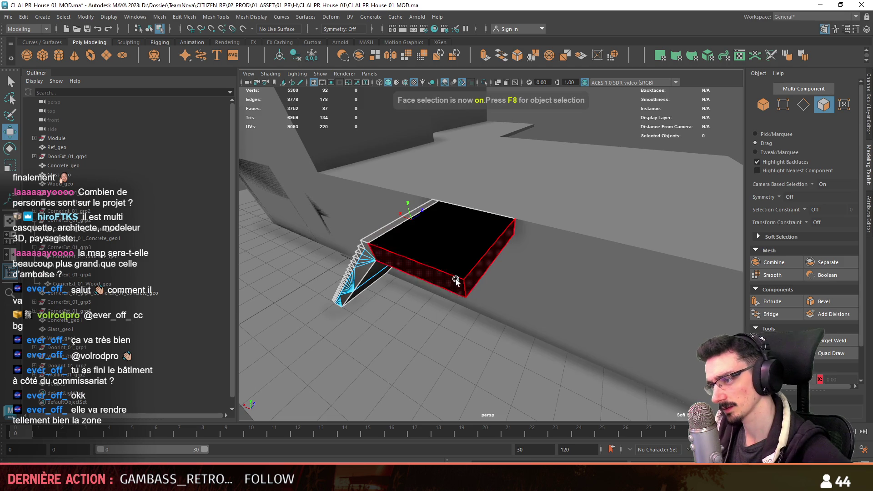
{"action": "left_click_drag", "start_coordinate": [455, 254], "coordinate": [516, 215], "text": "alt"}
{"action": "key", "text": "F9"}
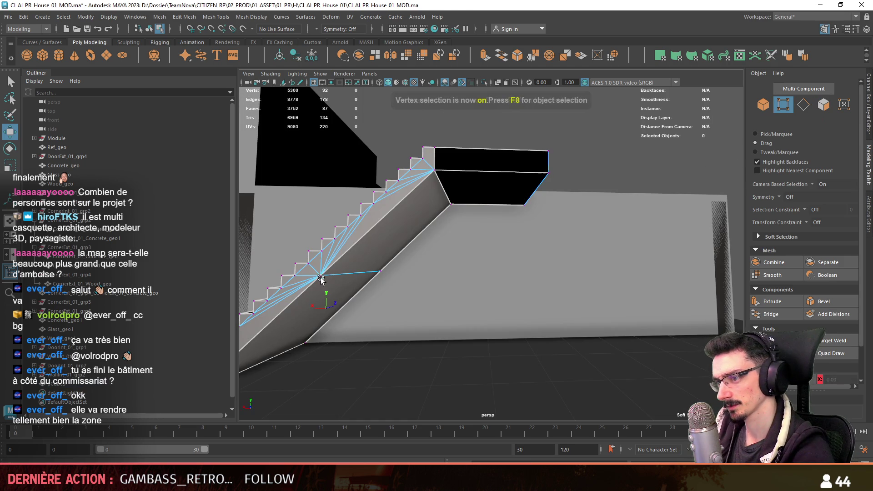
{"action": "key", "text": "F11"}
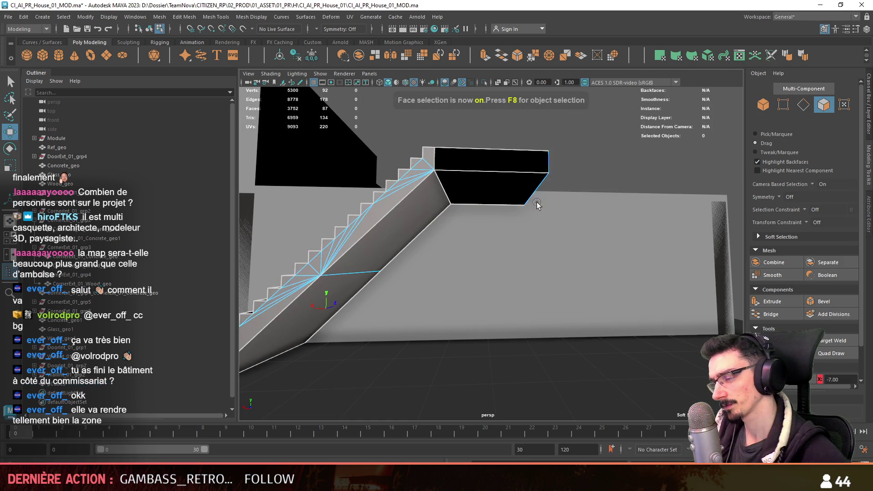
{"action": "left_click_drag", "start_coordinate": [496, 170], "coordinate": [778, 136], "text": "alt"}
{"action": "left_click_drag", "start_coordinate": [477, 293], "coordinate": [676, 292]}
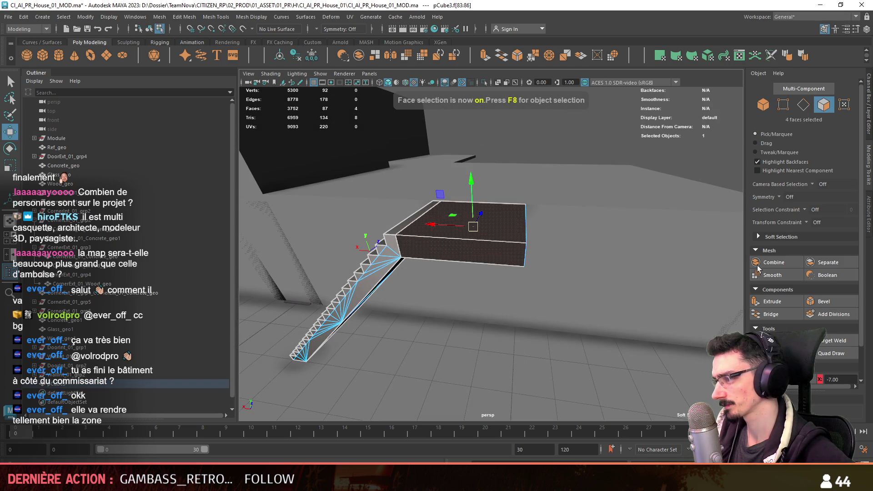
{"action": "left_click_drag", "start_coordinate": [472, 226], "coordinate": [599, 157], "text": "alt"}
{"action": "key", "text": "F8"}
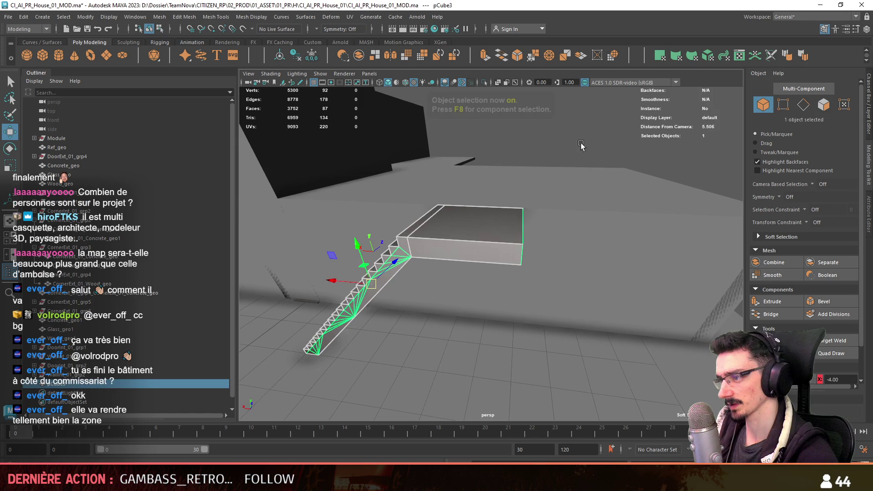
{"action": "left_click_drag", "start_coordinate": [490, 223], "coordinate": [518, 245], "text": "alt"}
{"action": "left_click", "coordinate": [511, 243]}
{"action": "key", "text": "F11"}
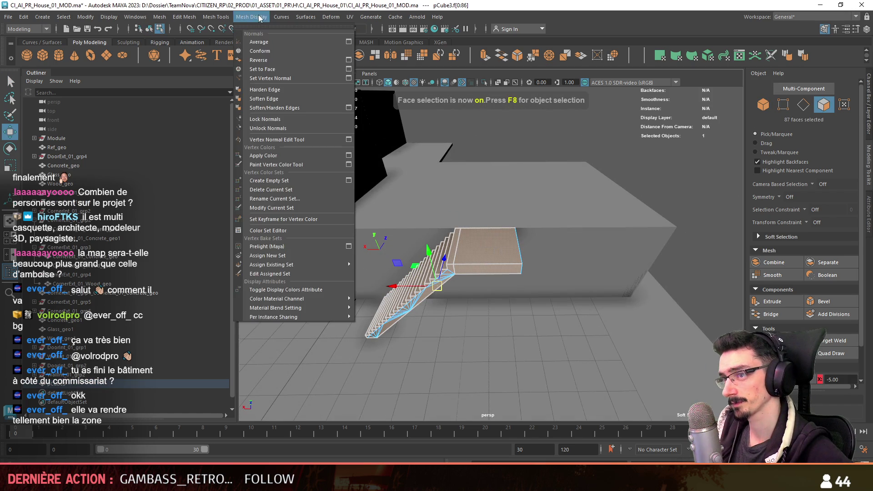
{"action": "key", "text": "F8"}
Clear the selection and turn on drag picking with camera-based selection.
{"action": "left_click", "coordinate": [557, 172]}
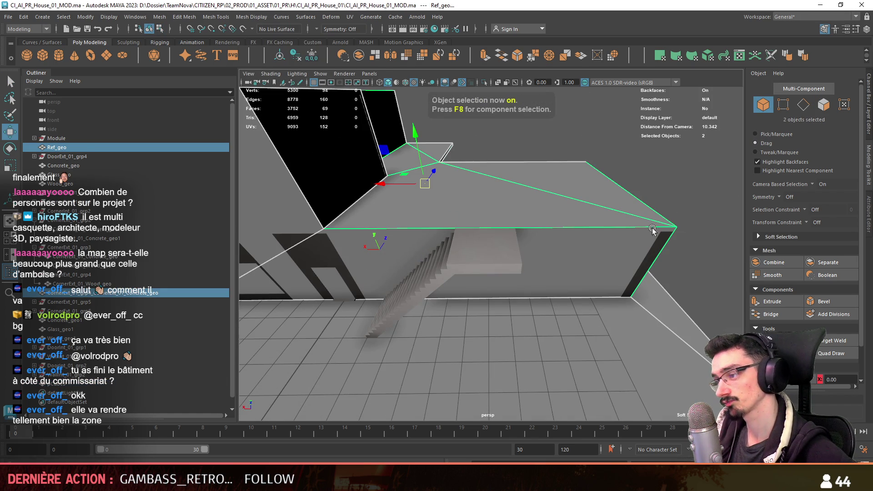
{"action": "left_click_drag", "start_coordinate": [653, 225], "coordinate": [659, 192], "text": "alt"}
{"action": "left_click", "coordinate": [454, 264]}
{"action": "left_click", "coordinate": [591, 136]}
{"action": "mouse_move", "coordinate": [591, 136]}
{"action": "left_mouse_down", "text": "alt"}
{"action": "mouse_move", "coordinate": [525, 236]}
{"action": "mouse_move", "coordinate": [763, 137]}
{"action": "left_mouse_up", "text": "alt"}
{"action": "left_click", "coordinate": [766, 143]}
Select the reference building Ref_geo and hide it with Ctrl+H.
{"action": "mouse_move", "coordinate": [469, 244]}
{"action": "left_mouse_down", "text": "alt"}
{"action": "mouse_move", "coordinate": [451, 230]}
{"action": "mouse_move", "coordinate": [521, 263]}
{"action": "mouse_move", "coordinate": [581, 271]}
{"action": "mouse_move", "coordinate": [531, 337]}
{"action": "mouse_move", "coordinate": [535, 290]}
{"action": "mouse_move", "coordinate": [495, 285]}
{"action": "mouse_move", "coordinate": [419, 301]}
{"action": "left_mouse_up", "text": "alt"}
{"action": "scroll", "coordinate": [451, 230], "scroll_direction": "up", "scroll_amount": 5}
{"action": "left_click", "coordinate": [581, 271]}
{"action": "key", "text": "ctrl+h"}
{"action": "left_click", "coordinate": [535, 291]}
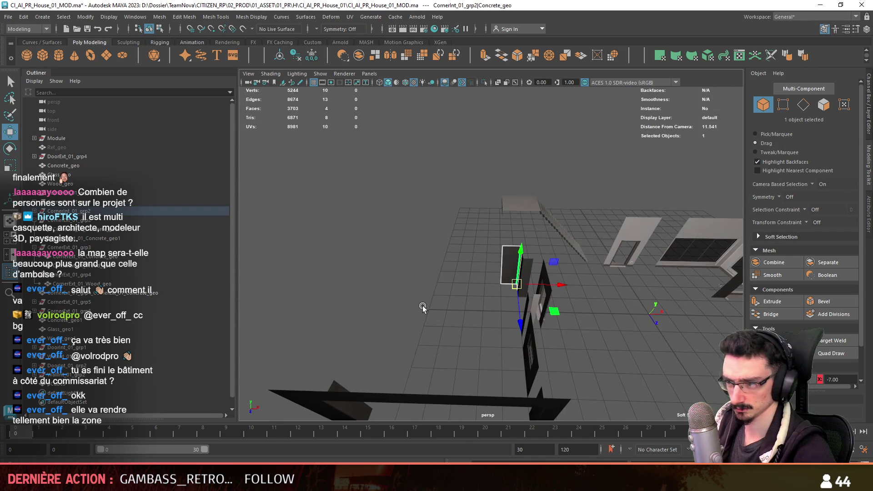
Duplicate the corner concrete piece and stretch its end edge 0.5 along Z.
{"action": "mouse_move", "coordinate": [503, 257]}
{"action": "left_mouse_down", "text": "alt"}
{"action": "mouse_move", "coordinate": [439, 308]}
{"action": "mouse_move", "coordinate": [527, 314]}
{"action": "left_mouse_up", "text": "alt"}
{"action": "key", "text": "e"}
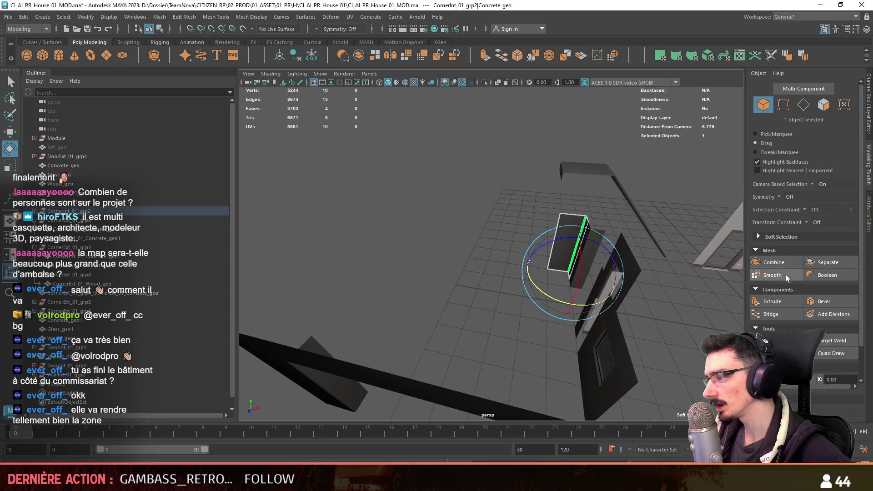
{"action": "key", "text": "ctrl+d"}
{"action": "mouse_move", "coordinate": [591, 300]}
{"action": "left_mouse_down", "text": "alt"}
{"action": "mouse_move", "coordinate": [550, 294]}
{"action": "mouse_move", "coordinate": [530, 315]}
{"action": "mouse_move", "coordinate": [590, 228]}
{"action": "left_mouse_up", "text": "alt"}
{"action": "key", "text": "w"}
{"action": "mouse_move", "coordinate": [493, 241]}
{"action": "left_mouse_down", "text": "alt"}
{"action": "mouse_move", "coordinate": [470, 259]}
{"action": "mouse_move", "coordinate": [404, 373]}
{"action": "left_mouse_up", "text": "alt"}
{"action": "key", "text": "F10"}
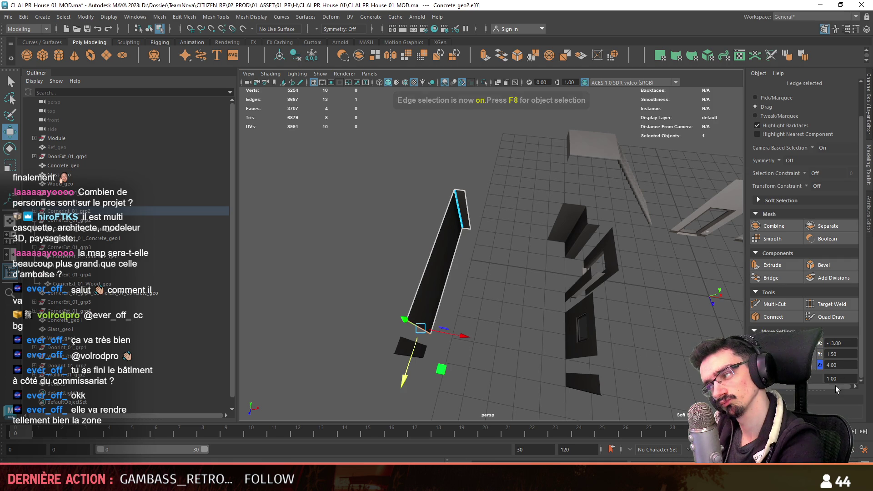
{"action": "key", "text": "Return"}
{"action": "mouse_move", "coordinate": [575, 308]}
{"action": "left_mouse_down", "text": "alt"}
{"action": "mouse_move", "coordinate": [437, 315]}
{"action": "mouse_move", "coordinate": [455, 242]}
{"action": "left_mouse_up", "text": "alt"}
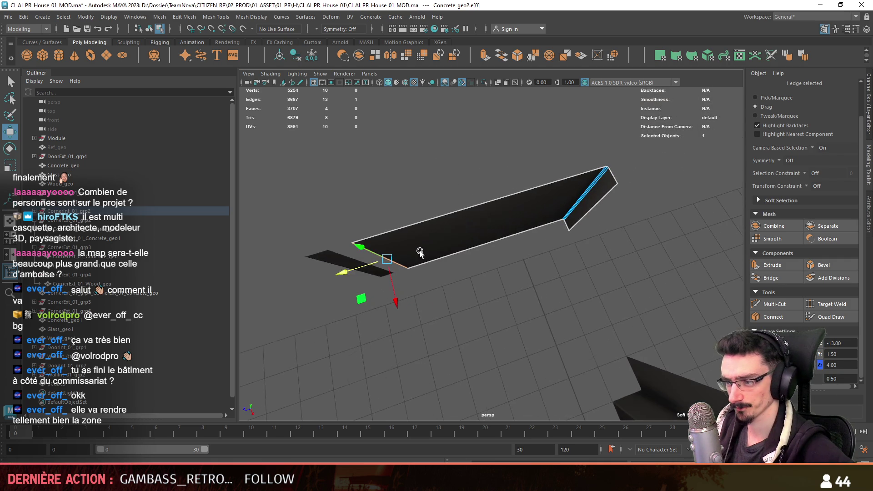
{"action": "left_click_drag", "start_coordinate": [344, 273], "coordinate": [339, 276]}
{"action": "mouse_move", "coordinate": [339, 276]}
{"action": "left_mouse_down", "text": "alt"}
{"action": "mouse_move", "coordinate": [350, 286]}
{"action": "mouse_move", "coordinate": [423, 242]}
{"action": "mouse_move", "coordinate": [516, 234]}
{"action": "mouse_move", "coordinate": [539, 259]}
{"action": "mouse_move", "coordinate": [408, 261]}
{"action": "left_mouse_up", "text": "alt"}
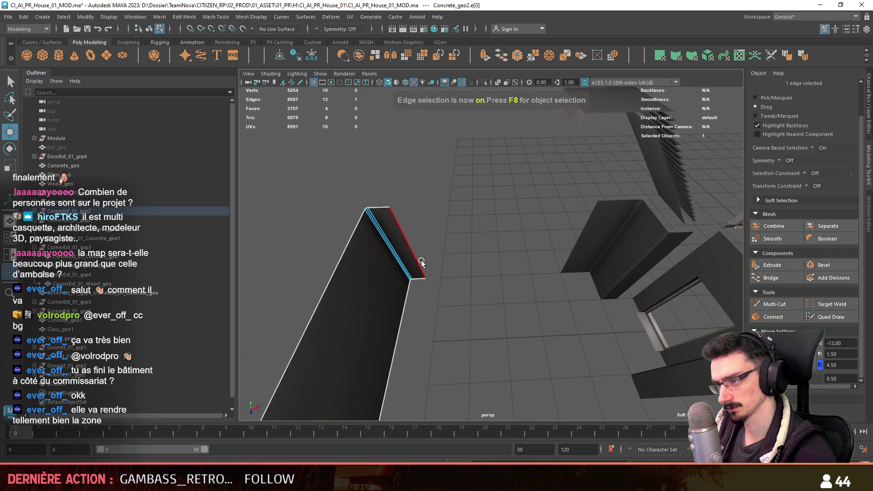
{"action": "key", "text": "space"}
{"action": "key", "text": "space"}
{"action": "key", "text": "space"}
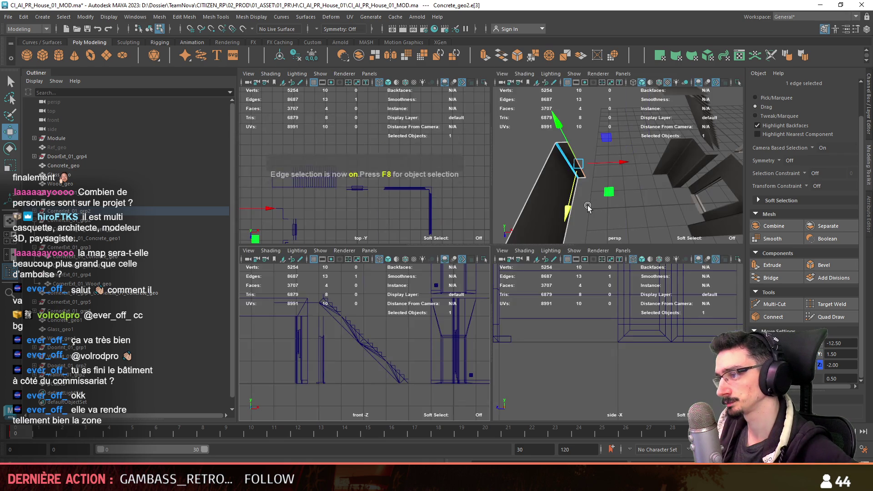
{"action": "key", "text": "space"}
Widen the neighbouring wall piece by moving its left edge along X.
{"action": "left_click", "coordinate": [573, 250]}
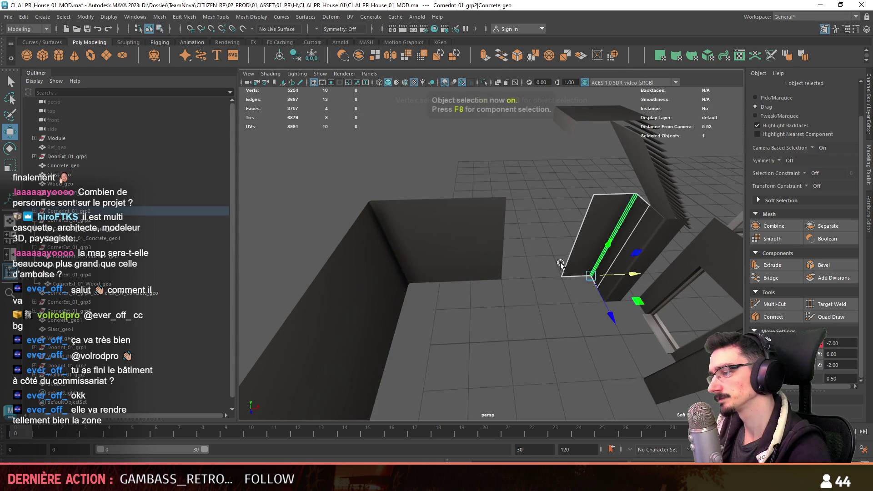
{"action": "key", "text": "F9"}
{"action": "key", "text": "F10"}
{"action": "left_click", "coordinate": [573, 243]}
{"action": "mouse_move", "coordinate": [609, 244]}
{"action": "left_mouse_down"}
{"action": "mouse_move", "coordinate": [452, 242]}
{"action": "mouse_move", "coordinate": [603, 286]}
{"action": "left_mouse_up"}
{"action": "key", "text": "F8"}
Select edges on the right wall piece, then return to selecting the wall object.
{"action": "key", "text": "F10"}
{"action": "left_click", "coordinate": [606, 228]}
{"action": "left_click", "coordinate": [448, 245], "text": "shift"}
{"action": "left_click_drag", "start_coordinate": [447, 244], "coordinate": [487, 284], "text": "alt"}
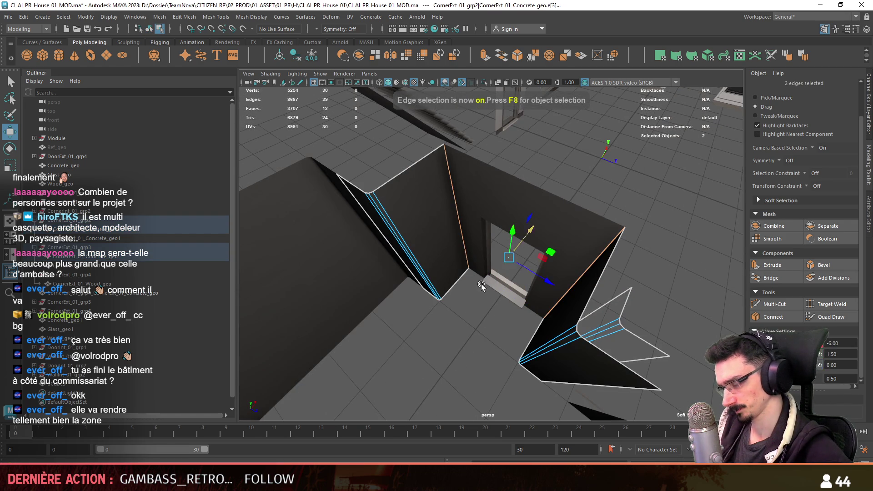
{"action": "key", "text": "F8"}
{"action": "mouse_move", "coordinate": [510, 255]}
{"action": "left_mouse_down", "text": "alt"}
{"action": "mouse_move", "coordinate": [410, 279]}
{"action": "mouse_move", "coordinate": [445, 347]}
{"action": "left_mouse_up", "text": "alt"}
{"action": "left_click", "coordinate": [411, 279]}
{"action": "key", "text": "F10"}
{"action": "key", "text": "F8"}
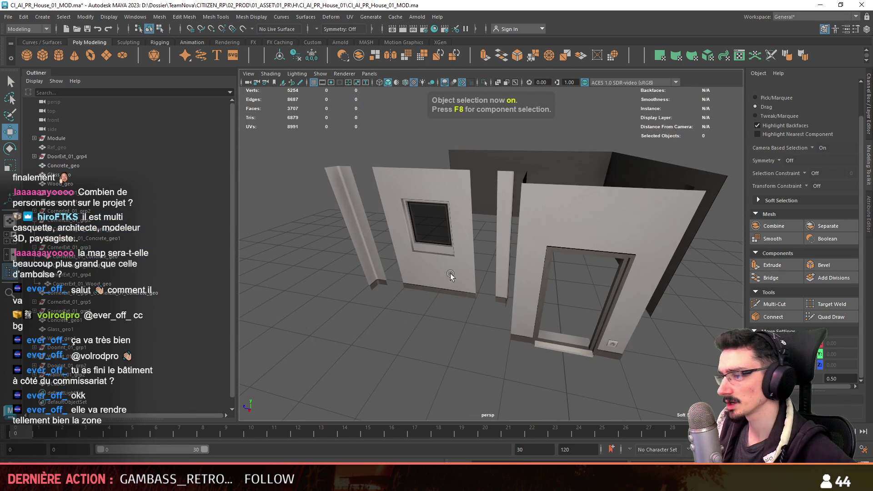
Select the wall, then add the pillar and the left corner piece.
{"action": "left_click", "coordinate": [450, 274]}
{"action": "left_click", "coordinate": [502, 238], "text": "shift"}
{"action": "left_click", "coordinate": [367, 230], "text": "shift"}
{"action": "mouse_move", "coordinate": [623, 263]}
{"action": "left_mouse_down", "text": "alt"}
{"action": "mouse_move", "coordinate": [429, 249]}
{"action": "mouse_move", "coordinate": [451, 282]}
{"action": "left_mouse_up", "text": "alt"}
{"action": "scroll", "coordinate": [416, 256], "scroll_direction": "up", "scroll_amount": 5}
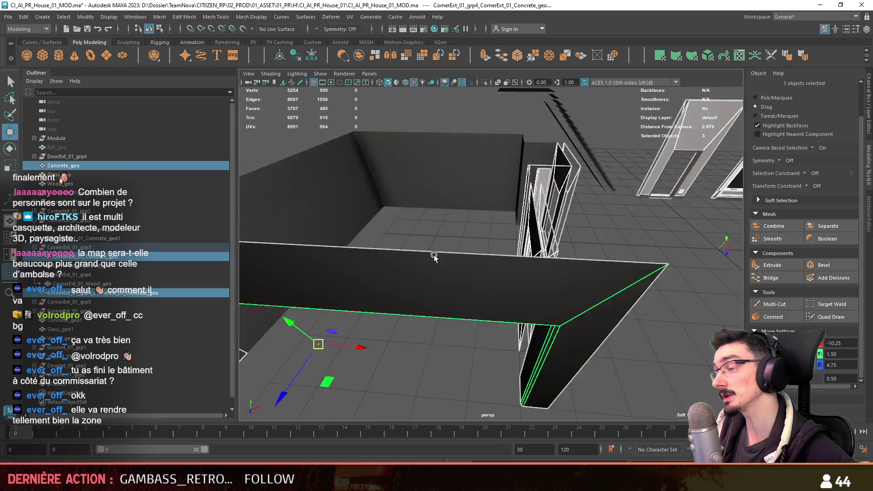
{"action": "scroll", "coordinate": [416, 256], "scroll_direction": "down", "scroll_amount": 5}
{"action": "left_click_drag", "start_coordinate": [416, 256], "coordinate": [595, 280], "text": "alt"}
{"action": "scroll", "coordinate": [594, 279], "scroll_direction": "up", "scroll_amount": 8}
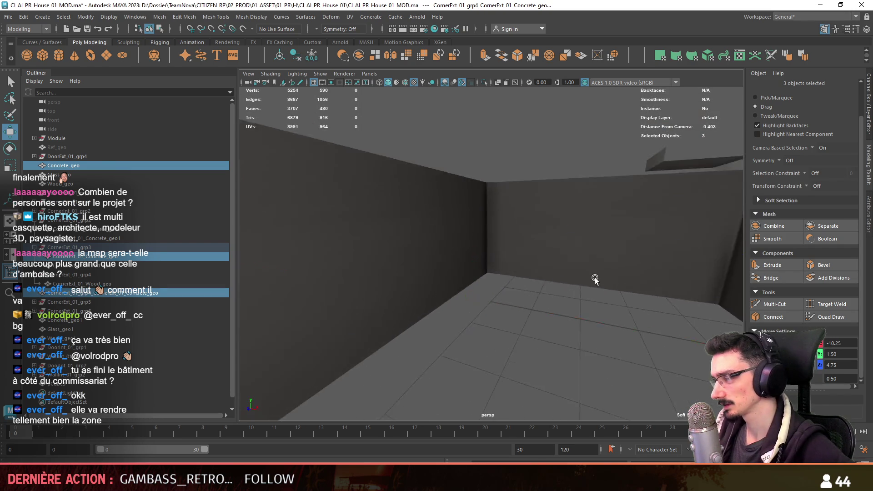
{"action": "scroll", "coordinate": [595, 280], "scroll_direction": "down", "scroll_amount": 3}
Add the remaining walls and the dark pillar, making seven selected pieces.
{"action": "left_click", "coordinate": [455, 265], "text": "shift"}
{"action": "scroll", "coordinate": [563, 276], "scroll_direction": "down", "scroll_amount": 4}
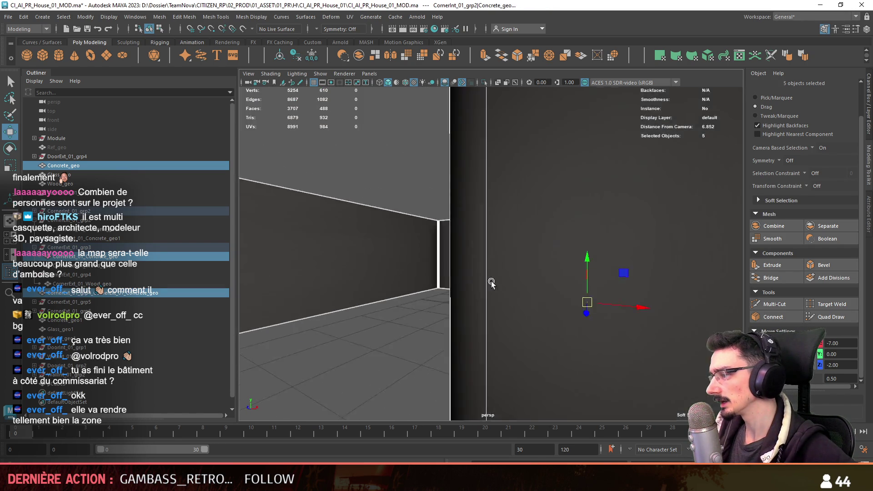
{"action": "left_click", "coordinate": [563, 276], "text": "shift"}
{"action": "scroll", "coordinate": [563, 277], "scroll_direction": "down", "scroll_amount": 5}
{"action": "mouse_move", "coordinate": [563, 276]}
{"action": "left_mouse_down", "text": "alt"}
{"action": "mouse_move", "coordinate": [518, 296]}
{"action": "mouse_move", "coordinate": [440, 265]}
{"action": "left_mouse_up", "text": "alt"}
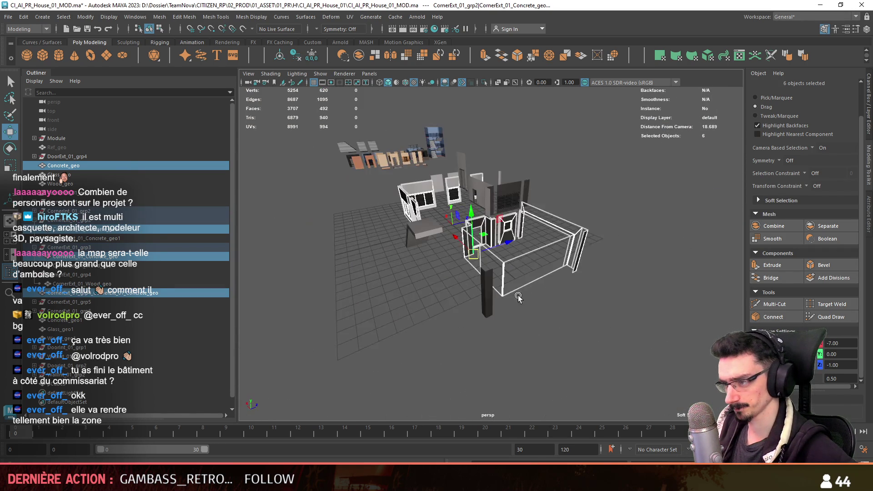
{"action": "left_click", "coordinate": [486, 293], "text": "shift"}
{"action": "scroll", "coordinate": [487, 293], "scroll_direction": "up", "scroll_amount": 2}
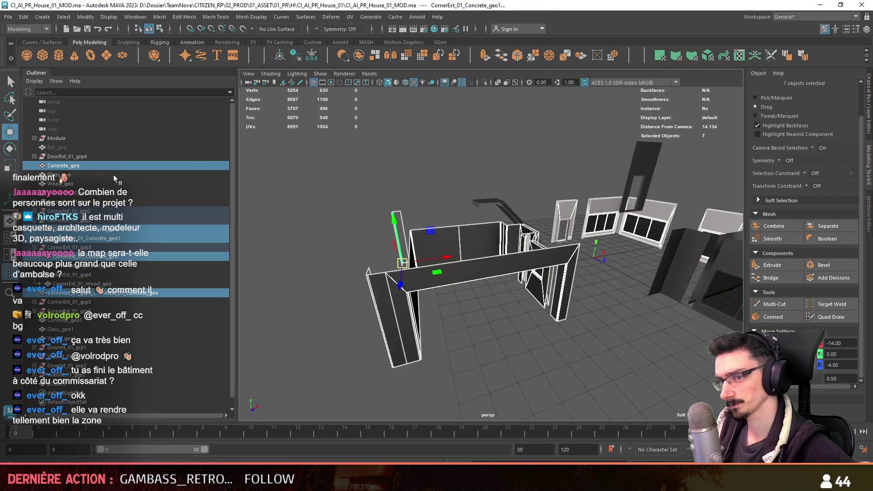
Combine the seven selected wall pieces into a single Concrete_geo mesh.
{"action": "left_click", "coordinate": [309, 60]}
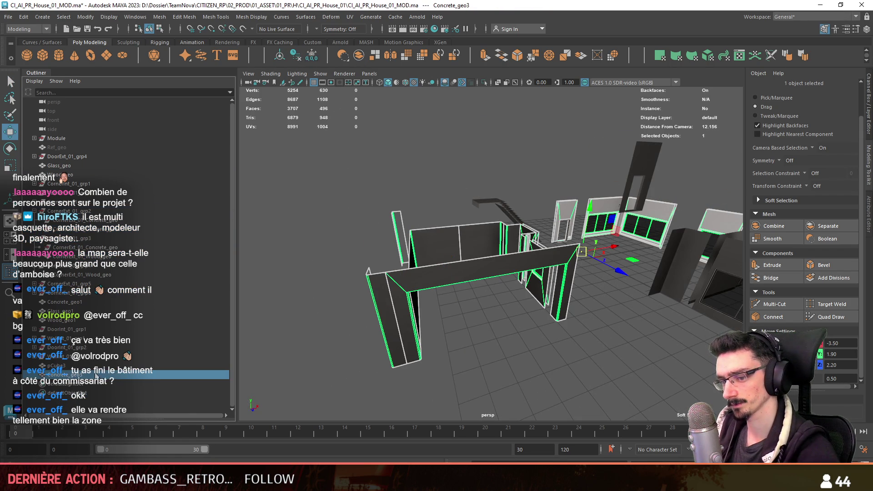
{"action": "left_click_drag", "start_coordinate": [510, 350], "coordinate": [456, 285], "text": "alt"}
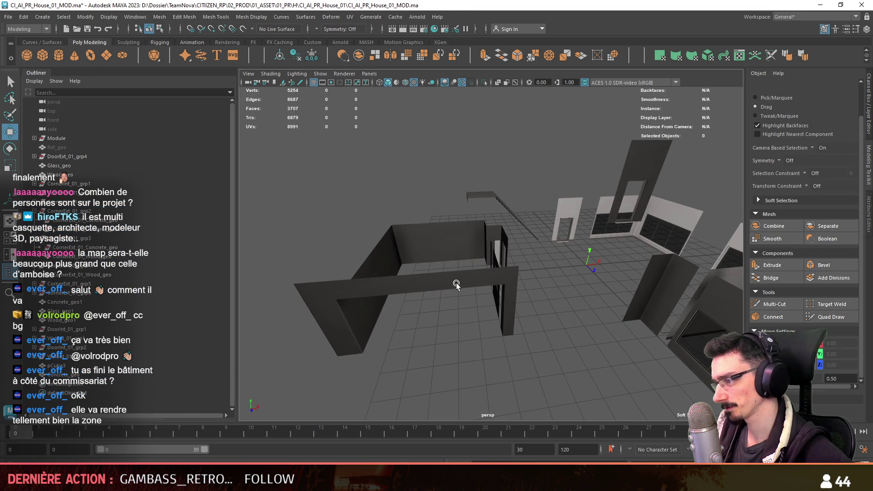
{"action": "left_click_drag", "start_coordinate": [384, 285], "coordinate": [444, 274], "text": "alt"}
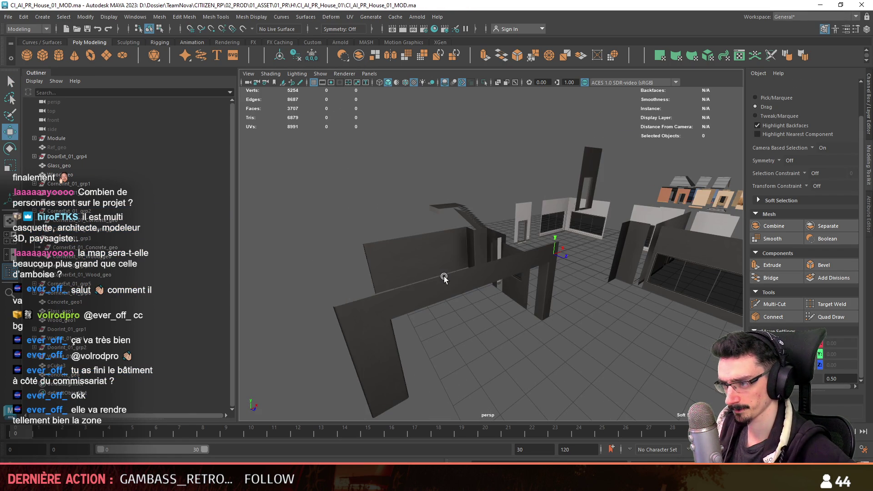
Marquee-select the Concrete_geo wall faces and merge their vertices with a 0.01 threshold.
{"action": "key", "text": "F11"}
{"action": "left_click_drag", "start_coordinate": [513, 291], "coordinate": [562, 291], "text": "alt"}
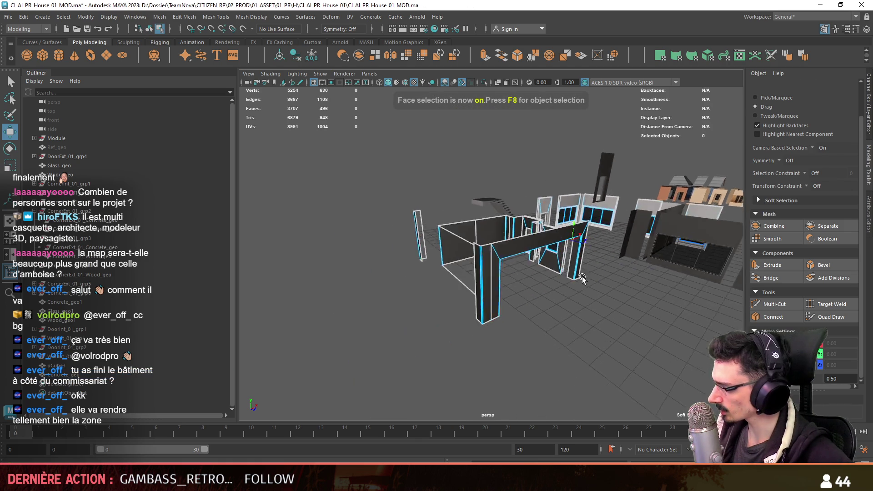
{"action": "left_click_drag", "start_coordinate": [600, 159], "coordinate": [405, 337]}
{"action": "key", "text": "f"}
{"action": "scroll", "coordinate": [597, 258], "scroll_direction": "up", "scroll_amount": 3}
{"action": "scroll", "coordinate": [597, 258], "scroll_direction": "down", "scroll_amount": 4}
{"action": "left_click_drag", "start_coordinate": [598, 258], "coordinate": [548, 321], "text": "alt"}
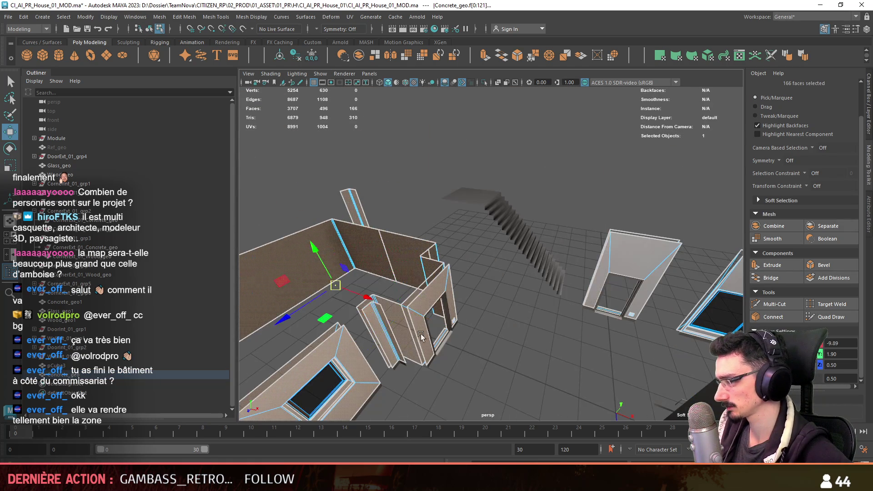
{"action": "left_click_drag", "start_coordinate": [428, 330], "coordinate": [462, 253], "text": "alt"}
{"action": "key", "text": "f"}
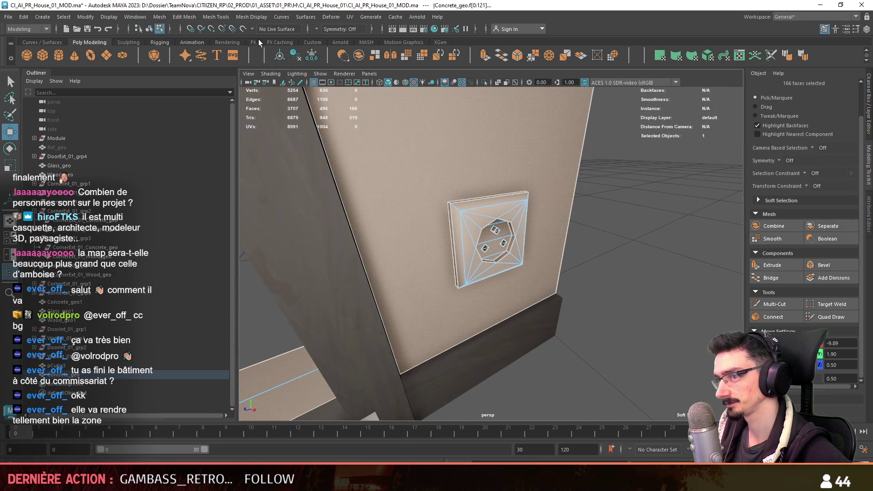
{"action": "left_click", "coordinate": [188, 17]}
{"action": "left_click", "coordinate": [190, 114]}
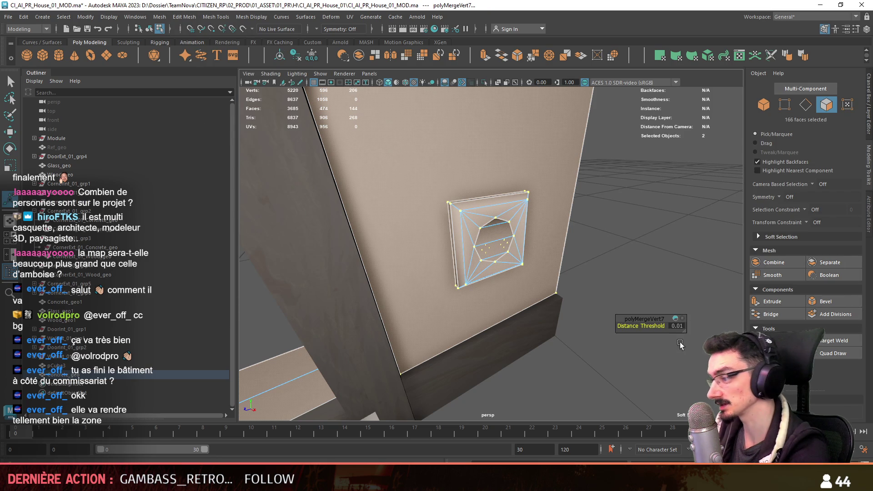
Clear the selection and pick a single wall face on the building.
{"action": "mouse_move", "coordinate": [541, 304]}
{"action": "left_mouse_down", "text": "alt"}
{"action": "mouse_move", "coordinate": [591, 254]}
{"action": "mouse_move", "coordinate": [682, 204]}
{"action": "left_mouse_up", "text": "alt"}
{"action": "key", "text": "F8"}
{"action": "left_click", "coordinate": [740, 144]}
{"action": "key", "text": "F11"}
{"action": "scroll", "coordinate": [455, 236], "scroll_direction": "down", "scroll_amount": 5}
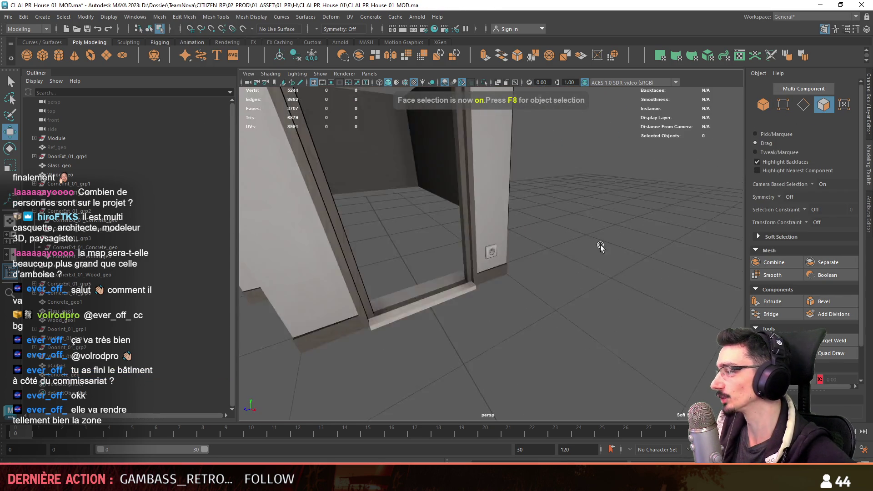
{"action": "left_click_drag", "start_coordinate": [422, 236], "coordinate": [455, 254], "text": "alt"}
{"action": "left_click", "coordinate": [455, 254]}
{"action": "key", "text": "F8"}
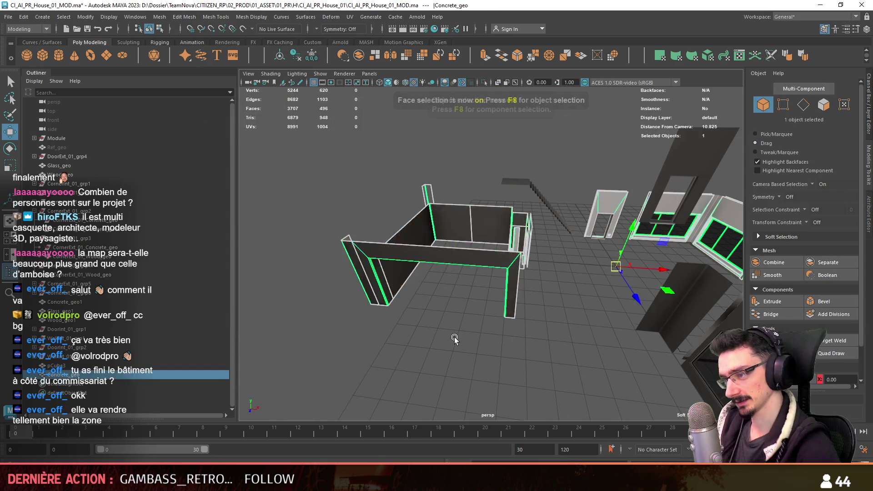
Select a stray edge on the concrete wall and delete it with Ctrl+Delete.
{"action": "scroll", "coordinate": [451, 337], "scroll_direction": "up", "scroll_amount": 5}
{"action": "key", "text": "F10"}
{"action": "left_click", "coordinate": [459, 213]}
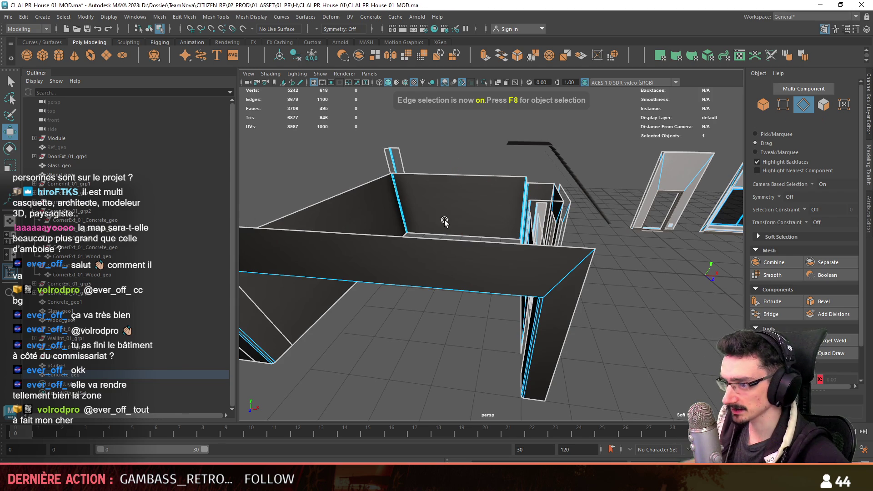
{"action": "left_click_drag", "start_coordinate": [454, 214], "coordinate": [335, 302], "text": "alt"}
{"action": "key", "text": "F9"}
{"action": "key", "text": "F10"}
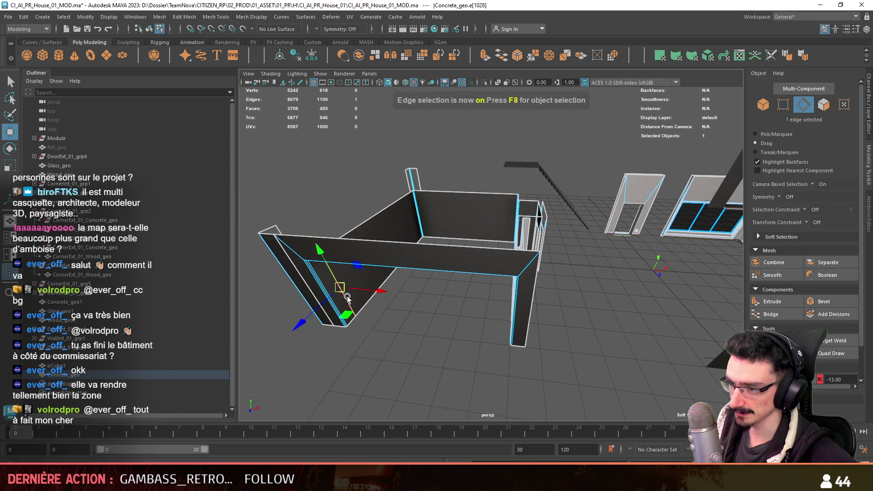
{"action": "key", "text": "F8"}
{"action": "left_click_drag", "start_coordinate": [346, 298], "coordinate": [414, 247], "text": "alt"}
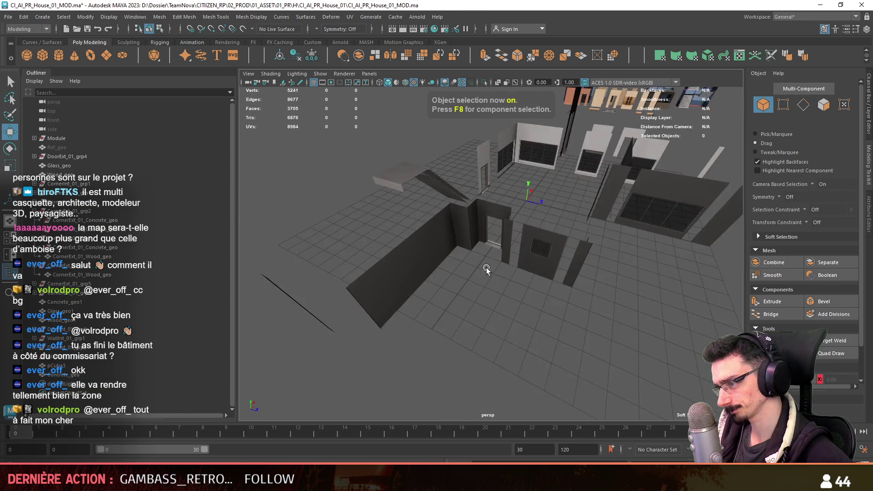
{"action": "mouse_move", "coordinate": [427, 219]}
{"action": "left_mouse_down", "text": "alt"}
{"action": "mouse_move", "coordinate": [521, 313]}
{"action": "mouse_move", "coordinate": [549, 313]}
{"action": "mouse_move", "coordinate": [506, 273]}
{"action": "mouse_move", "coordinate": [543, 285]}
{"action": "mouse_move", "coordinate": [600, 274]}
{"action": "mouse_move", "coordinate": [479, 315]}
{"action": "mouse_move", "coordinate": [630, 282]}
{"action": "left_mouse_up", "text": "alt"}
{"action": "key", "text": "ctrl+Delete"}
{"action": "left_click", "coordinate": [549, 312]}
Try Target Weld, then select and delete the leftover vertex at the corner.
{"action": "left_click", "coordinate": [823, 342]}
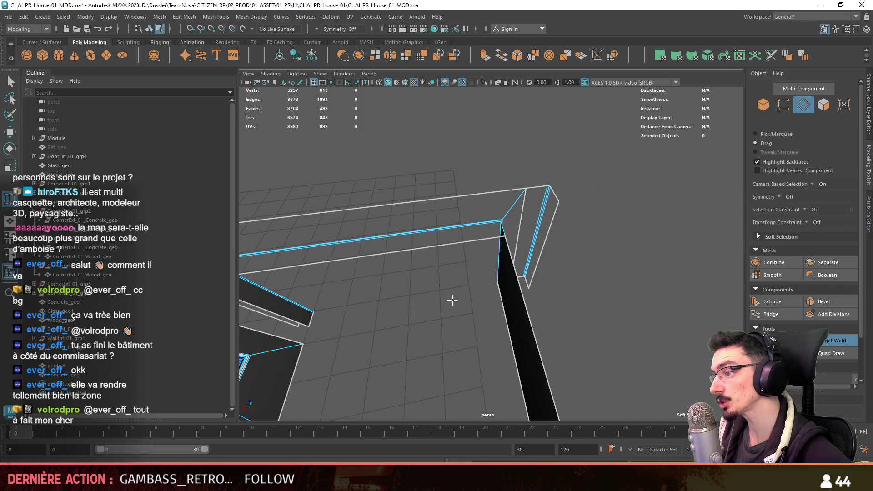
{"action": "left_click_drag", "start_coordinate": [630, 282], "coordinate": [493, 313], "text": "alt"}
{"action": "key", "text": "F9"}
{"action": "key", "text": "w"}
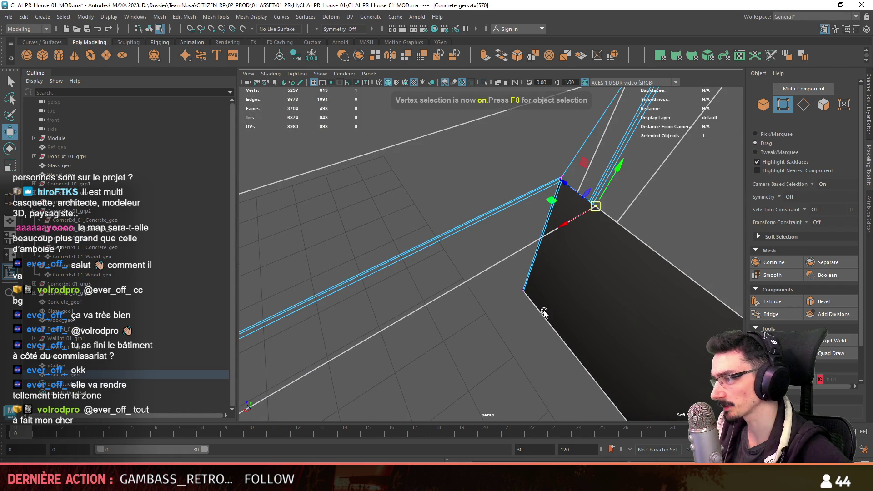
{"action": "key", "text": "F11"}
{"action": "left_click_drag", "start_coordinate": [575, 267], "coordinate": [499, 253], "text": "alt"}
{"action": "key", "text": "F9"}
{"action": "left_click", "coordinate": [537, 250]}
{"action": "key", "text": "Delete"}
Delete another stray edge, then check the walls from a low interior view.
{"action": "scroll", "coordinate": [559, 233], "scroll_direction": "down", "scroll_amount": 5}
{"action": "key", "text": "F10"}
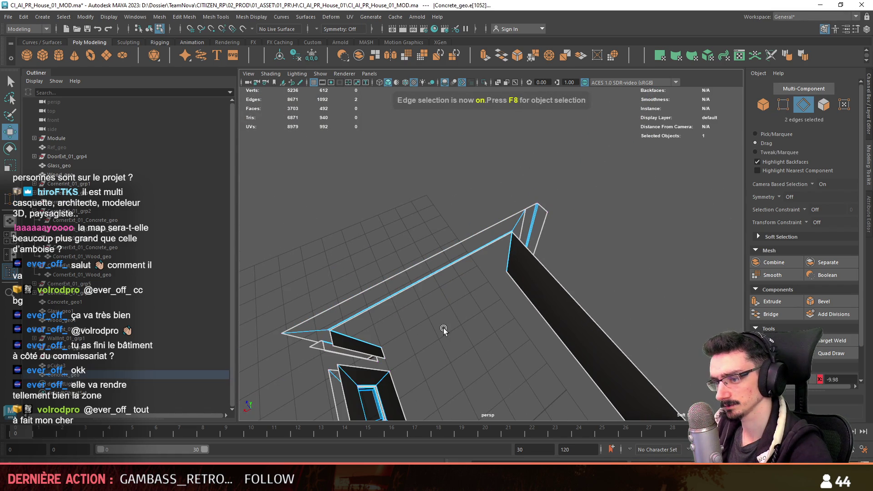
{"action": "mouse_move", "coordinate": [444, 331]}
{"action": "left_mouse_down", "text": "alt"}
{"action": "mouse_move", "coordinate": [531, 276]}
{"action": "mouse_move", "coordinate": [459, 291]}
{"action": "left_mouse_up", "text": "alt"}
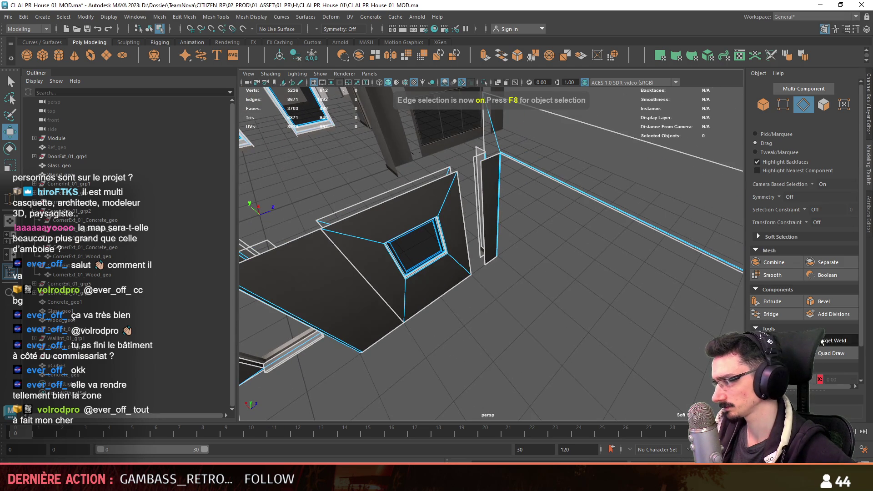
{"action": "left_click", "coordinate": [485, 242]}
{"action": "key", "text": "Delete"}
{"action": "left_click_drag", "start_coordinate": [486, 242], "coordinate": [522, 290], "text": "alt"}
{"action": "key", "text": "w"}
{"action": "key", "text": "F10"}
{"action": "mouse_move", "coordinate": [523, 334]}
{"action": "left_mouse_down", "text": "alt"}
{"action": "mouse_move", "coordinate": [492, 336]}
{"action": "mouse_move", "coordinate": [540, 283]}
{"action": "mouse_move", "coordinate": [521, 293]}
{"action": "mouse_move", "coordinate": [498, 288]}
{"action": "mouse_move", "coordinate": [542, 282]}
{"action": "left_mouse_up", "text": "alt"}
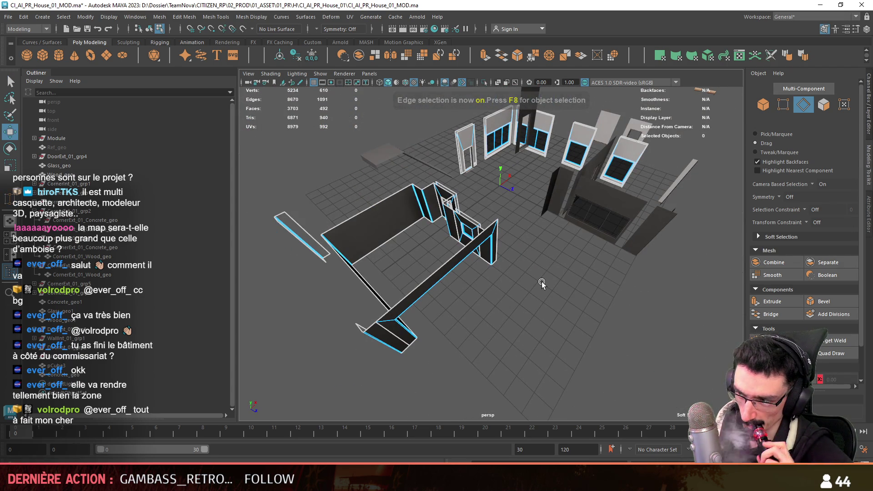
{"action": "mouse_move", "coordinate": [523, 268]}
{"action": "left_mouse_down", "text": "alt"}
{"action": "mouse_move", "coordinate": [523, 283]}
{"action": "mouse_move", "coordinate": [546, 269]}
{"action": "left_mouse_up", "text": "alt"}
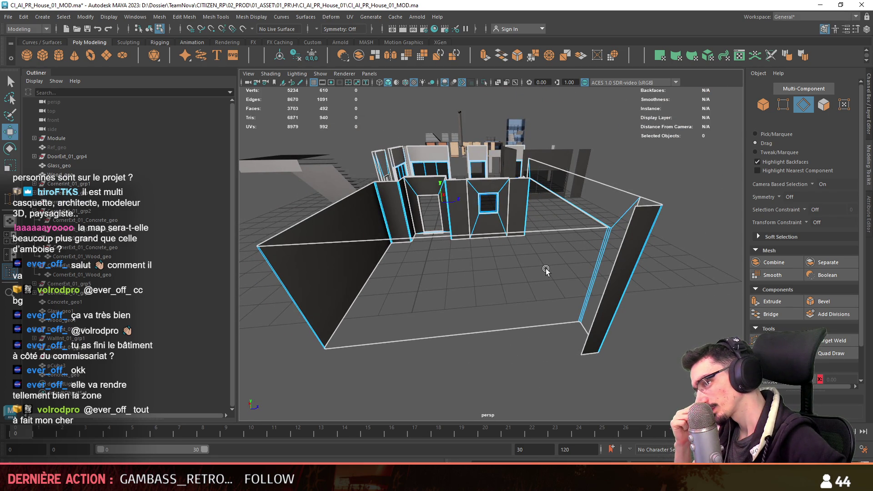
Inspect a thin wall face in face mode, then frame the selected walls and glass.
{"action": "key", "text": "F11"}
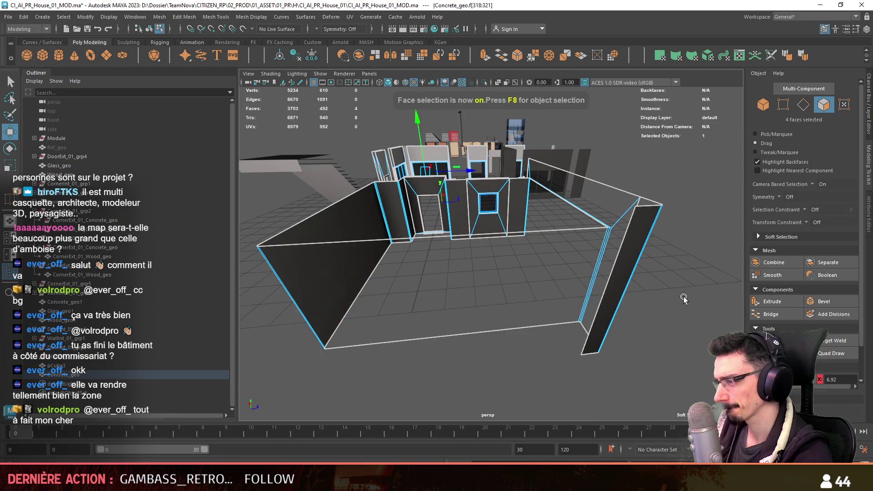
{"action": "right_click_drag", "start_coordinate": [554, 269], "coordinate": [637, 198], "text": "alt"}
{"action": "left_click", "coordinate": [643, 202]}
{"action": "left_click_drag", "start_coordinate": [643, 203], "coordinate": [595, 350], "text": "alt"}
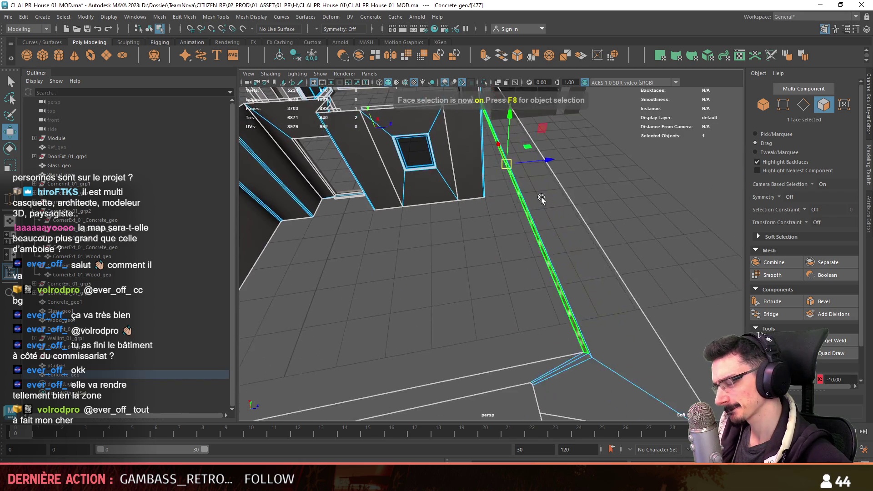
{"action": "left_click", "coordinate": [564, 340]}
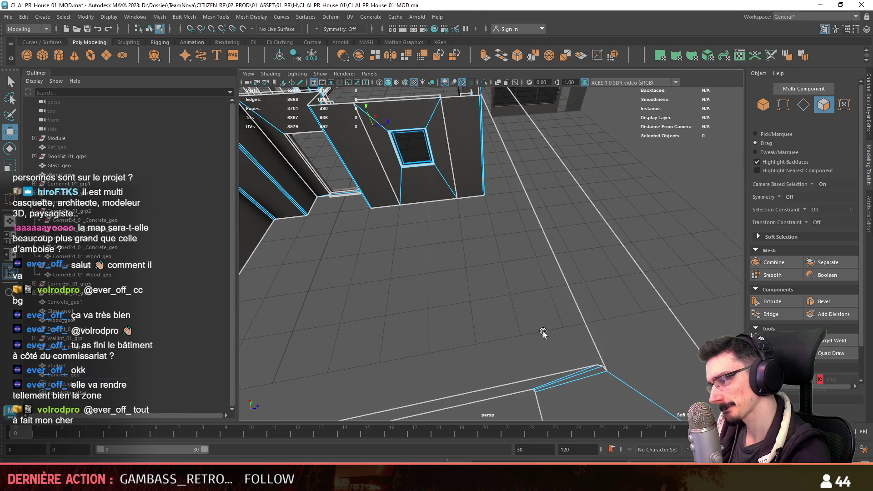
{"action": "left_click_drag", "start_coordinate": [541, 332], "coordinate": [516, 311], "text": "alt"}
{"action": "key", "text": "F8"}
{"action": "mouse_move", "coordinate": [468, 269]}
{"action": "left_mouse_down", "text": "alt"}
{"action": "mouse_move", "coordinate": [519, 221]}
{"action": "mouse_move", "coordinate": [525, 242]}
{"action": "left_mouse_up", "text": "alt"}
{"action": "key", "text": "f"}
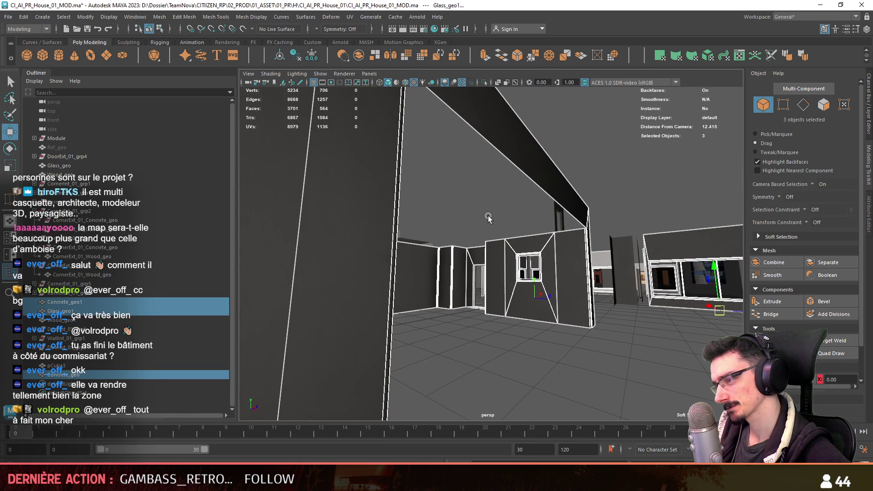
{"action": "mouse_move", "coordinate": [488, 218]}
{"action": "left_mouse_down", "text": "alt"}
{"action": "mouse_move", "coordinate": [561, 296]}
{"action": "mouse_move", "coordinate": [557, 256]}
{"action": "left_mouse_up", "text": "alt"}
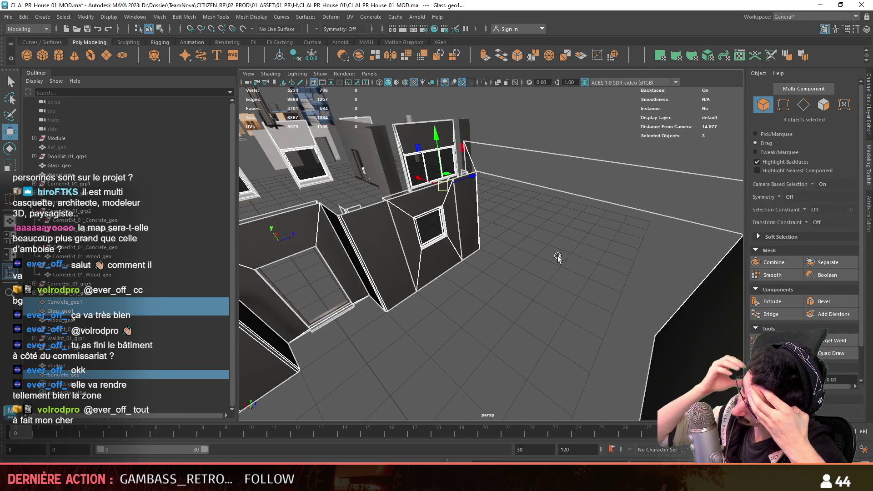
Clear the three-object selection and select Concrete_geo from a low view beneath the house.
{"action": "left_click", "coordinate": [557, 256]}
{"action": "mouse_move", "coordinate": [558, 255]}
{"action": "left_mouse_down", "text": "alt"}
{"action": "mouse_move", "coordinate": [605, 315]}
{"action": "mouse_move", "coordinate": [557, 247]}
{"action": "mouse_move", "coordinate": [456, 255]}
{"action": "mouse_move", "coordinate": [435, 230]}
{"action": "mouse_move", "coordinate": [329, 239]}
{"action": "mouse_move", "coordinate": [478, 289]}
{"action": "mouse_move", "coordinate": [457, 246]}
{"action": "left_mouse_up", "text": "alt"}
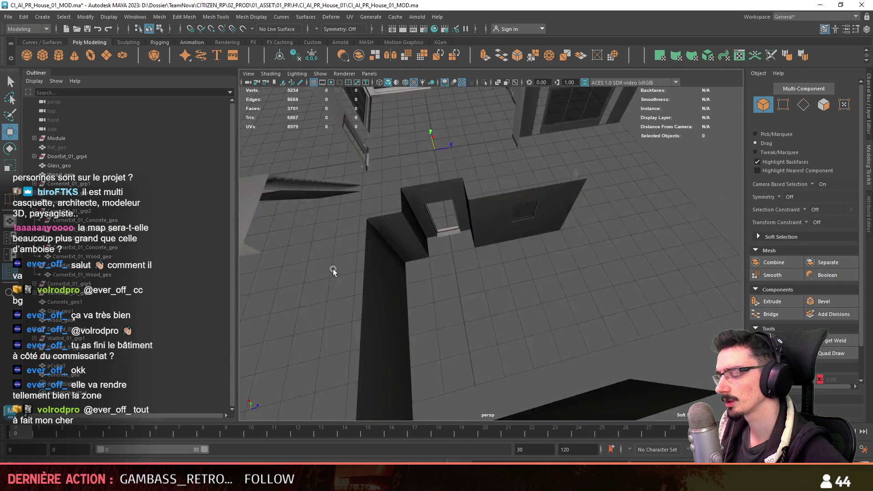
{"action": "mouse_move", "coordinate": [632, 313]}
{"action": "left_mouse_down", "text": "alt"}
{"action": "mouse_move", "coordinate": [606, 345]}
{"action": "mouse_move", "coordinate": [503, 210]}
{"action": "mouse_move", "coordinate": [445, 335]}
{"action": "mouse_move", "coordinate": [487, 325]}
{"action": "mouse_move", "coordinate": [617, 246]}
{"action": "mouse_move", "coordinate": [574, 241]}
{"action": "left_mouse_up", "text": "alt"}
{"action": "left_click", "coordinate": [585, 244]}
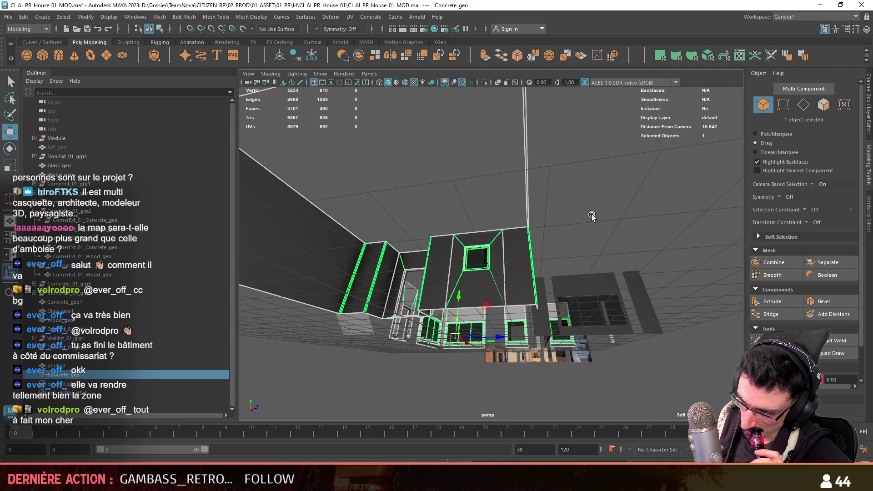
Connect two opposite floor edges of the concrete walls with a new edge.
{"action": "key", "text": "F10"}
{"action": "left_click_drag", "start_coordinate": [576, 222], "coordinate": [466, 285], "text": "alt"}
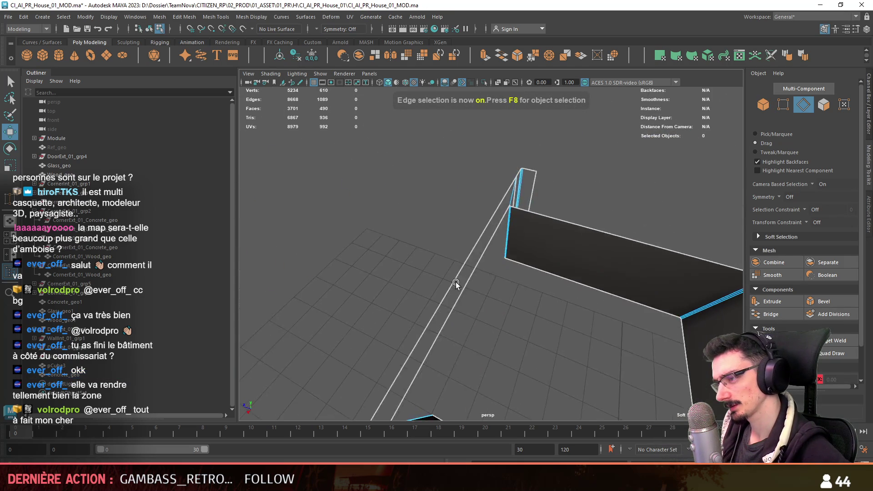
{"action": "mouse_move", "coordinate": [467, 285]}
{"action": "left_mouse_down", "text": "alt"}
{"action": "mouse_move", "coordinate": [727, 298]}
{"action": "mouse_move", "coordinate": [686, 294]}
{"action": "left_mouse_up", "text": "alt"}
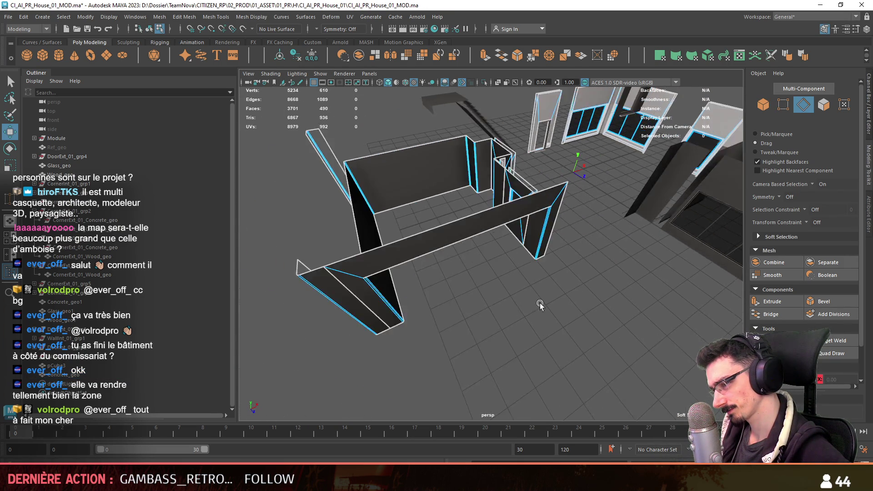
{"action": "left_click", "coordinate": [564, 298]}
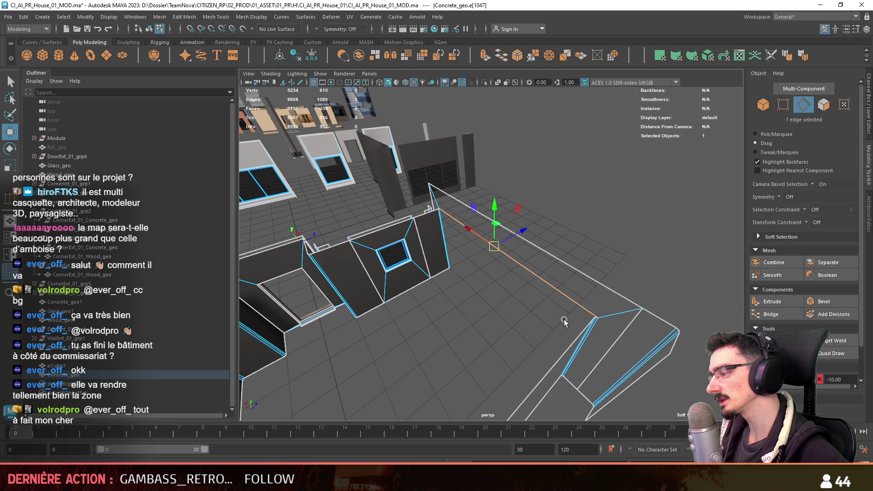
{"action": "key", "text": "f"}
{"action": "scroll", "coordinate": [557, 284], "scroll_direction": "down", "scroll_amount": 10}
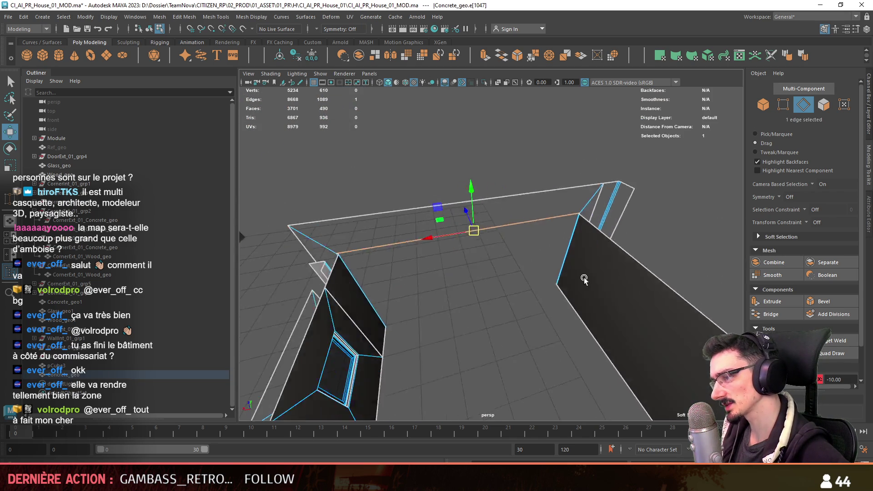
{"action": "left_click_drag", "start_coordinate": [579, 275], "coordinate": [643, 304], "text": "alt"}
{"action": "left_click", "coordinate": [488, 232], "text": "shift"}
{"action": "left_click_drag", "start_coordinate": [489, 232], "coordinate": [544, 334], "text": "alt"}
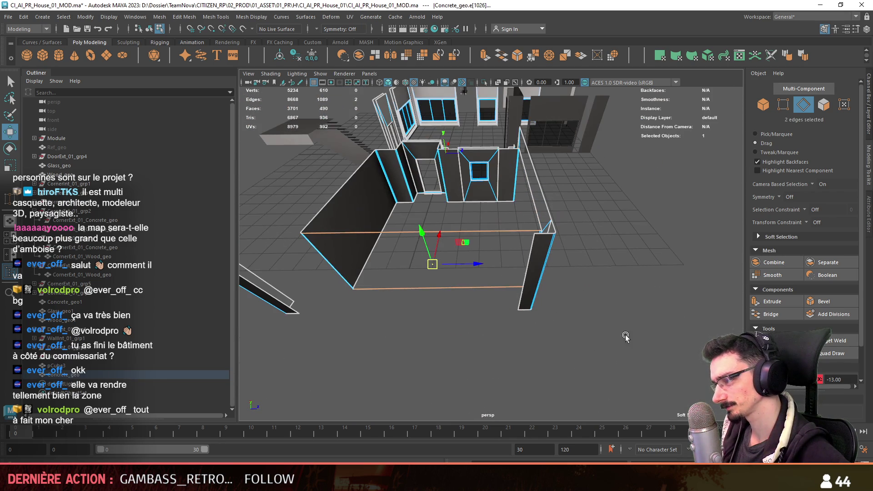
{"action": "left_click_drag", "start_coordinate": [454, 213], "coordinate": [492, 189], "text": "alt"}
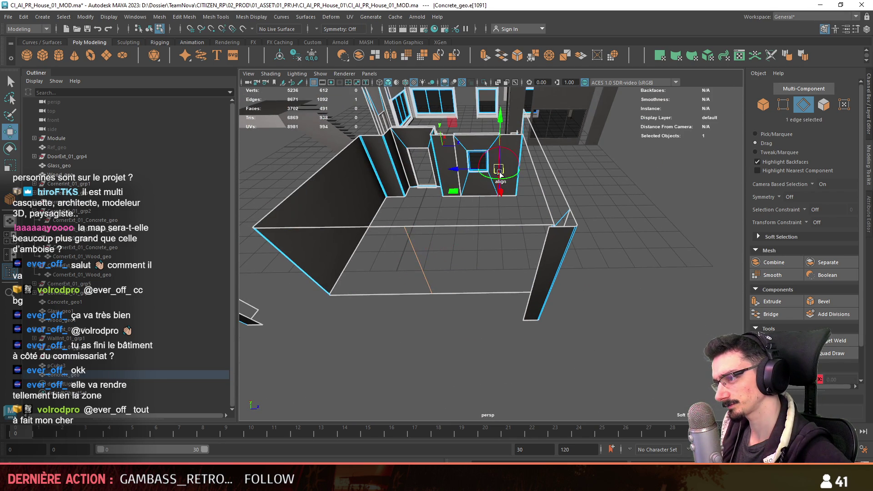
Connect two pairs of edges along the wall with new edges.
{"action": "left_click_drag", "start_coordinate": [605, 200], "coordinate": [522, 175], "text": "alt"}
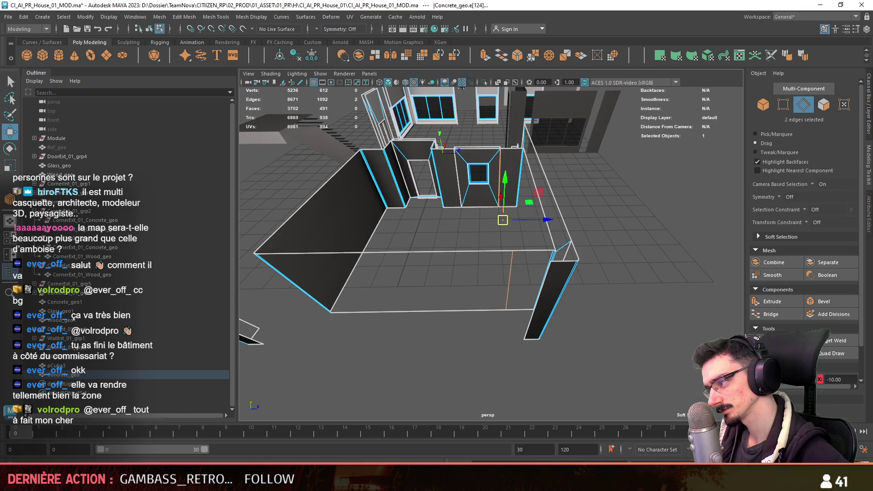
{"action": "scroll", "coordinate": [804, 227], "scroll_direction": "down", "scroll_amount": 2}
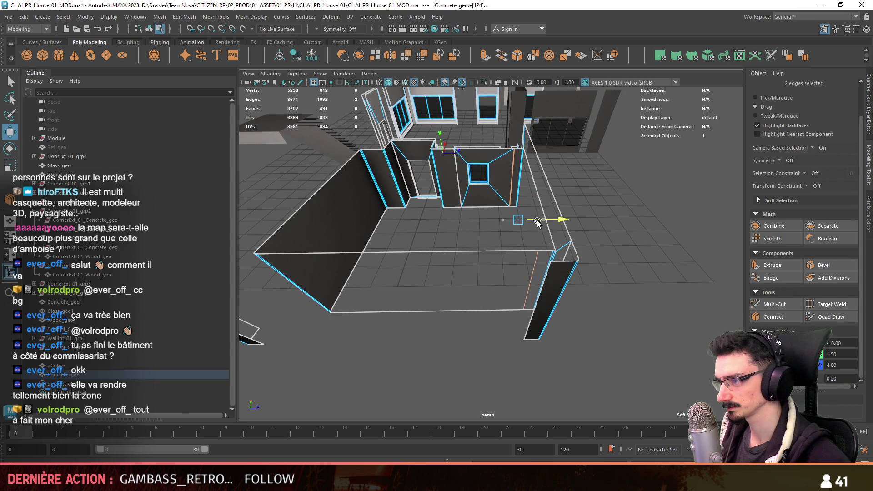
{"action": "left_click_drag", "start_coordinate": [542, 221], "coordinate": [591, 282], "text": "alt"}
{"action": "scroll", "coordinate": [647, 334], "scroll_direction": "up", "scroll_amount": 3}
{"action": "mouse_move", "coordinate": [550, 329]}
{"action": "left_mouse_down", "text": "alt"}
{"action": "mouse_move", "coordinate": [555, 285]}
{"action": "mouse_move", "coordinate": [558, 314]}
{"action": "left_mouse_up", "text": "alt"}
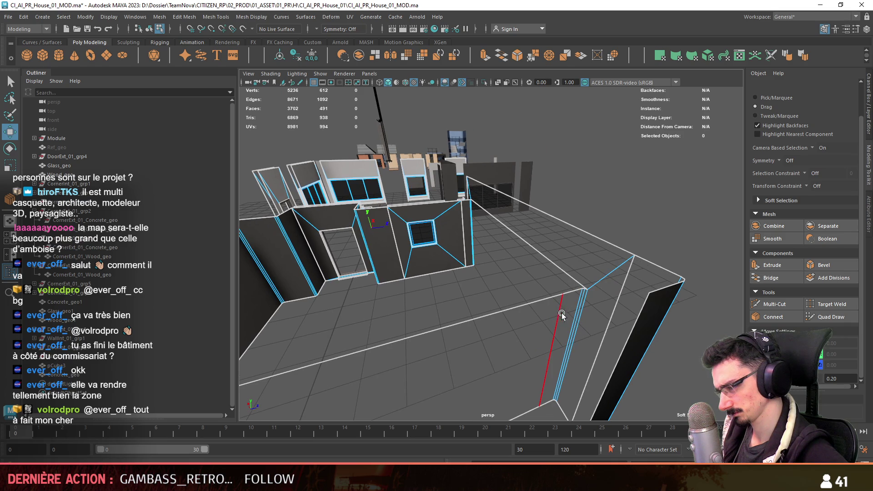
{"action": "left_click", "coordinate": [574, 312]}
{"action": "left_click", "coordinate": [465, 261], "text": "shift"}
{"action": "left_click", "coordinate": [772, 317]}
{"action": "key", "text": "w"}
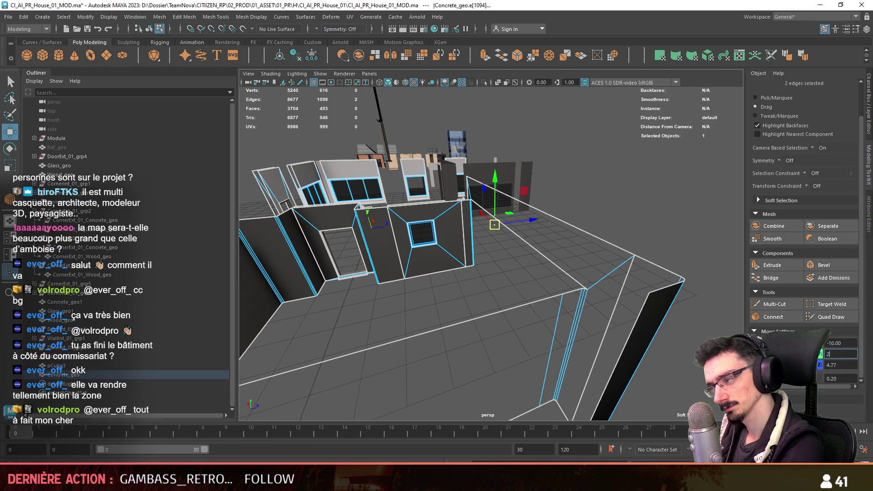
Delete two wall faces and bridge the open edges with a new face strip.
{"action": "key", "text": "F11"}
{"action": "left_click_drag", "start_coordinate": [545, 281], "coordinate": [590, 304], "text": "alt"}
{"action": "left_click_drag", "start_coordinate": [510, 285], "coordinate": [454, 205], "text": "alt"}
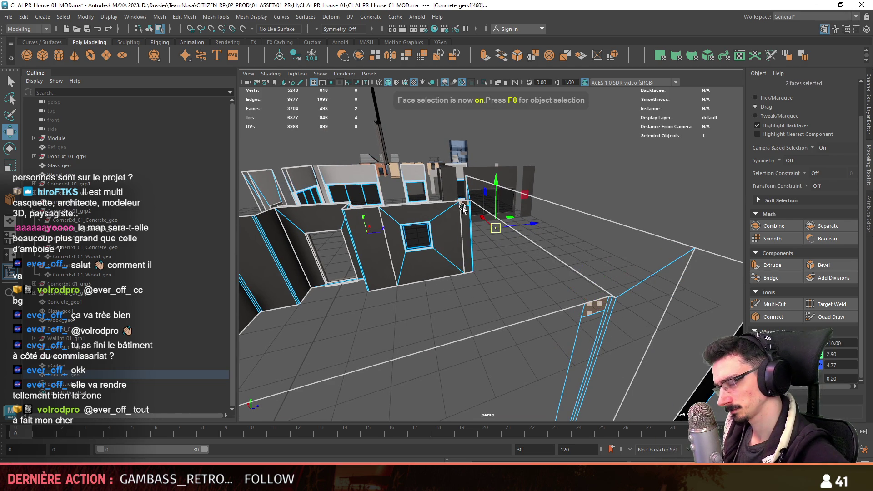
{"action": "key", "text": "Delete"}
{"action": "key", "text": "F10"}
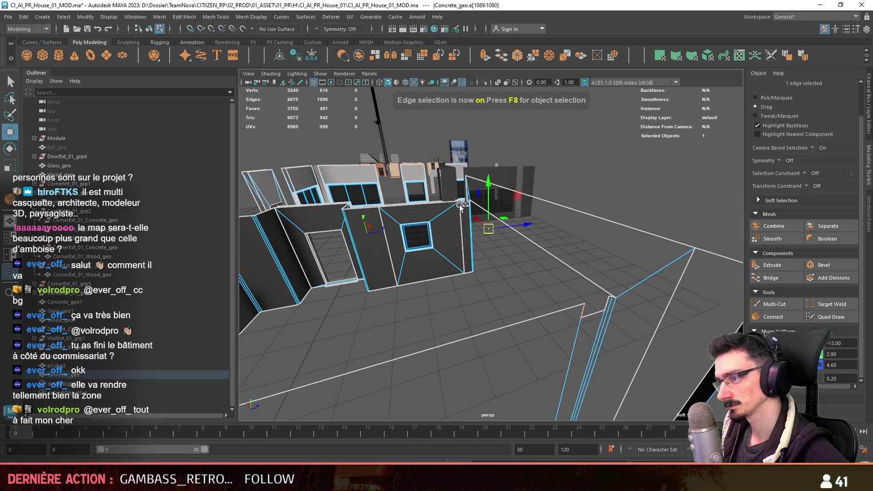
{"action": "left_click", "coordinate": [766, 278]}
{"action": "key", "text": "F9"}
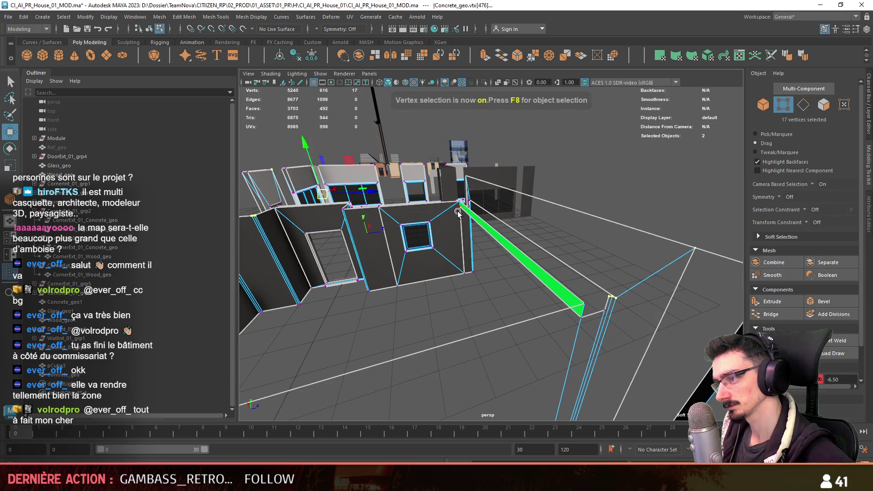
{"action": "left_click", "coordinate": [584, 318]}
{"action": "mouse_move", "coordinate": [587, 325]}
{"action": "left_mouse_down", "text": "alt"}
{"action": "mouse_move", "coordinate": [461, 351]}
{"action": "mouse_move", "coordinate": [564, 347]}
{"action": "left_mouse_up", "text": "alt"}
{"action": "scroll", "coordinate": [487, 375], "scroll_direction": "up", "scroll_amount": 3}
Bridge two edges near the strip's end by the window opening with a face.
{"action": "key", "text": "F10"}
{"action": "scroll", "coordinate": [510, 331], "scroll_direction": "up", "scroll_amount": 3}
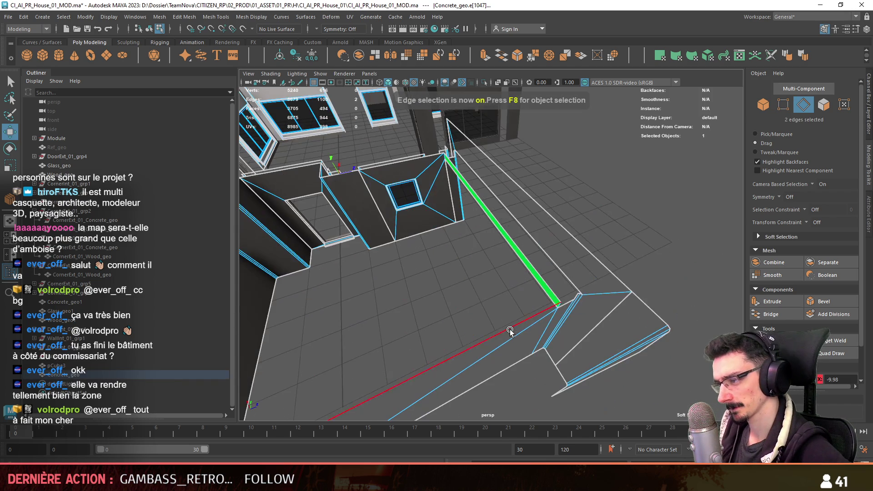
{"action": "scroll", "coordinate": [559, 299], "scroll_direction": "down", "scroll_amount": 2}
{"action": "left_click", "coordinate": [558, 306]}
{"action": "left_click_drag", "start_coordinate": [558, 307], "coordinate": [509, 283], "text": "alt"}
{"action": "scroll", "coordinate": [397, 246], "scroll_direction": "up", "scroll_amount": 5}
{"action": "left_click_drag", "start_coordinate": [418, 284], "coordinate": [620, 253], "text": "alt"}
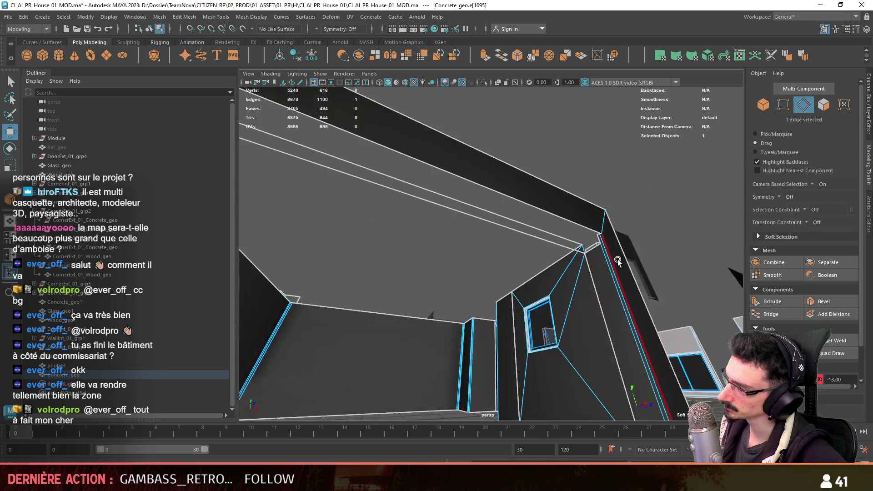
{"action": "left_click", "coordinate": [771, 314]}
{"action": "mouse_move", "coordinate": [618, 318]}
{"action": "left_mouse_down", "text": "alt"}
{"action": "mouse_move", "coordinate": [606, 192]}
{"action": "mouse_move", "coordinate": [667, 182]}
{"action": "mouse_move", "coordinate": [644, 265]}
{"action": "mouse_move", "coordinate": [622, 234]}
{"action": "left_mouse_up", "text": "alt"}
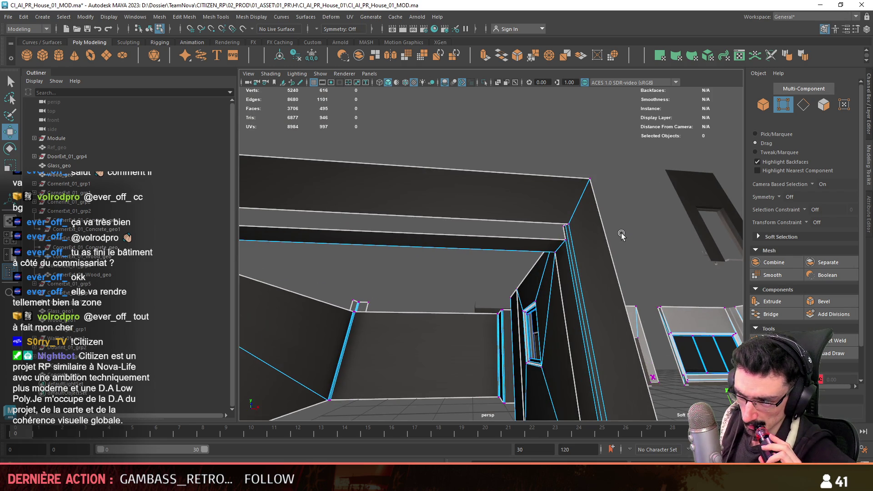
Weld the stray corner vertex and move the two ledge corner vertices to a new Y position.
{"action": "key", "text": "F10"}
{"action": "mouse_move", "coordinate": [606, 236]}
{"action": "left_mouse_down", "text": "alt"}
{"action": "mouse_move", "coordinate": [602, 218]}
{"action": "mouse_move", "coordinate": [685, 257]}
{"action": "left_mouse_up", "text": "alt"}
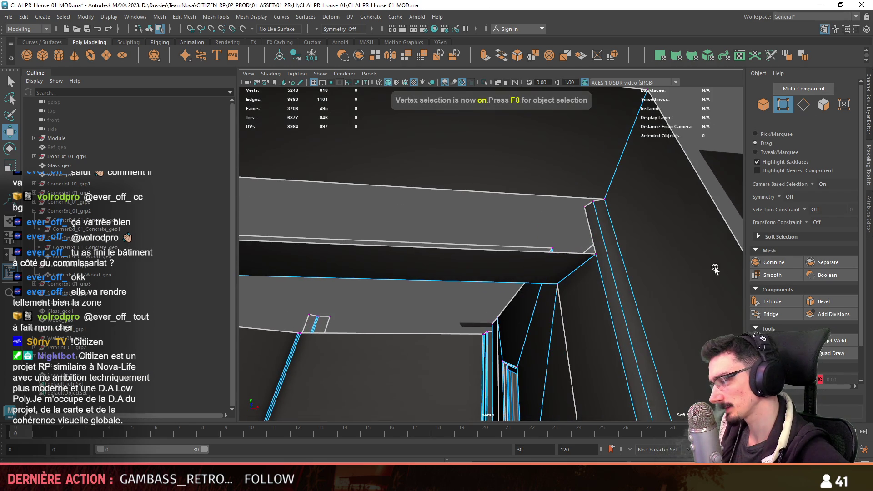
{"action": "mouse_move", "coordinate": [621, 225]}
{"action": "left_mouse_down", "text": "alt"}
{"action": "mouse_move", "coordinate": [604, 225]}
{"action": "mouse_move", "coordinate": [581, 252]}
{"action": "left_mouse_up", "text": "alt"}
{"action": "left_click_drag", "start_coordinate": [582, 252], "coordinate": [450, 194], "text": "alt"}
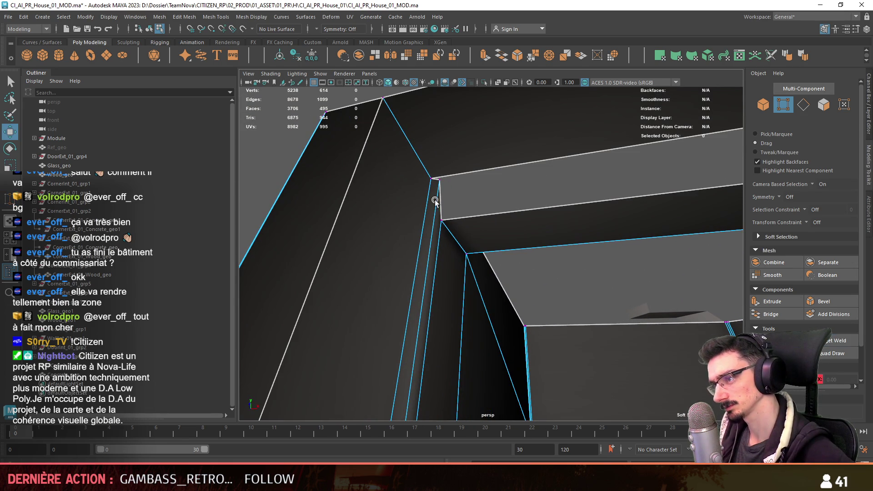
{"action": "left_click", "coordinate": [434, 180]}
{"action": "left_click_drag", "start_coordinate": [477, 171], "coordinate": [609, 217], "text": "alt"}
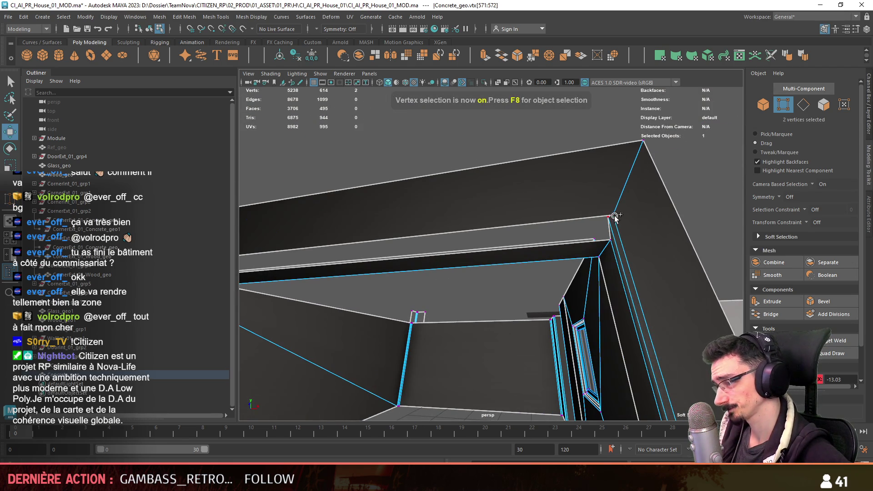
{"action": "scroll", "coordinate": [847, 351], "scroll_direction": "down", "scroll_amount": 2}
{"action": "key", "text": "Return"}
Merge overlapping vertices across the selected concrete mesh faces.
{"action": "key", "text": "F11"}
{"action": "left_click", "coordinate": [596, 245]}
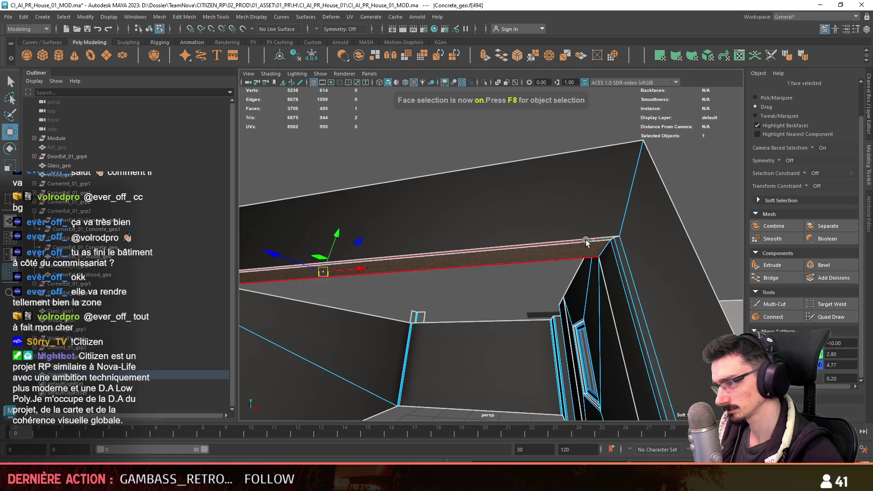
{"action": "left_click", "coordinate": [188, 19]}
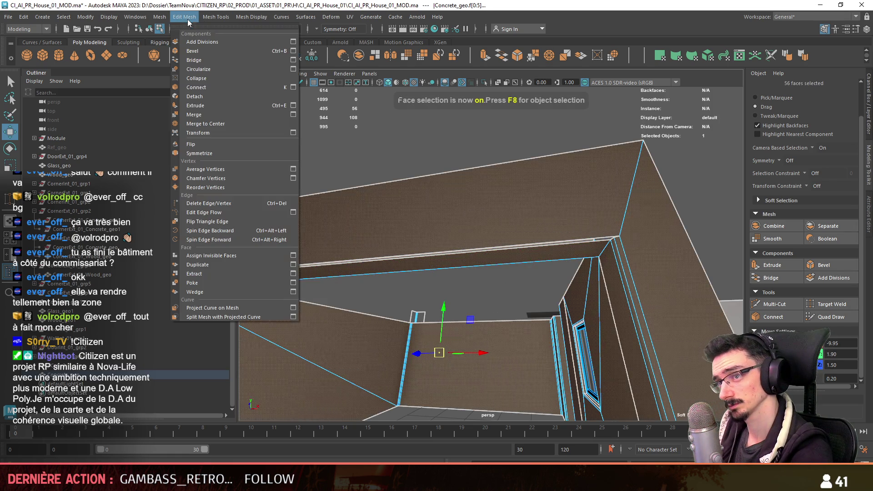
{"action": "left_click", "coordinate": [205, 125]}
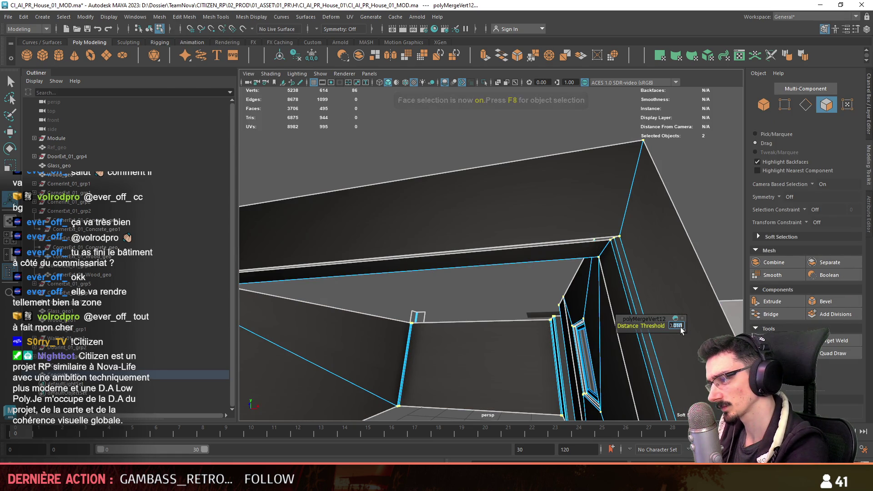
Bridge the ledge edges and frame the wall-corner vertex.
{"action": "key", "text": "F10"}
{"action": "left_click", "coordinate": [554, 245]}
{"action": "left_click", "coordinate": [772, 313]}
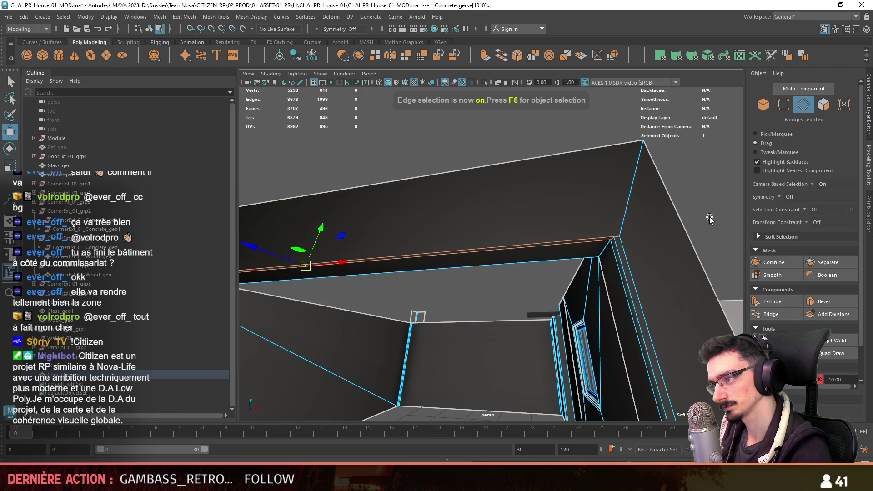
{"action": "key", "text": "F9"}
{"action": "left_click", "coordinate": [615, 240]}
{"action": "key", "text": "f"}
{"action": "left_click_drag", "start_coordinate": [583, 221], "coordinate": [403, 241], "text": "alt"}
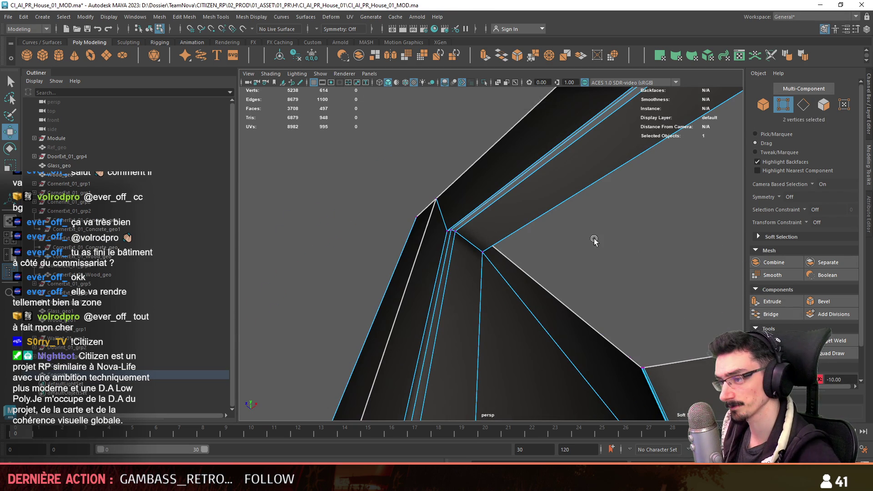
Select the ledge and beam-underside face strips, then return to object mode.
{"action": "key", "text": "F11"}
{"action": "left_click_drag", "start_coordinate": [587, 242], "coordinate": [486, 233], "text": "alt"}
{"action": "double_click", "coordinate": [486, 233]}
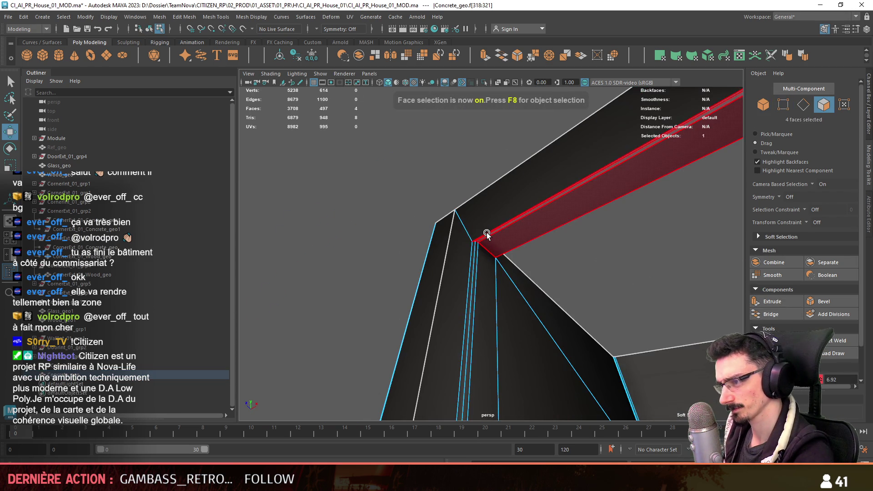
{"action": "double_click", "coordinate": [486, 233]}
{"action": "key", "text": "ctrl+F9"}
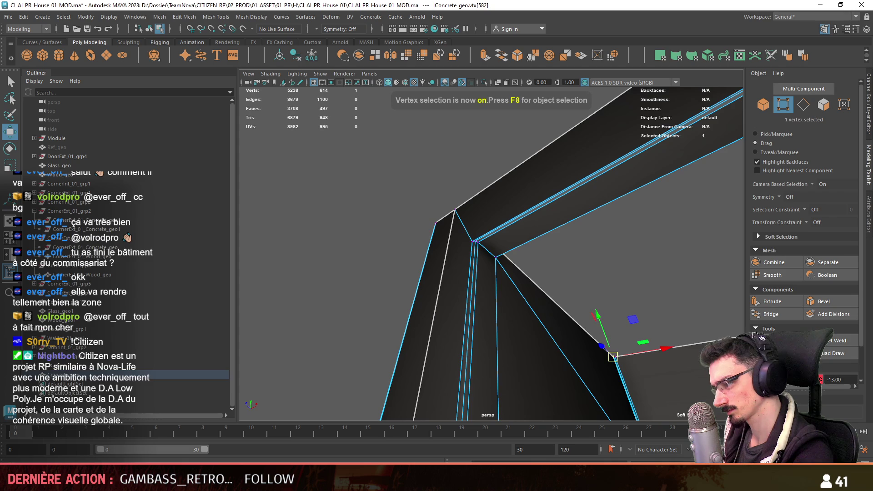
{"action": "key", "text": "F11"}
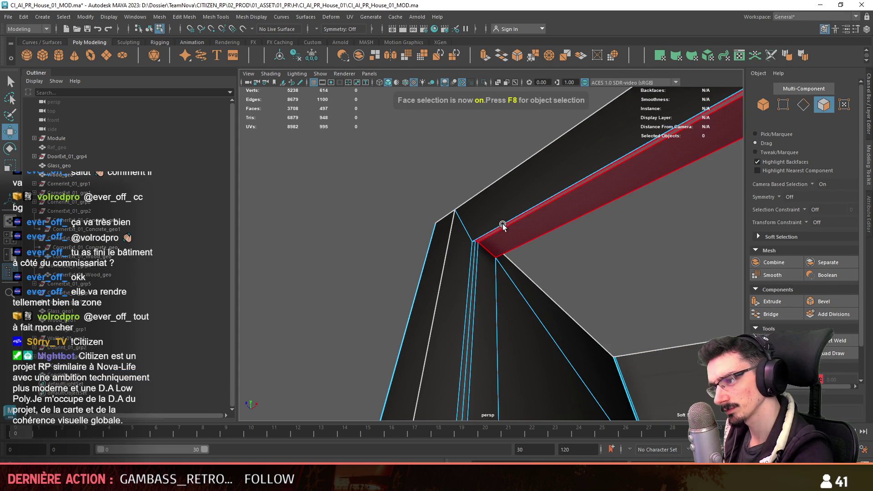
{"action": "left_click", "coordinate": [503, 226]}
{"action": "key", "text": "F8"}
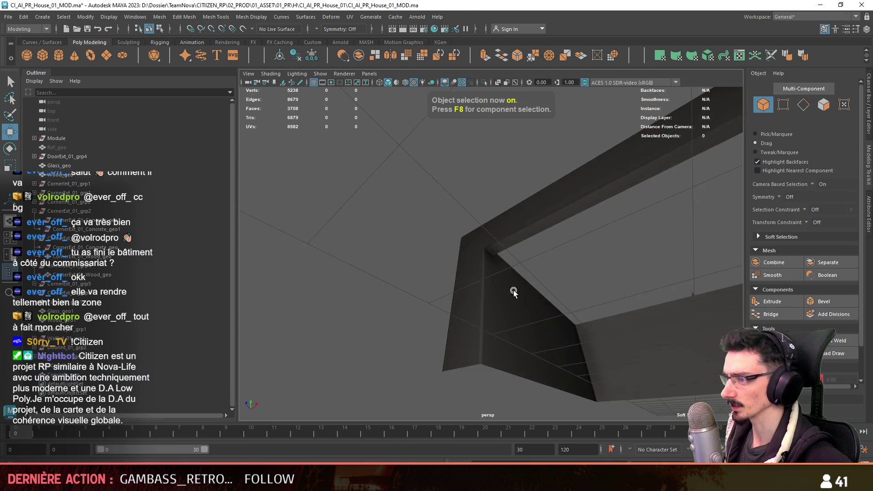
Raise the Concrete_geo top beam edge slightly, viewed from inside the room.
{"action": "left_click_drag", "start_coordinate": [559, 285], "coordinate": [327, 254], "text": "alt"}
{"action": "scroll", "coordinate": [444, 285], "scroll_direction": "up", "scroll_amount": 5}
{"action": "left_click", "coordinate": [444, 284]}
{"action": "key", "text": "F10"}
{"action": "left_click", "coordinate": [572, 225]}
{"action": "left_click_drag", "start_coordinate": [573, 225], "coordinate": [541, 255], "text": "alt"}
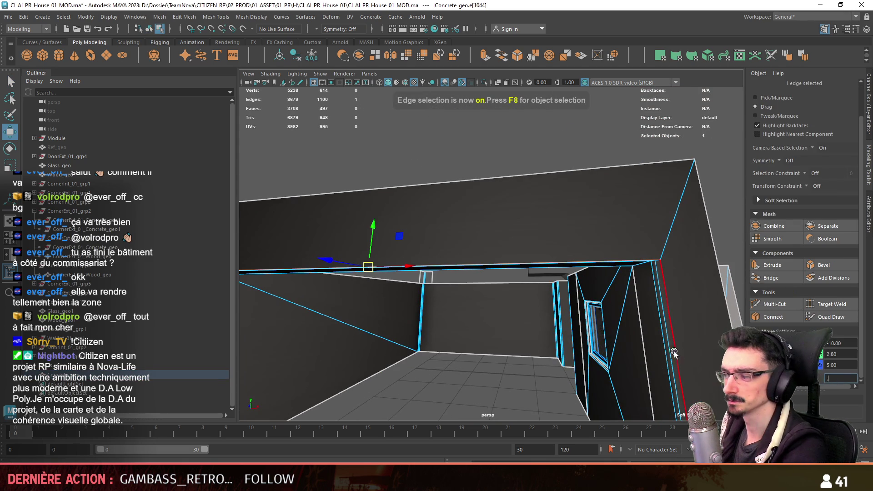
{"action": "left_click_drag", "start_coordinate": [677, 355], "coordinate": [381, 258], "text": "alt"}
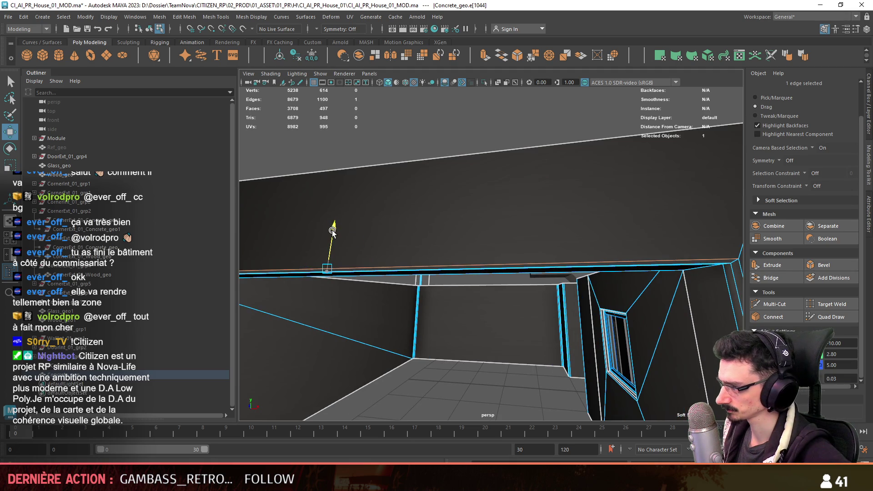
{"action": "left_click_drag", "start_coordinate": [332, 231], "coordinate": [444, 246], "text": "alt"}
{"action": "left_click_drag", "start_coordinate": [609, 252], "coordinate": [616, 253], "text": "alt"}
{"action": "left_click_drag", "start_coordinate": [304, 221], "coordinate": [363, 248]}
Reselect Concrete_geo and pick an edge near the doorway, viewing the building from above.
{"action": "key", "text": "F8"}
{"action": "mouse_move", "coordinate": [530, 327]}
{"action": "left_mouse_down", "text": "alt"}
{"action": "mouse_move", "coordinate": [391, 259]}
{"action": "mouse_move", "coordinate": [448, 195]}
{"action": "left_mouse_up", "text": "alt"}
{"action": "left_click", "coordinate": [448, 179]}
{"action": "key", "text": "F10"}
{"action": "left_click", "coordinate": [448, 164]}
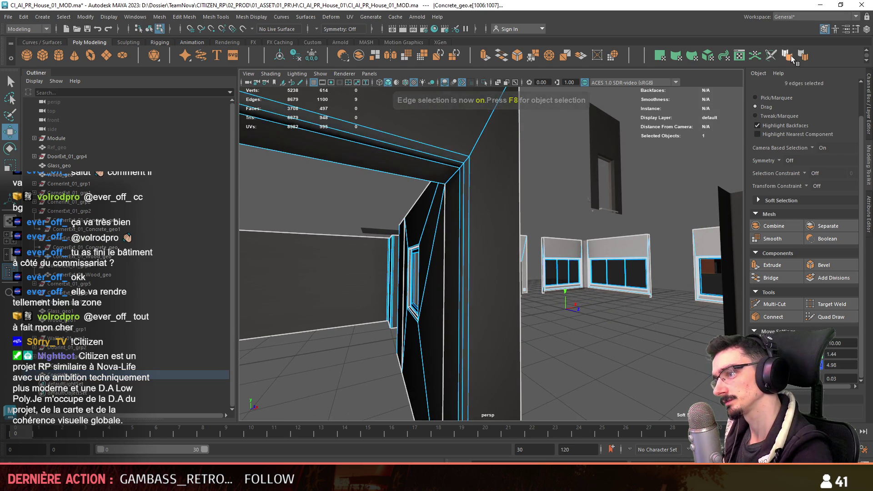
{"action": "right_click_drag", "start_coordinate": [500, 228], "coordinate": [456, 222], "text": "alt"}
{"action": "key", "text": "F8"}
{"action": "left_click", "coordinate": [456, 221]}
{"action": "mouse_move", "coordinate": [455, 221]}
{"action": "left_mouse_down", "text": "alt"}
{"action": "mouse_move", "coordinate": [514, 317]}
{"action": "mouse_move", "coordinate": [512, 308]}
{"action": "left_mouse_up", "text": "alt"}
Pick a wall edge in component mode, then reselect the wall object.
{"action": "key", "text": "F8"}
{"action": "mouse_move", "coordinate": [534, 356]}
{"action": "left_mouse_down", "text": "alt"}
{"action": "mouse_move", "coordinate": [565, 310]}
{"action": "mouse_move", "coordinate": [526, 290]}
{"action": "mouse_move", "coordinate": [414, 278]}
{"action": "left_mouse_up", "text": "alt"}
{"action": "scroll", "coordinate": [414, 278], "scroll_direction": "up", "scroll_amount": 2}
{"action": "key", "text": "F10"}
{"action": "left_click", "coordinate": [413, 274]}
{"action": "key", "text": "F8"}
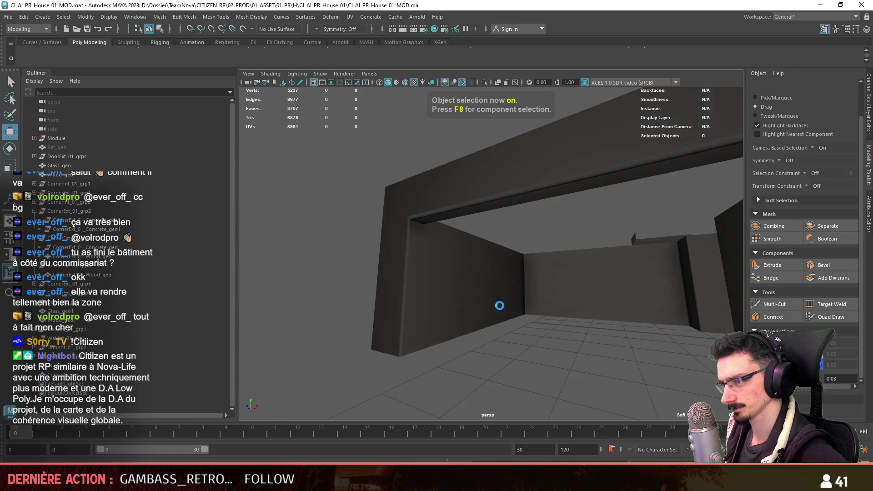
{"action": "left_click_drag", "start_coordinate": [412, 275], "coordinate": [494, 304], "text": "alt"}
{"action": "left_click", "coordinate": [494, 303]}
Target-weld the wall-corner vertex onto its neighbour, bringing the count to 5236 vertices.
{"action": "key", "text": "f"}
{"action": "key", "text": "F8"}
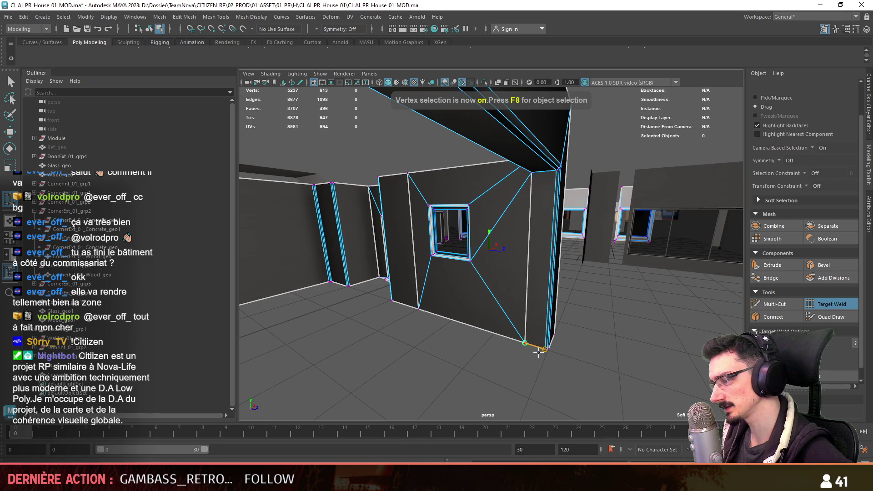
{"action": "left_click_drag", "start_coordinate": [539, 352], "coordinate": [524, 342]}
{"action": "key", "text": "F8"}
{"action": "key", "text": "w"}
Frame Concrete_geo, select its vertical wall edge, and switch to face mode inside the room.
{"action": "key", "text": "f"}
{"action": "key", "text": "F10"}
{"action": "left_click", "coordinate": [551, 244]}
{"action": "scroll", "coordinate": [819, 132], "scroll_direction": "up", "scroll_amount": 2}
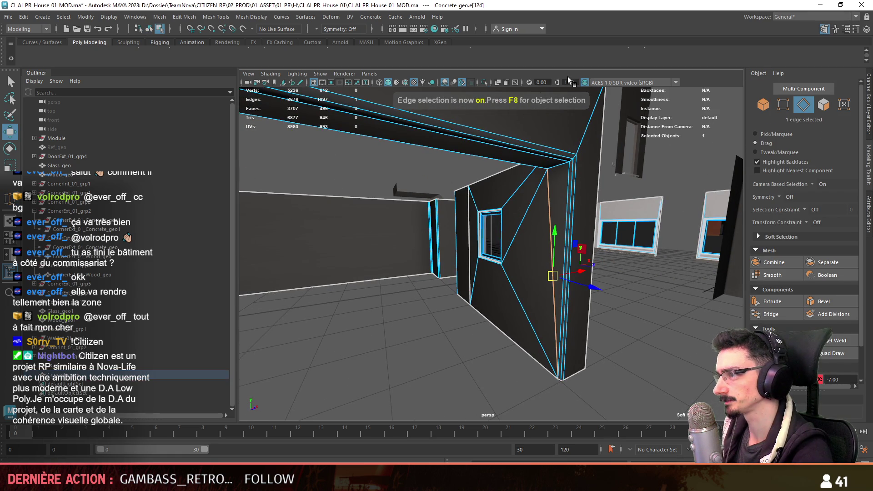
{"action": "left_click_drag", "start_coordinate": [398, 351], "coordinate": [418, 290], "text": "alt"}
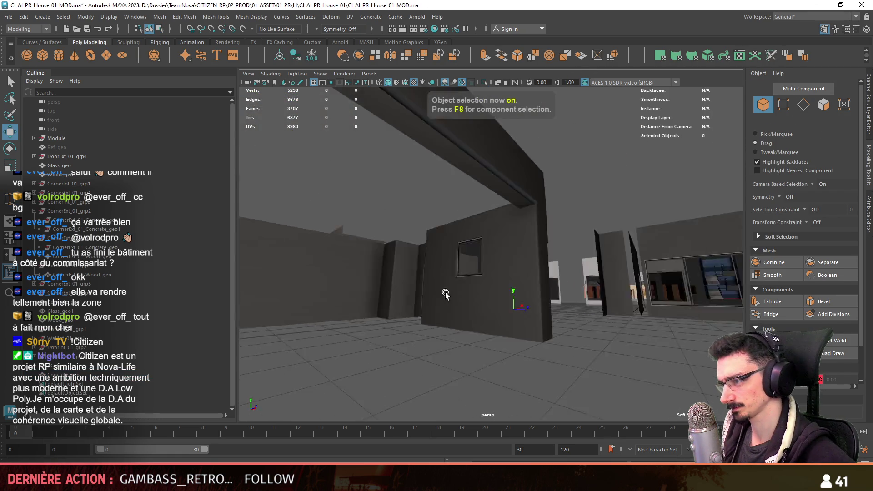
{"action": "key", "text": "F11"}
{"action": "left_click_drag", "start_coordinate": [533, 309], "coordinate": [485, 274], "text": "alt"}
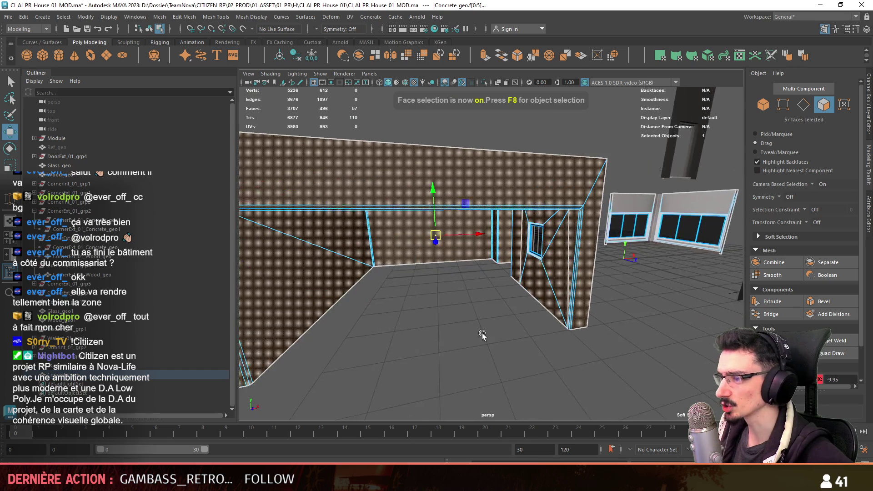
Apply an automatic UV projection to the 57 selected interior wall faces.
{"action": "left_click", "coordinate": [708, 56]}
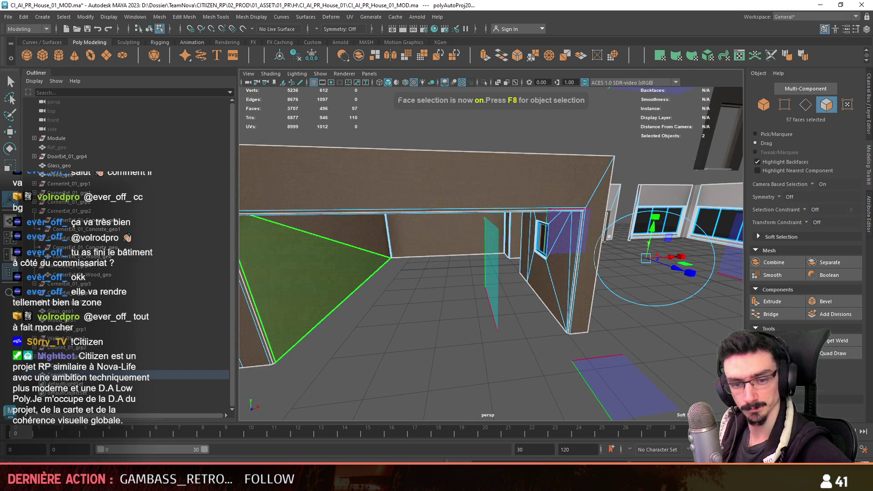
{"action": "key", "text": "F8"}
{"action": "mouse_move", "coordinate": [489, 301]}
{"action": "left_mouse_down", "text": "alt"}
{"action": "mouse_move", "coordinate": [514, 301]}
{"action": "mouse_move", "coordinate": [458, 315]}
{"action": "mouse_move", "coordinate": [500, 300]}
{"action": "mouse_move", "coordinate": [527, 273]}
{"action": "left_mouse_up", "text": "alt"}
{"action": "left_click", "coordinate": [529, 292]}
Target-weld the remaining stray vertices onto the wall corner, leaving 5234 vertices.
{"action": "key", "text": "F10"}
{"action": "left_click", "coordinate": [831, 340]}
{"action": "mouse_move", "coordinate": [527, 273]}
{"action": "left_mouse_down", "text": "alt"}
{"action": "mouse_move", "coordinate": [419, 307]}
{"action": "mouse_move", "coordinate": [511, 278]}
{"action": "mouse_move", "coordinate": [544, 332]}
{"action": "mouse_move", "coordinate": [474, 271]}
{"action": "left_mouse_up", "text": "alt"}
{"action": "key", "text": "F8"}
{"action": "key", "text": "w"}
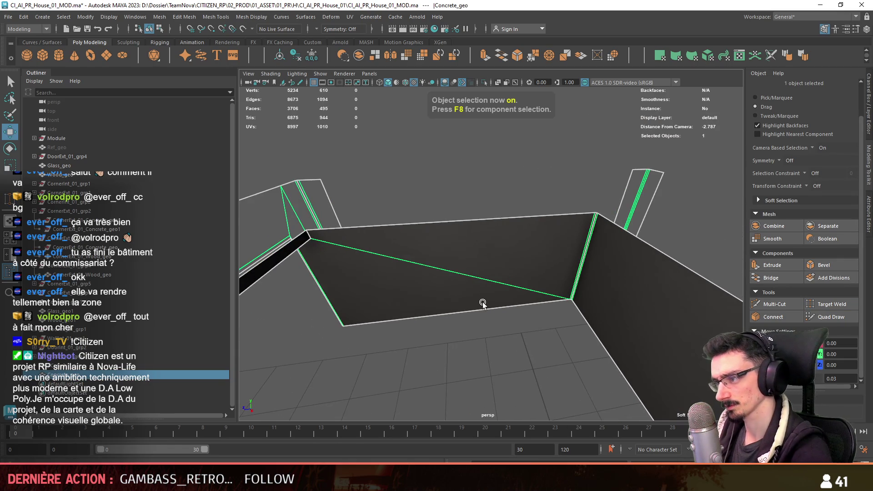
{"action": "key", "text": "F8"}
Inspect the wall corner vertex up close, then zoom back out over the whole scene.
{"action": "left_click", "coordinate": [307, 243]}
{"action": "key", "text": "f"}
{"action": "mouse_move", "coordinate": [518, 206]}
{"action": "left_mouse_down", "text": "alt"}
{"action": "mouse_move", "coordinate": [438, 301]}
{"action": "mouse_move", "coordinate": [409, 321]}
{"action": "left_mouse_up", "text": "alt"}
{"action": "key", "text": "F8"}
{"action": "scroll", "coordinate": [555, 292], "scroll_direction": "down", "scroll_amount": 10}
{"action": "mouse_move", "coordinate": [555, 292]}
{"action": "left_mouse_down", "text": "alt"}
{"action": "mouse_move", "coordinate": [551, 259]}
{"action": "mouse_move", "coordinate": [558, 282]}
{"action": "mouse_move", "coordinate": [485, 230]}
{"action": "left_mouse_up", "text": "alt"}
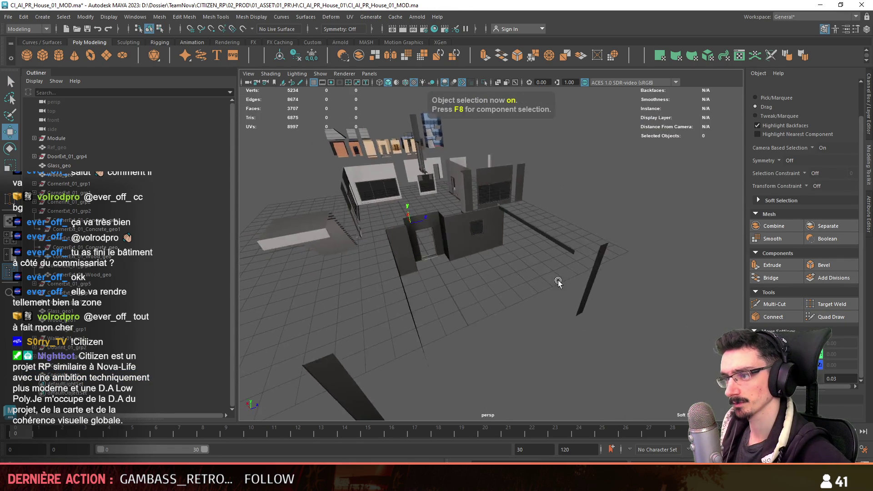
Select the Concrete_geo3 mesh and pick its long outer wall edge.
{"action": "left_click", "coordinate": [486, 230]}
{"action": "key", "text": "f"}
{"action": "left_click_drag", "start_coordinate": [518, 284], "coordinate": [447, 276], "text": "alt"}
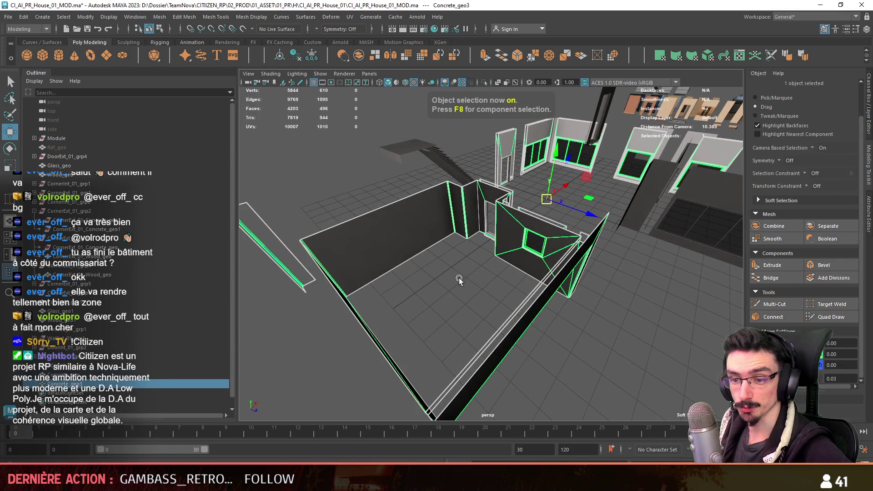
{"action": "key", "text": "F10"}
{"action": "left_click_drag", "start_coordinate": [631, 368], "coordinate": [619, 345], "text": "alt"}
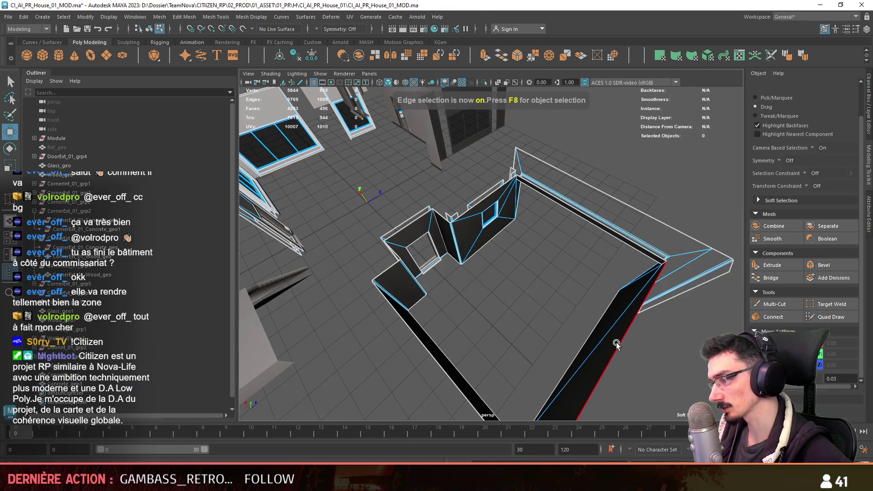
{"action": "left_click", "coordinate": [619, 346]}
Try the large floor face, then select a slab edge for moving in maximized top view.
{"action": "key", "text": "F11"}
{"action": "left_click", "coordinate": [546, 344]}
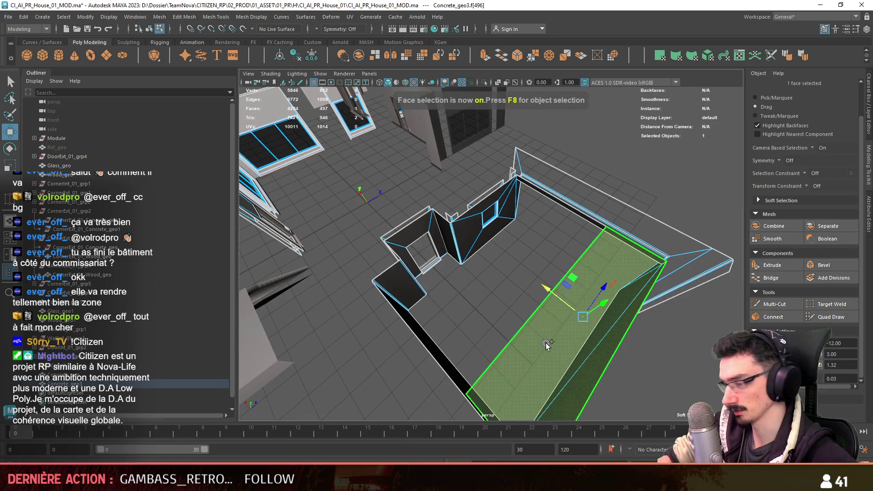
{"action": "key", "text": "ctrl+z"}
{"action": "key", "text": "ctrl+z"}
{"action": "key", "text": "ctrl+z"}
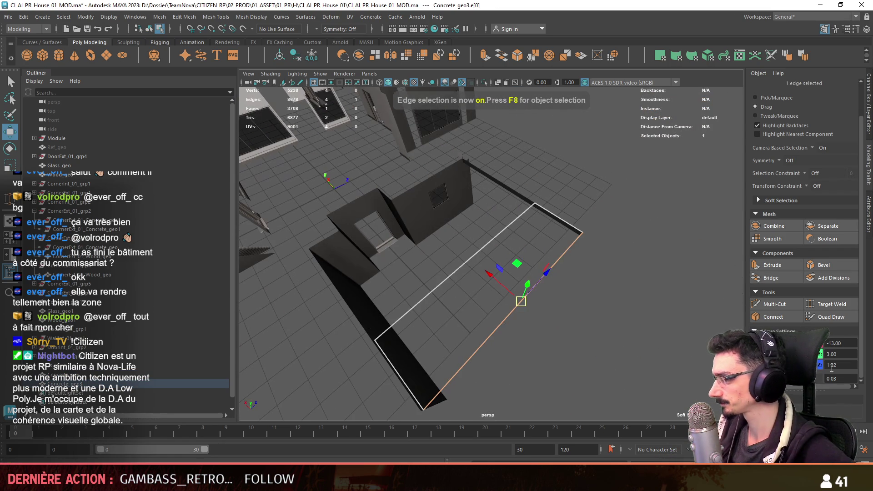
{"action": "left_click", "coordinate": [627, 329]}
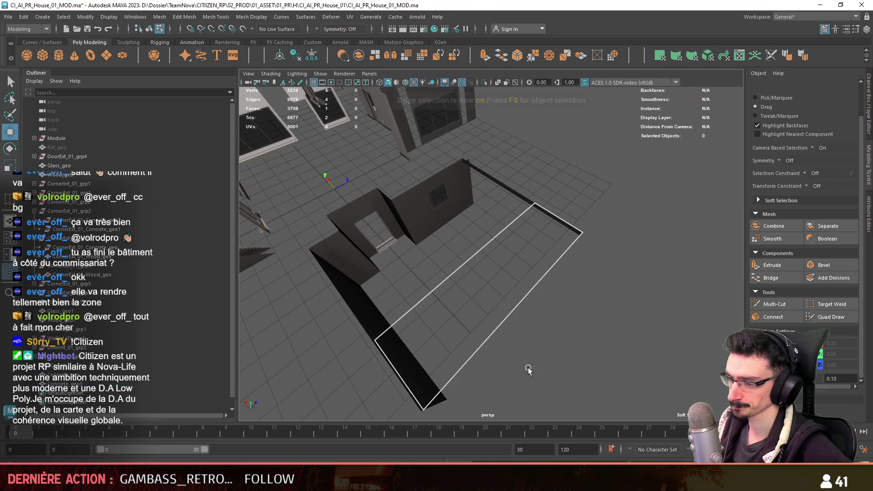
{"action": "left_click", "coordinate": [405, 378]}
{"action": "left_click_drag", "start_coordinate": [405, 378], "coordinate": [481, 223], "text": "alt"}
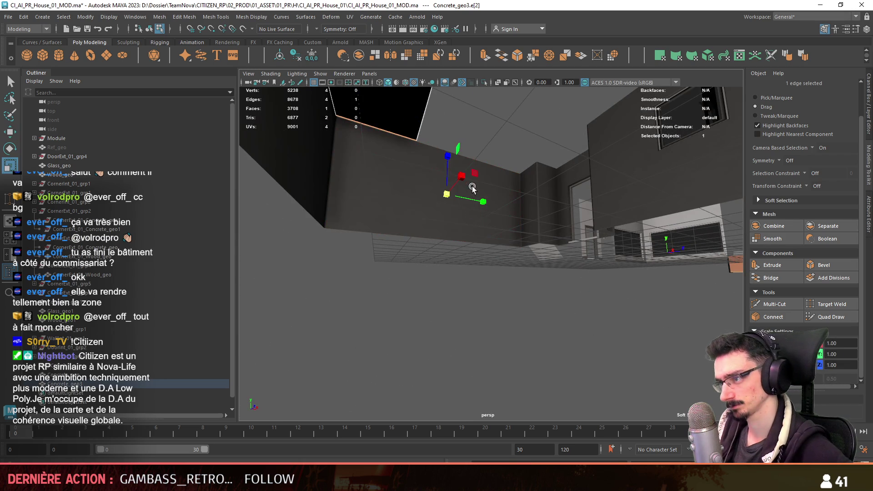
{"action": "key", "text": "w"}
{"action": "key", "text": "space"}
{"action": "key", "text": "space"}
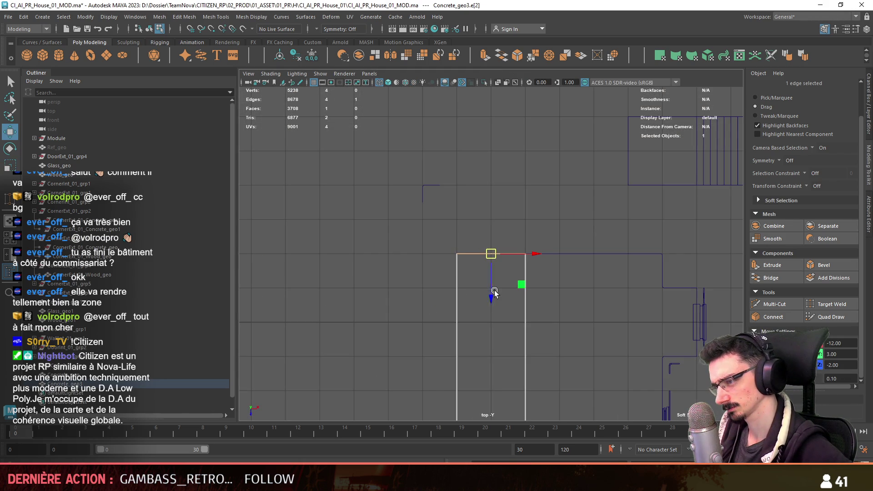
Move the slab edges to the wall outline, nudging one to -2.10 and widening the right side.
{"action": "middle_click_drag", "start_coordinate": [491, 289], "coordinate": [494, 244], "text": "alt"}
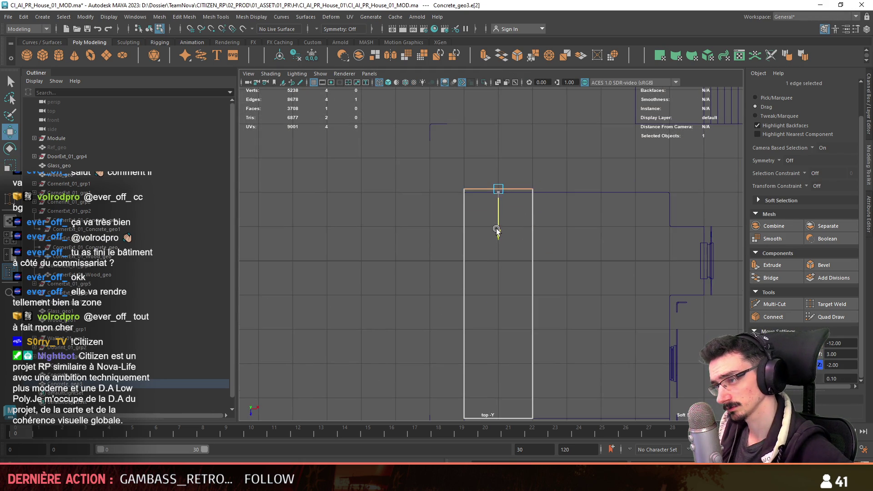
{"action": "left_click_drag", "start_coordinate": [495, 228], "coordinate": [473, 293]}
{"action": "middle_click_drag", "start_coordinate": [470, 298], "coordinate": [481, 236], "text": "alt"}
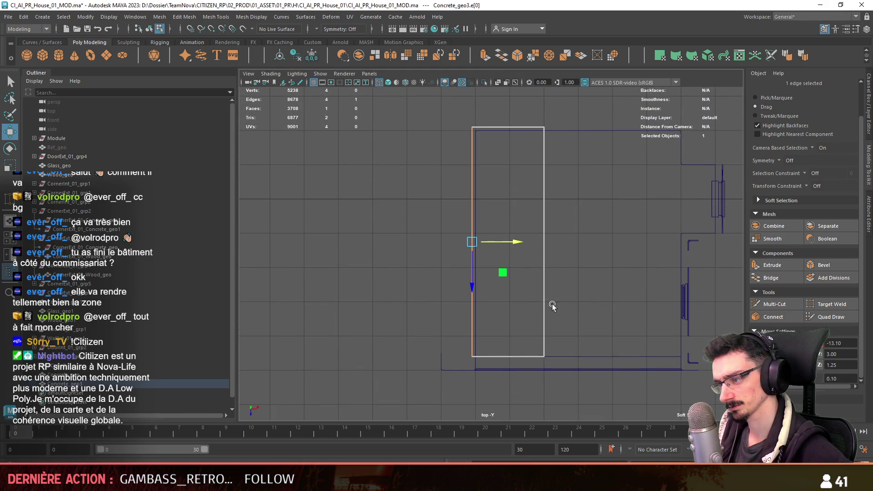
{"action": "left_click", "coordinate": [539, 355]}
{"action": "left_click", "coordinate": [587, 307]}
{"action": "middle_click_drag", "start_coordinate": [591, 257], "coordinate": [455, 264], "text": "alt"}
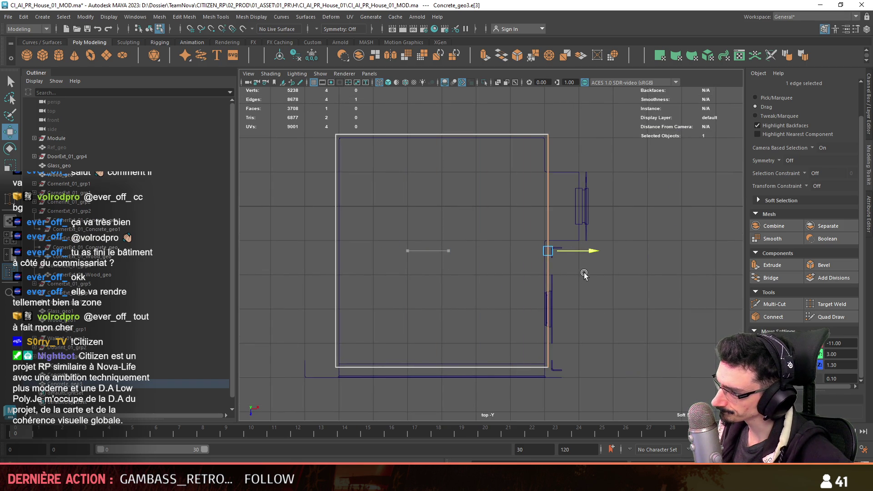
Extrude the slab's top edge outward to extend the piece.
{"action": "left_click", "coordinate": [475, 133]}
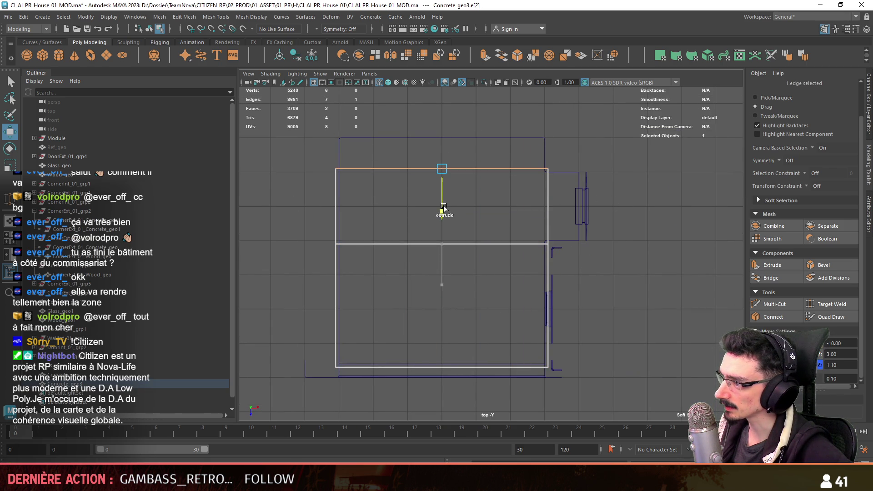
{"action": "middle_click_drag", "start_coordinate": [442, 180], "coordinate": [434, 202], "text": "alt"}
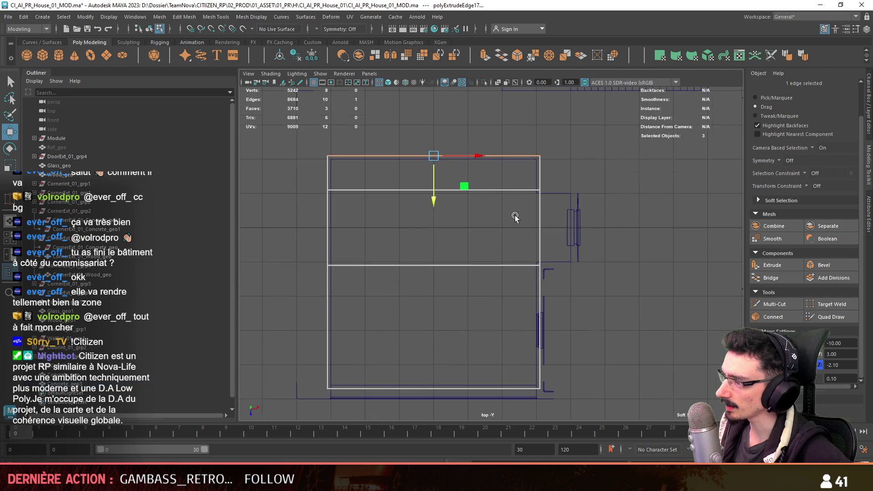
{"action": "left_click", "coordinate": [539, 220]}
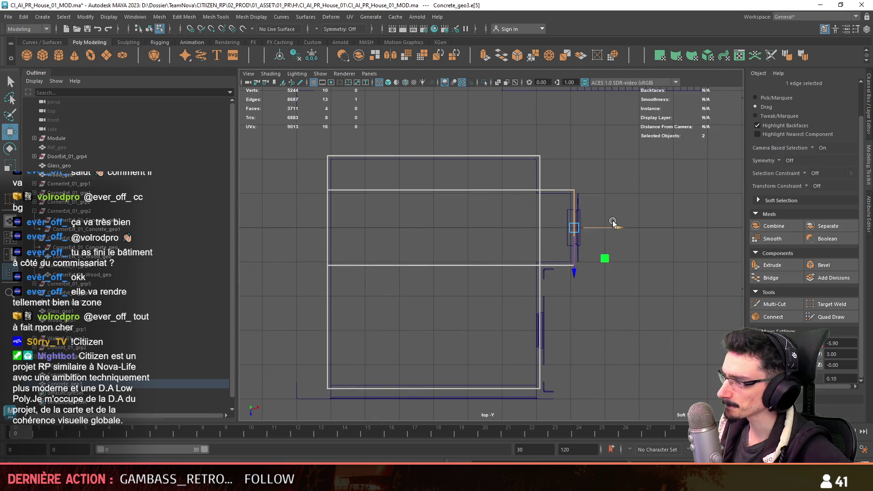
Back in perspective, isolate the slab and orbit around it in vertex mode.
{"action": "key", "text": "space"}
{"action": "key", "text": "space"}
{"action": "key", "text": "F8"}
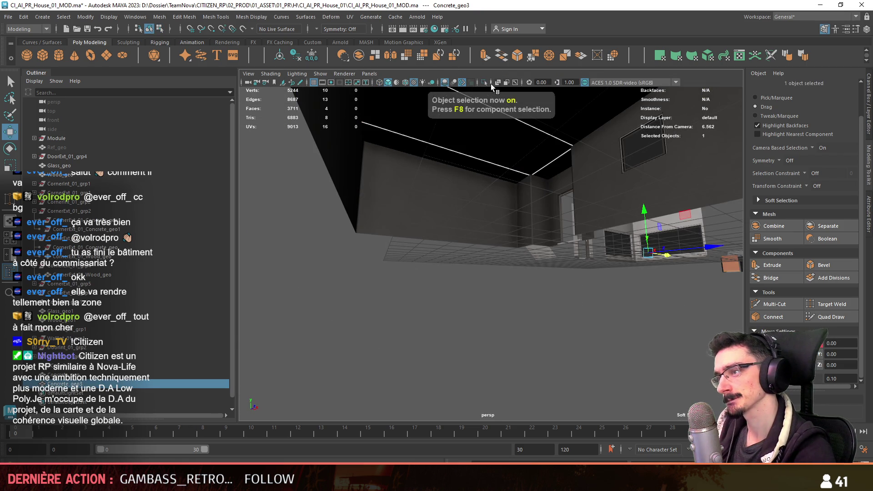
{"action": "left_click", "coordinate": [484, 82]}
{"action": "key", "text": "F8"}
{"action": "mouse_move", "coordinate": [419, 214]}
{"action": "left_mouse_down", "text": "alt"}
{"action": "mouse_move", "coordinate": [452, 293]}
{"action": "mouse_move", "coordinate": [506, 268]}
{"action": "mouse_move", "coordinate": [396, 201]}
{"action": "left_mouse_up", "text": "alt"}
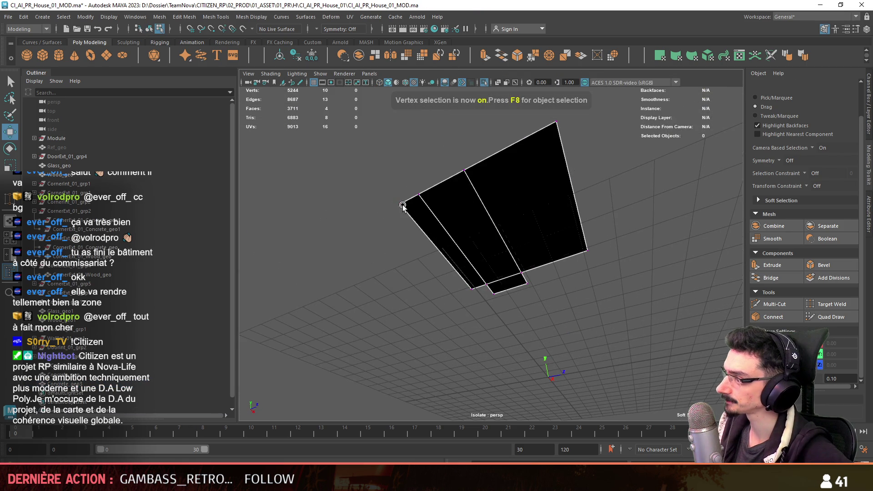